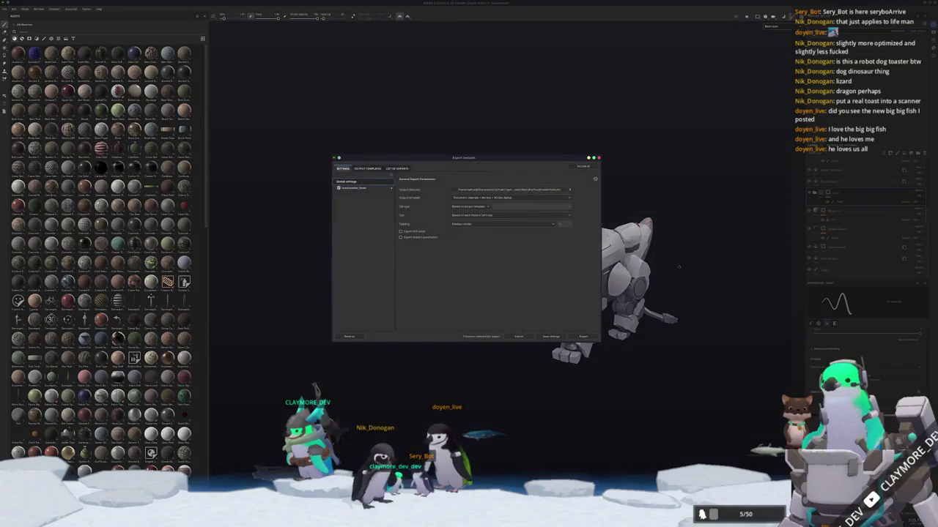
# Step: Review the texture set and global export settings, export the robot dog's texture maps, and close the dialog
pyautogui.click(355, 189)
pyautogui.click(368, 181)
pyautogui.click(582, 338)
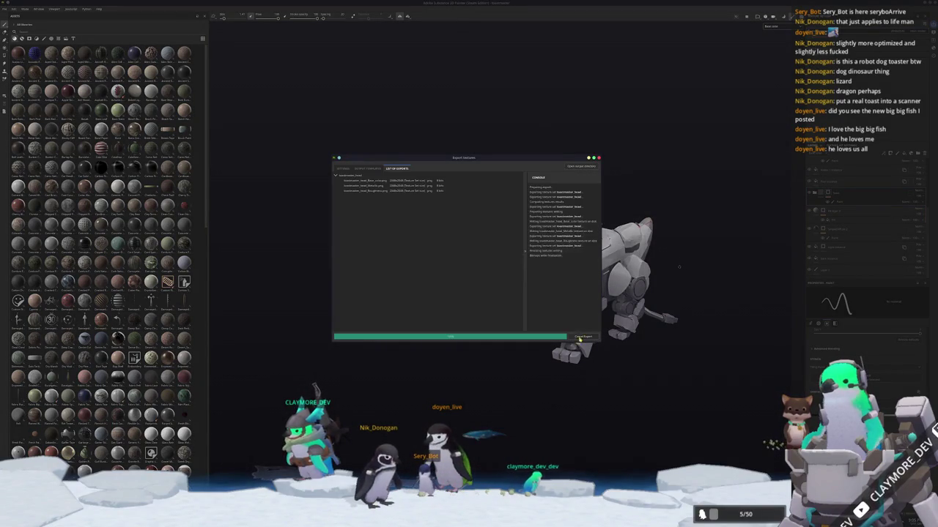
pyautogui.press('Escape')
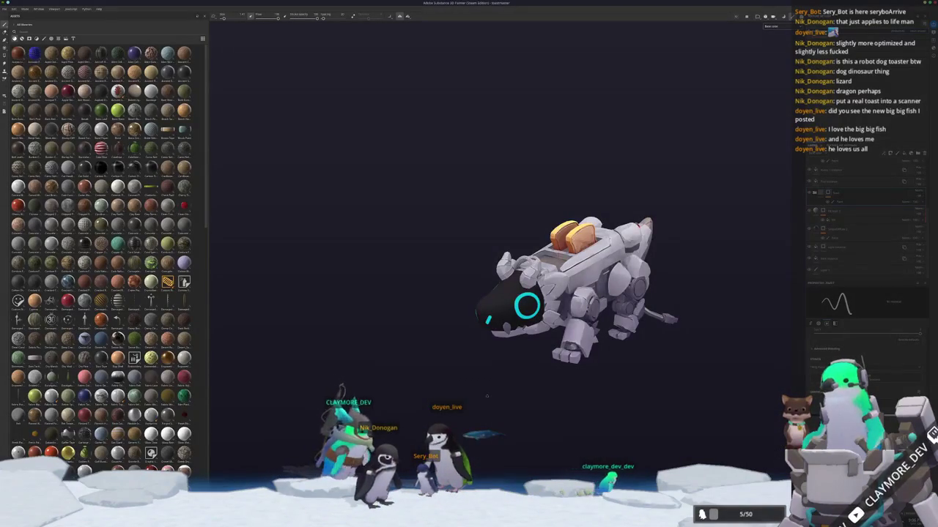
pyautogui.hotkey('alt', 'Tab')
pyautogui.moveTo(557, 393); pyautogui.dragTo(513, 293)
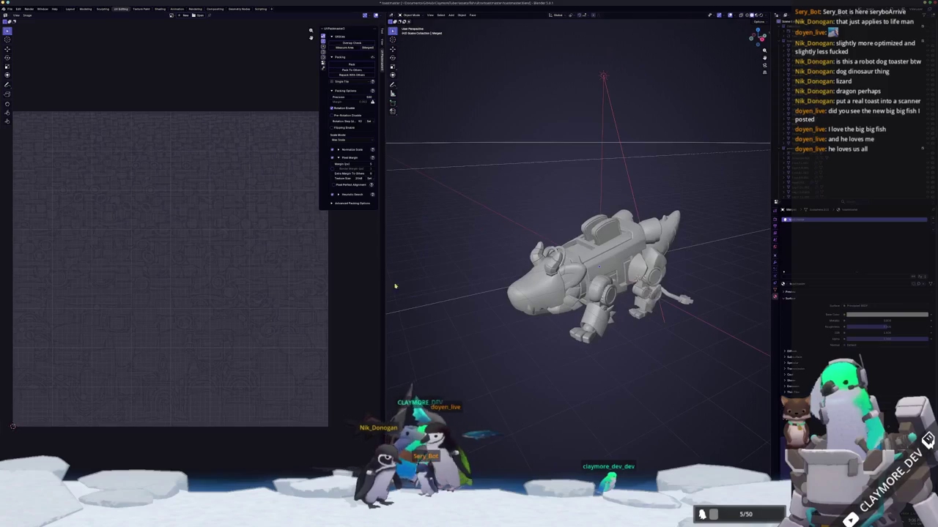
# Step: Create a new separate_parts folder inside the toastmaster textures folder
pyautogui.hotkey('alt', 'Tab')
pyautogui.press('Tab')
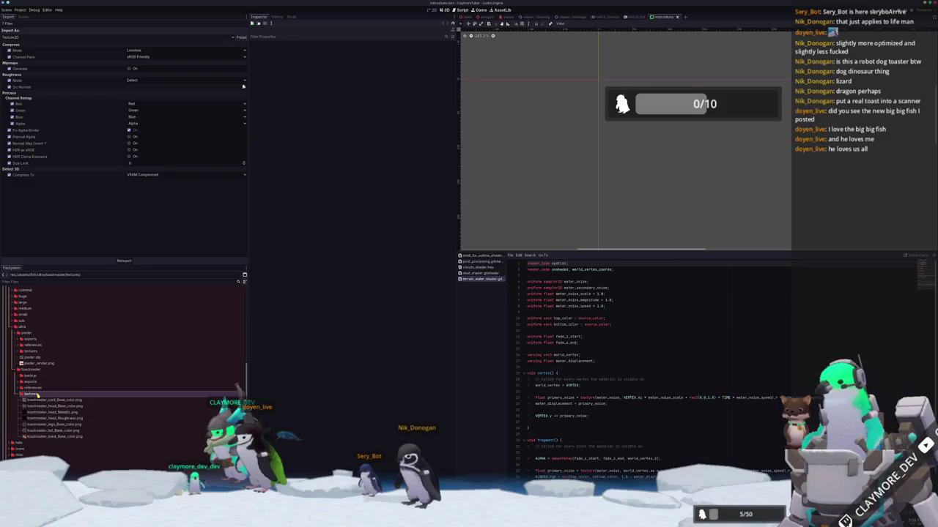
pyautogui.rightClick(35, 365)
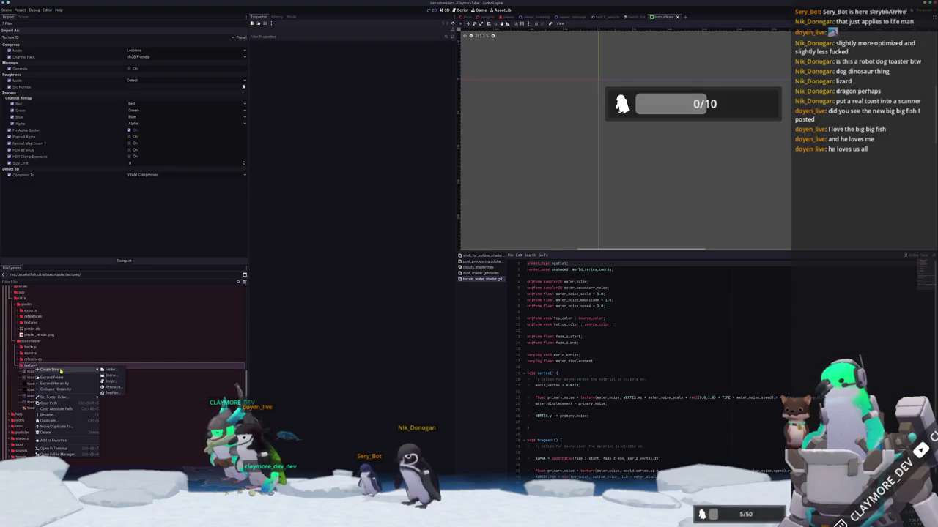
pyautogui.click(109, 371)
pyautogui.write('separate_parts')
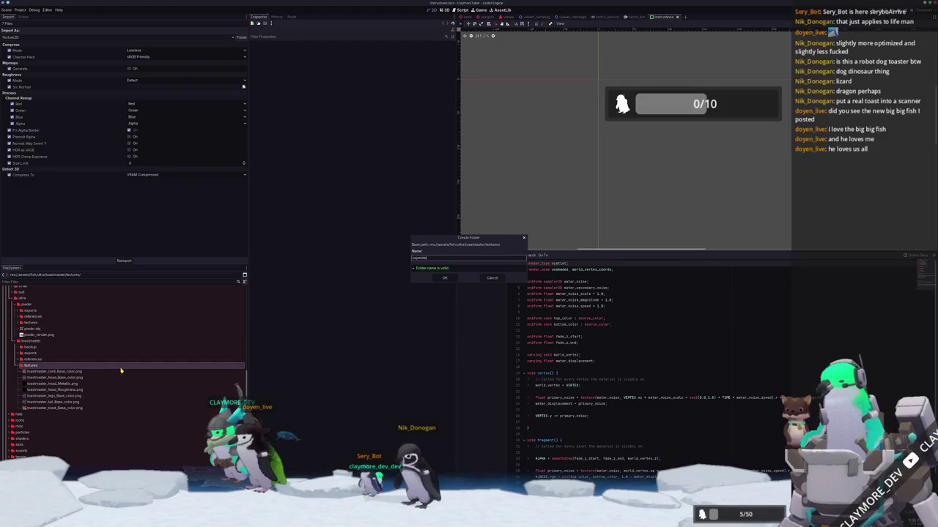
pyautogui.press('Return')
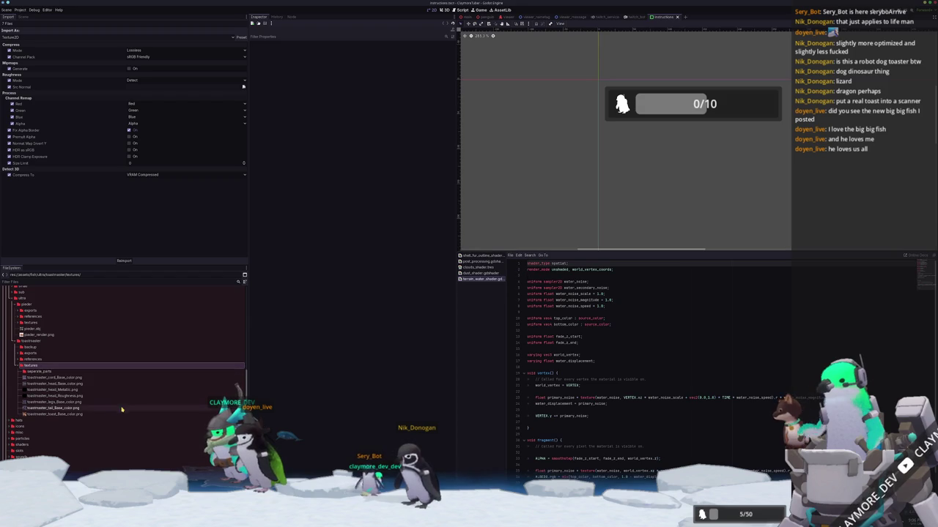
# Step: Move the cord, other part and toast textures into separate_parts, leaving the head colour map
pyautogui.click(78, 377)
pyautogui.click(70, 390)
pyautogui.click(69, 395)
pyautogui.click(67, 403)
pyautogui.click(59, 414)
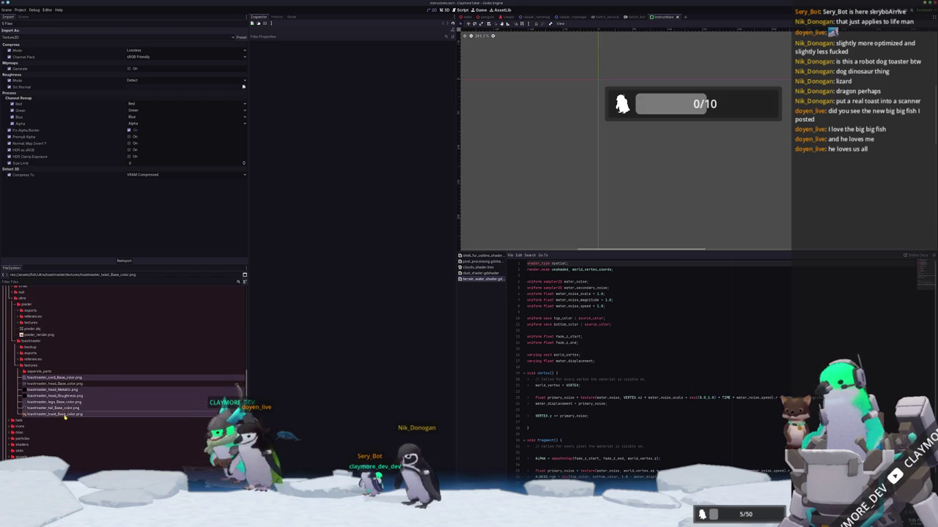
pyautogui.moveTo(58, 414); pyautogui.dragTo(43, 372)
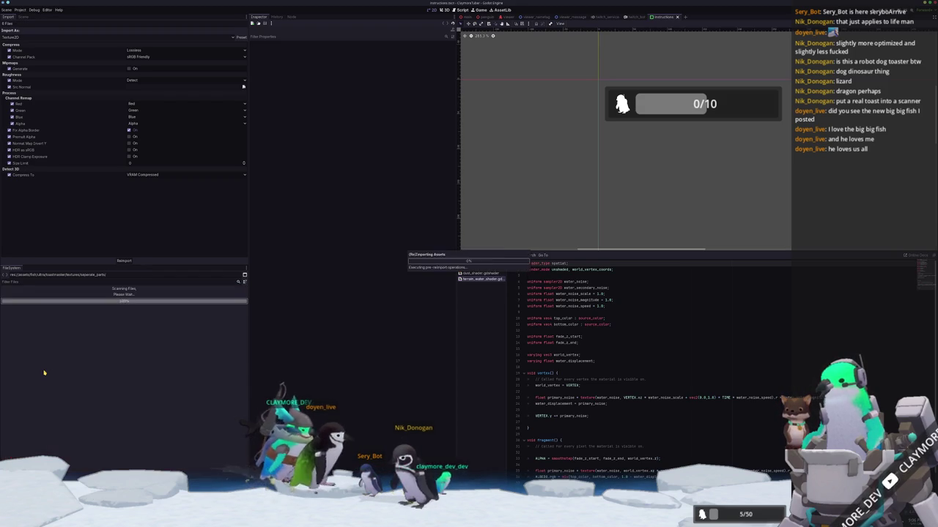
pyautogui.click(51, 378)
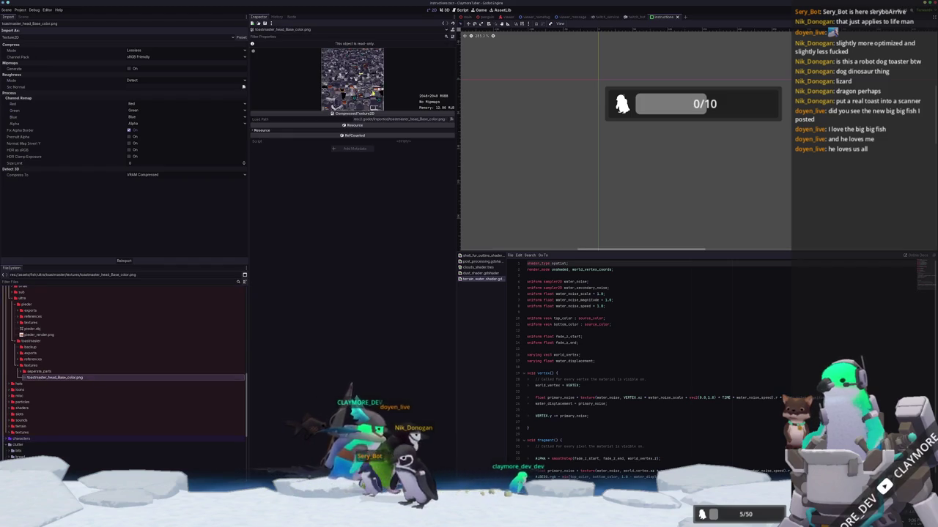
pyautogui.hotkey('alt', 'Tab')
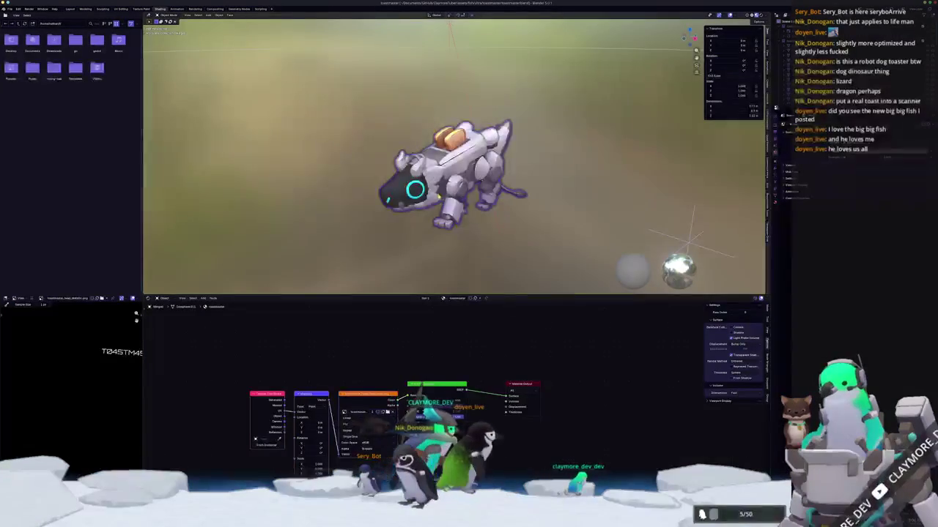
# Step: Apply all transforms to the robot dog model and centre the view on it
pyautogui.hotkey('ctrl', 'a')
pyautogui.click(400, 184)
pyautogui.press('KP_Decimal')
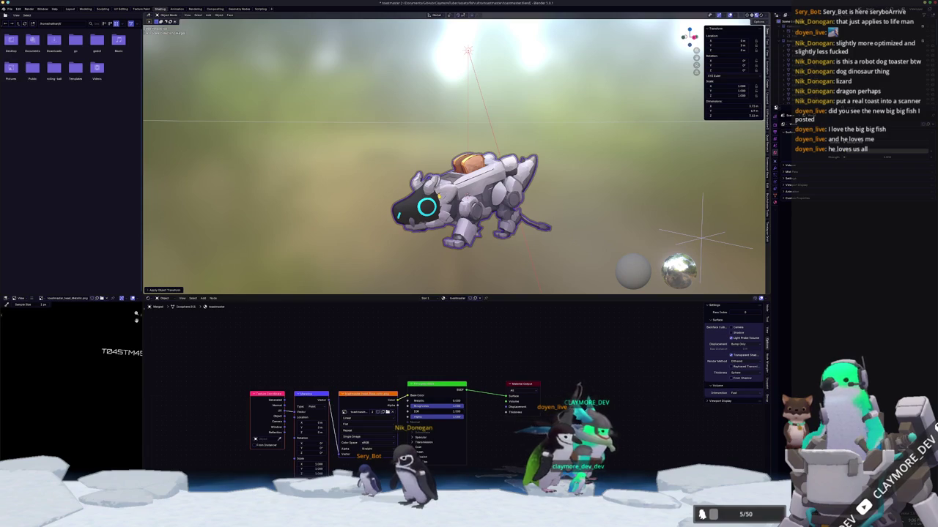
# Step: Export the model as a Wavefront OBJ file
pyautogui.click(11, 9)
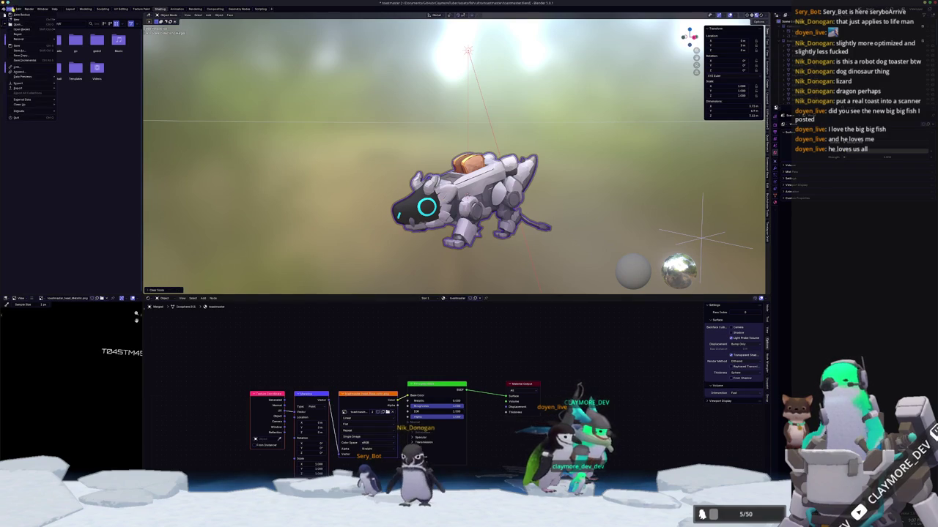
pyautogui.moveTo(26, 90)
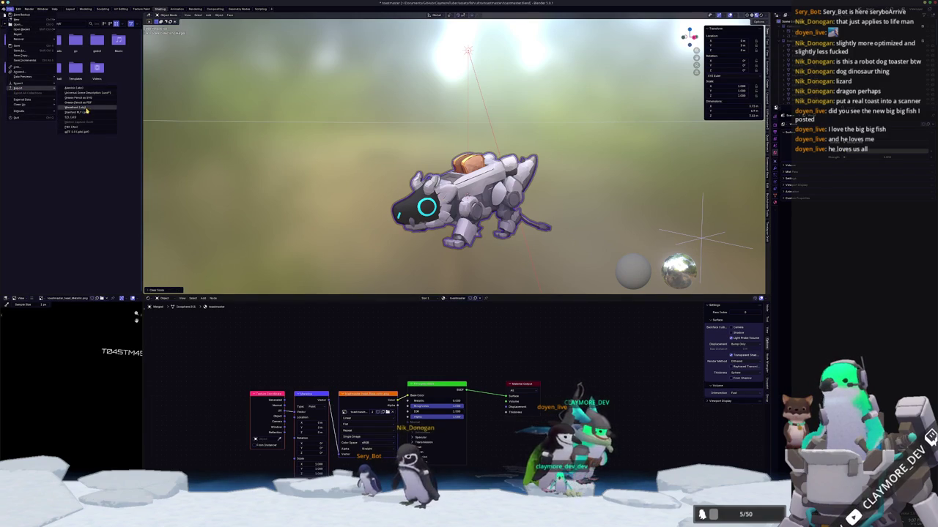
pyautogui.click(86, 108)
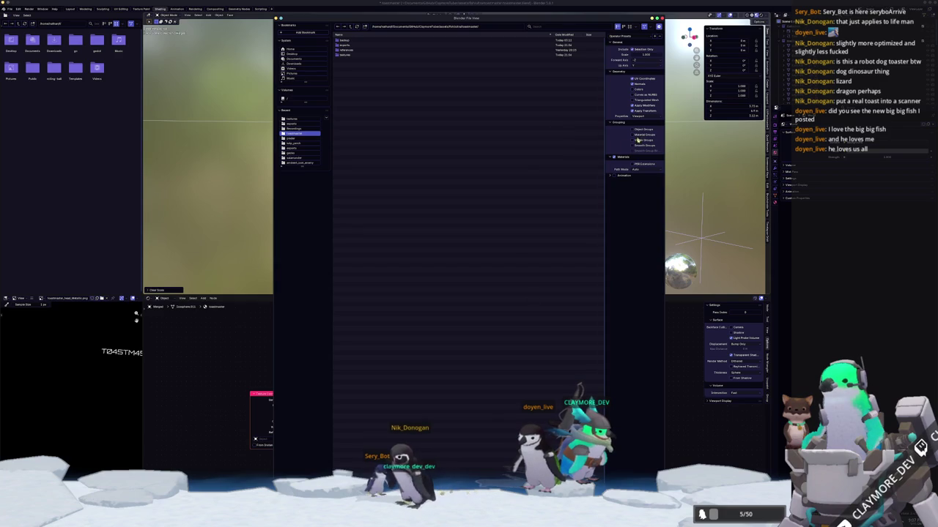
pyautogui.press('Return')
pyautogui.hotkey('alt', 'Tab')
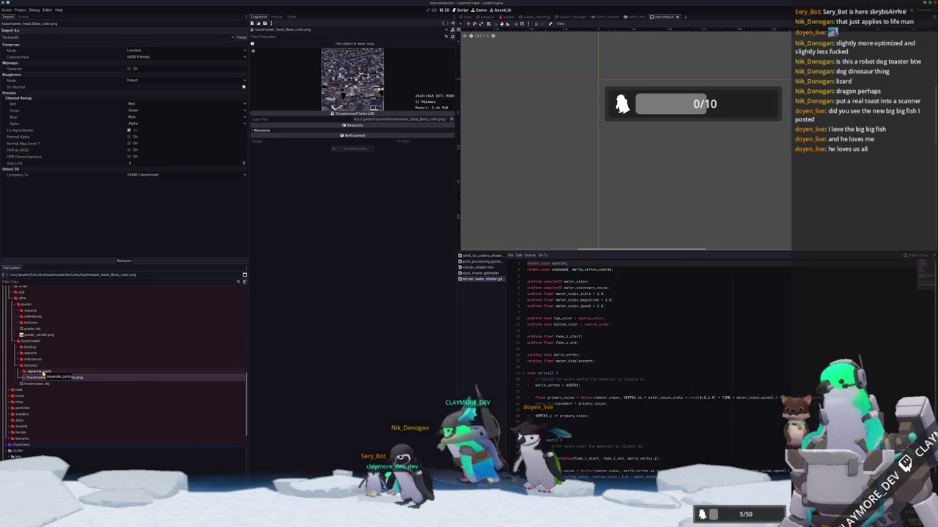
# Step: Check toastmaster.obj in separate_parts, then expand batch_tasks and select its scene file
pyautogui.doubleClick(43, 373)
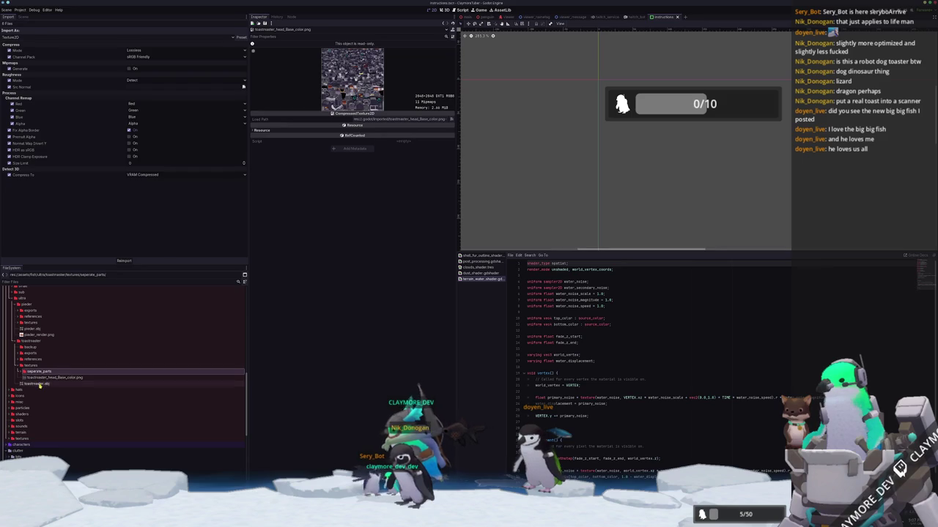
pyautogui.click(40, 386)
pyautogui.scroll(-3)
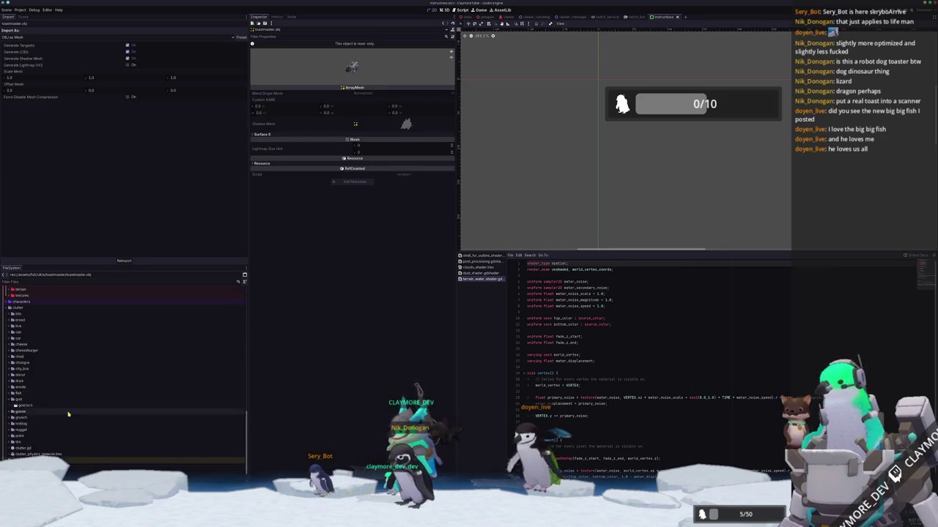
pyautogui.scroll(-3)
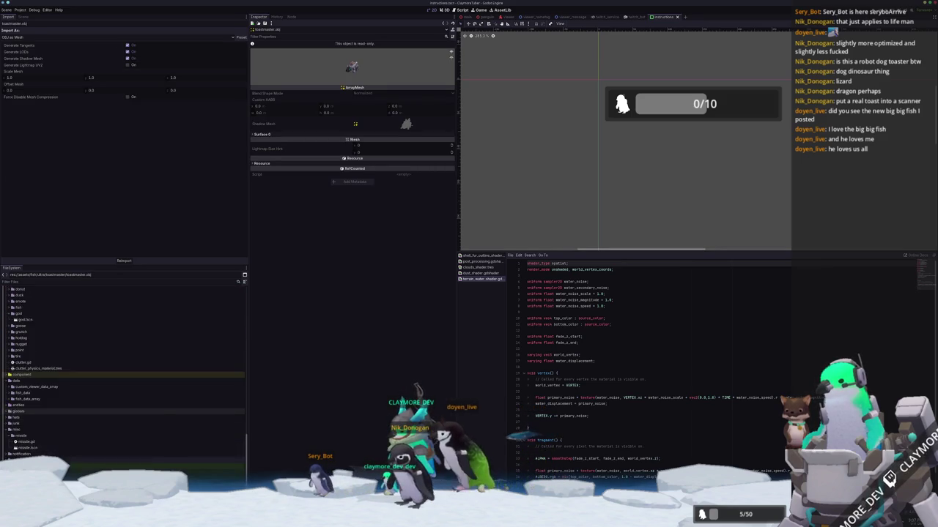
pyautogui.doubleClick(26, 414)
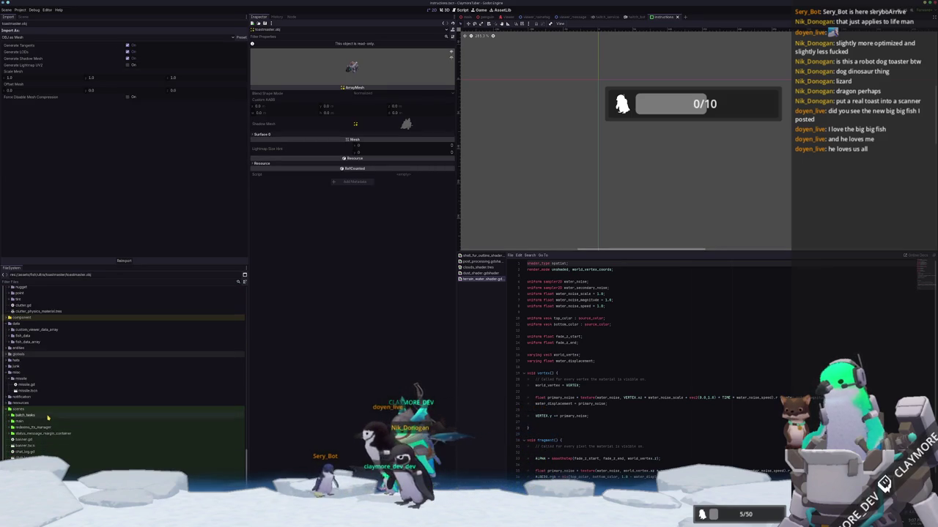
pyautogui.click(43, 427)
# Step: Open batch_tasks.tscn, check its Target Directories list, and run the scene with F6
pyautogui.doubleClick(43, 427)
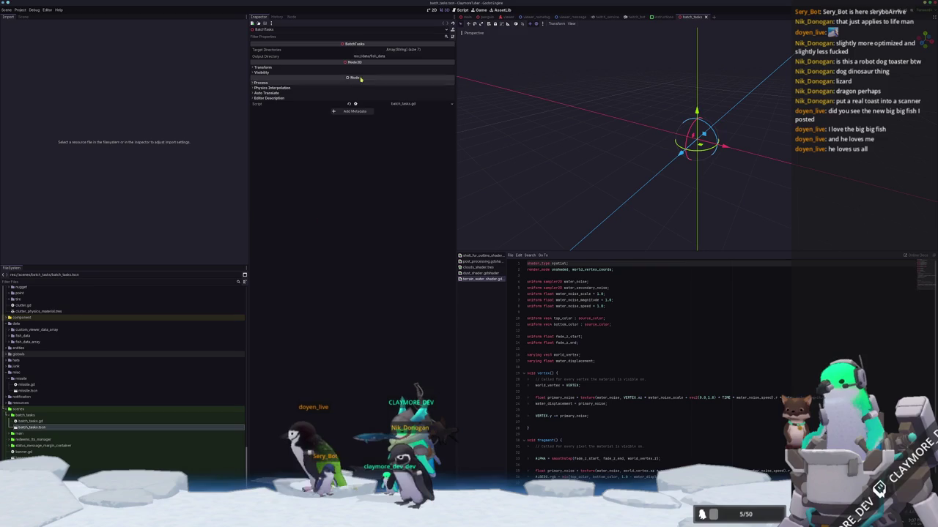
pyautogui.click(397, 49)
pyautogui.click(397, 50)
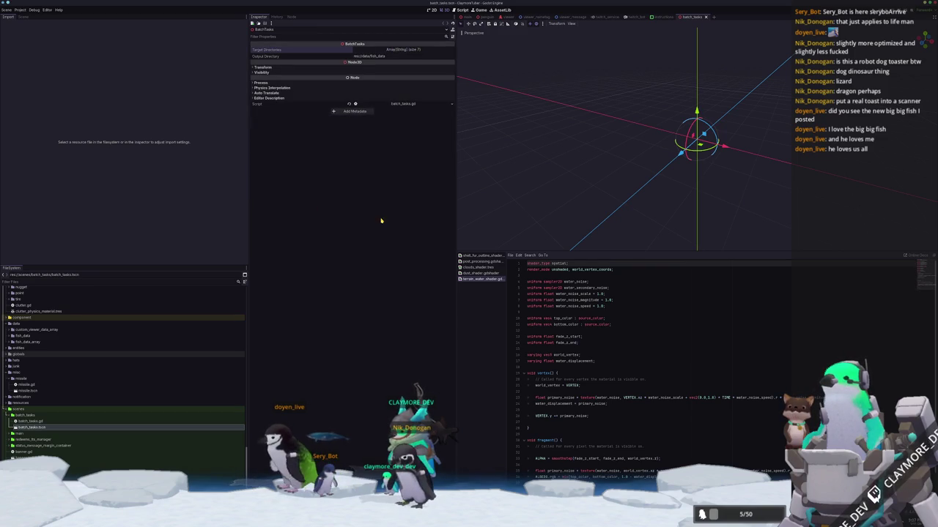
pyautogui.press('F6')
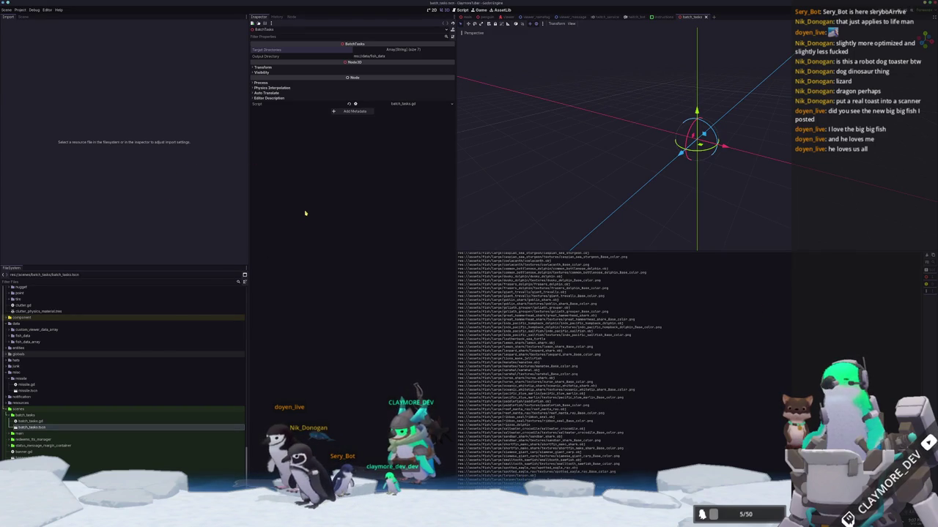
pyautogui.click(24, 17)
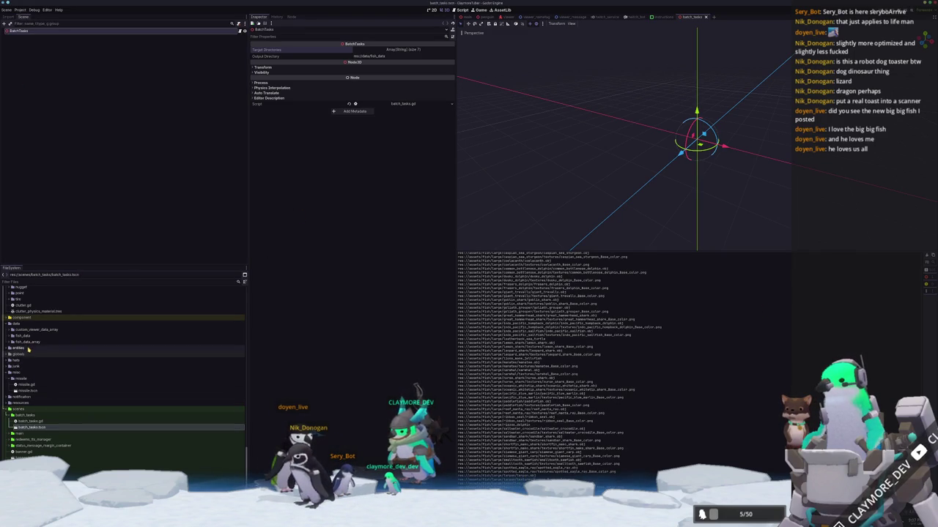
# Step: Filter the files for 'toast', open fish_data/toastmaster.tres, and inspect its texture and mesh
pyautogui.doubleClick(23, 335)
pyautogui.scroll(-3)
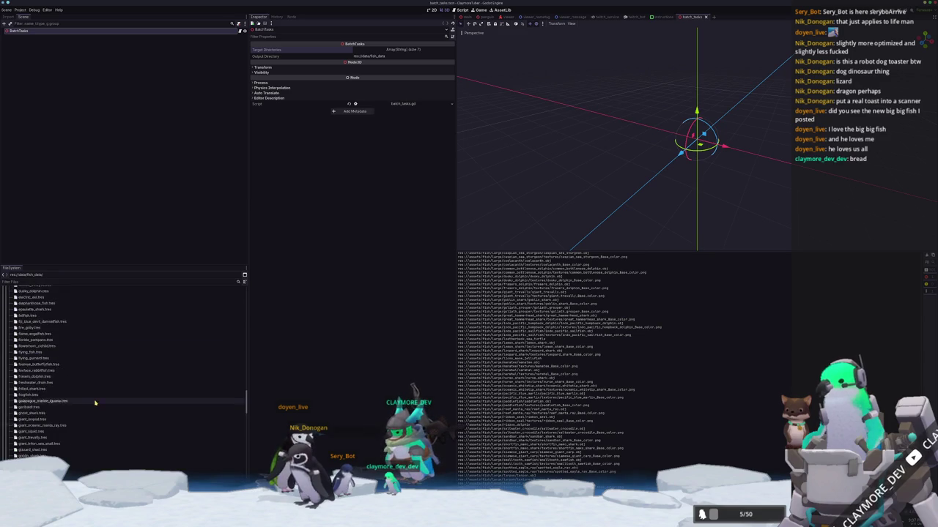
pyautogui.click(38, 281)
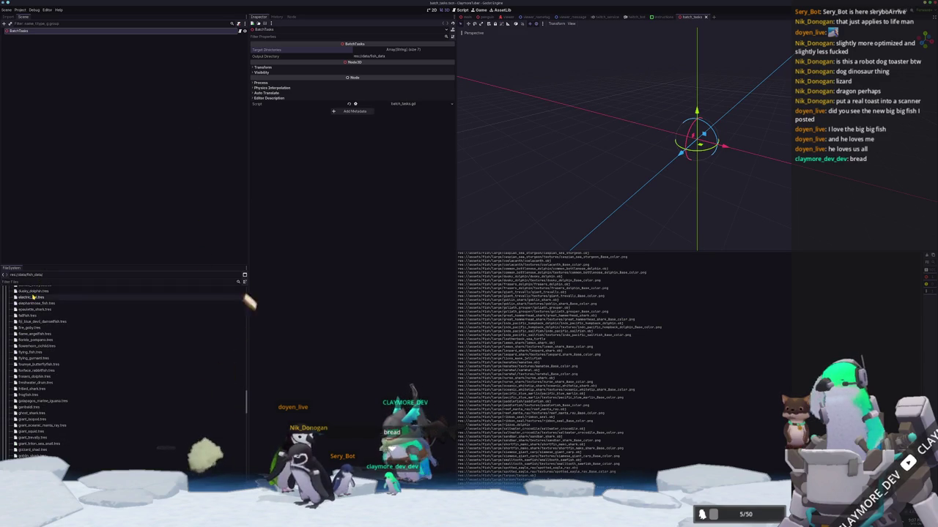
pyautogui.write('toast')
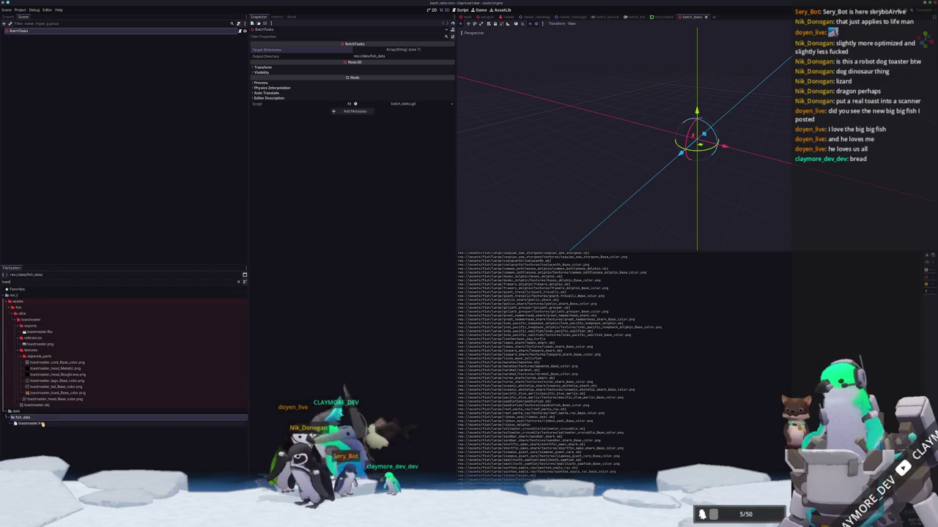
pyautogui.doubleClick(42, 423)
pyautogui.click(401, 85)
pyautogui.click(404, 68)
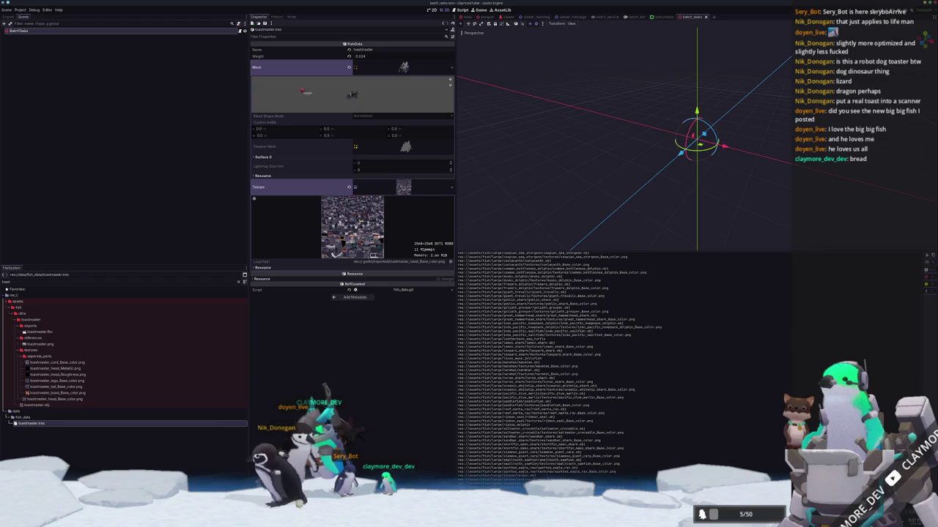
pyautogui.click(392, 68)
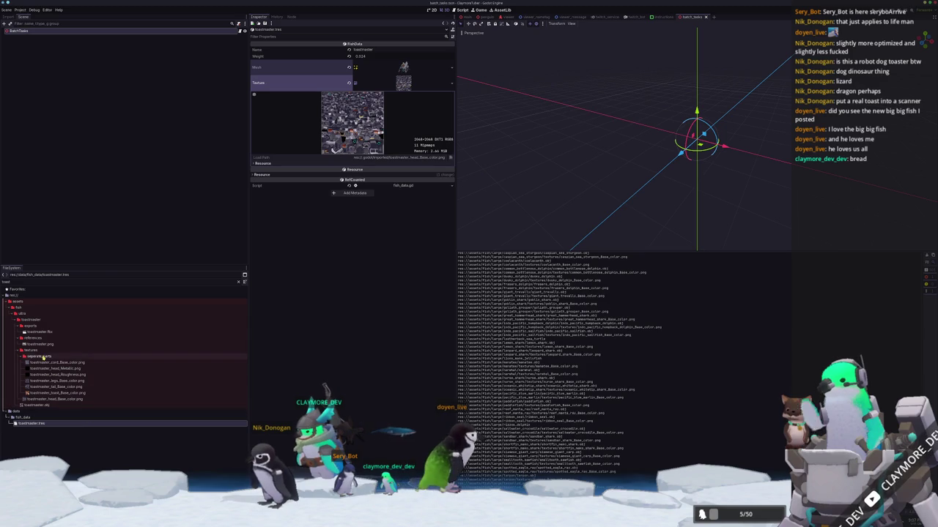
# Step: Collapse the separate_parts, references and exports folders and clear the file filter
pyautogui.doubleClick(41, 357)
pyautogui.doubleClick(41, 339)
pyautogui.click(30, 345)
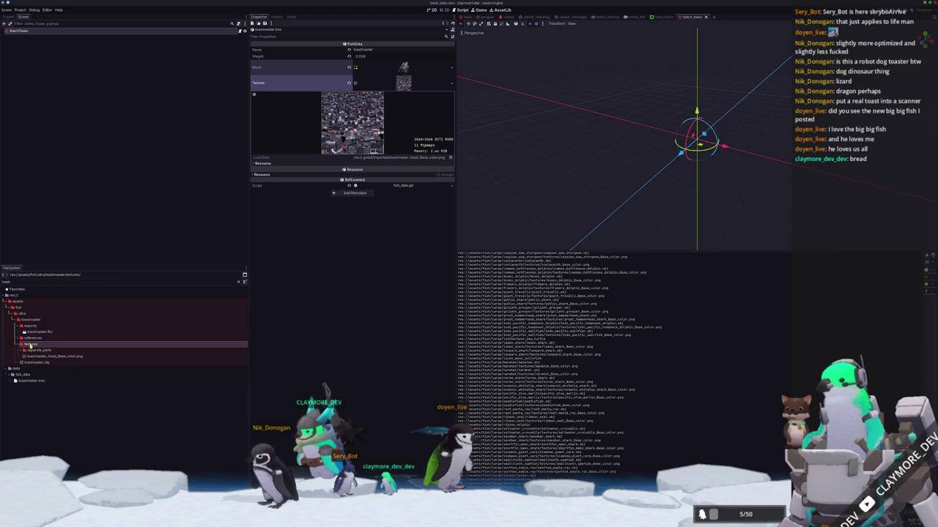
pyautogui.doubleClick(31, 326)
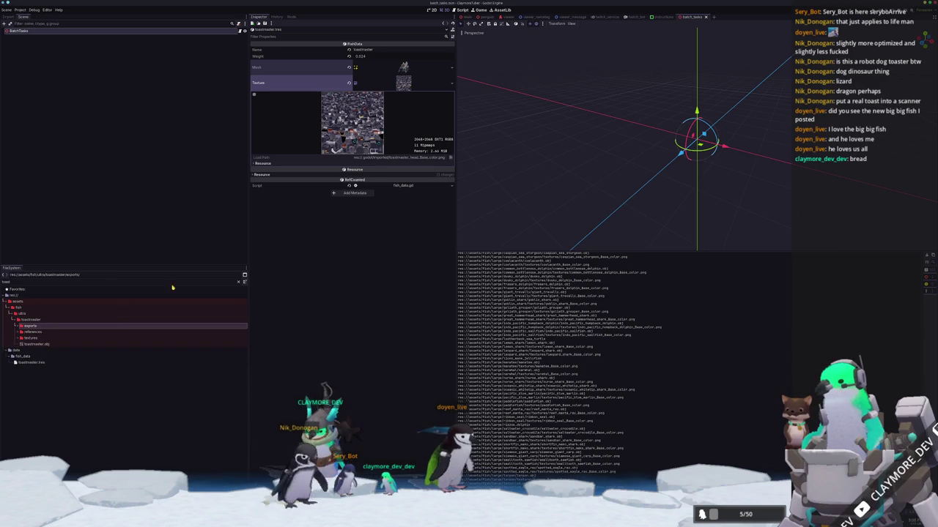
pyautogui.press('BackSpace')
pyautogui.press('BackSpace')
pyautogui.press('BackSpace')
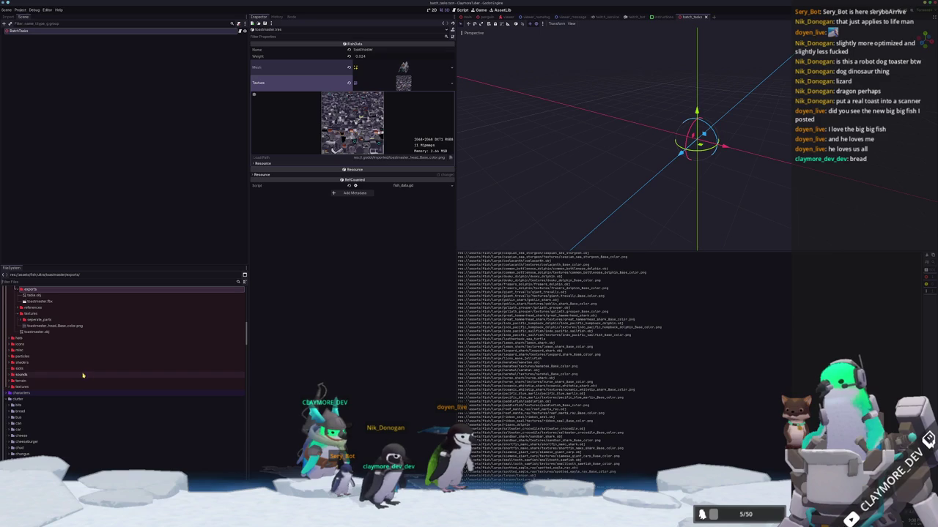
# Step: Collapse the toastmaster, plecter, ultra fish and fish folders in the project tree
pyautogui.scroll(3)
pyautogui.click(32, 371)
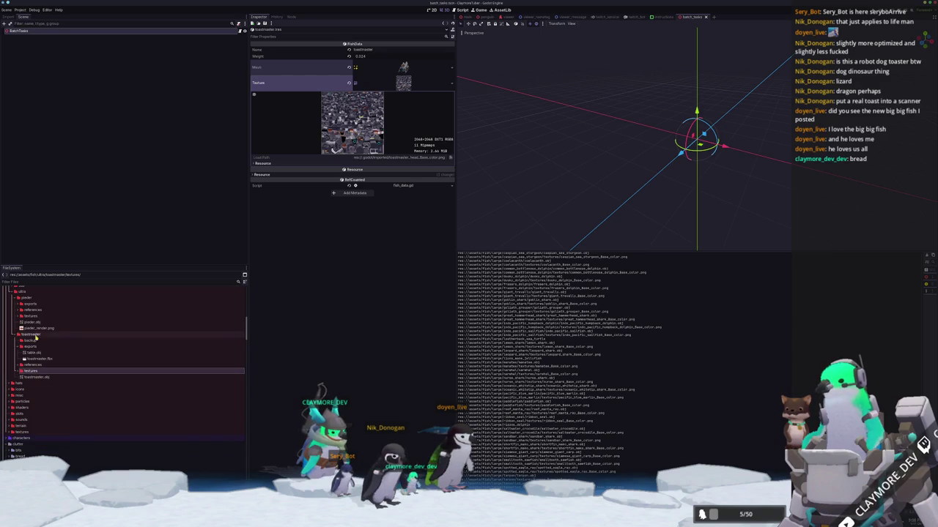
pyautogui.doubleClick(34, 335)
pyautogui.doubleClick(28, 298)
pyautogui.click(30, 292)
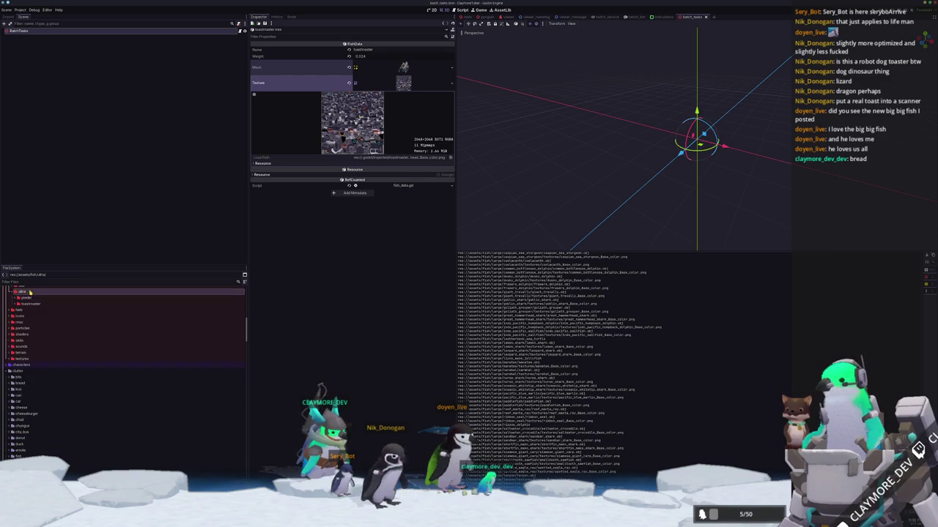
pyautogui.scroll(3)
pyautogui.doubleClick(41, 350)
pyautogui.scroll(3)
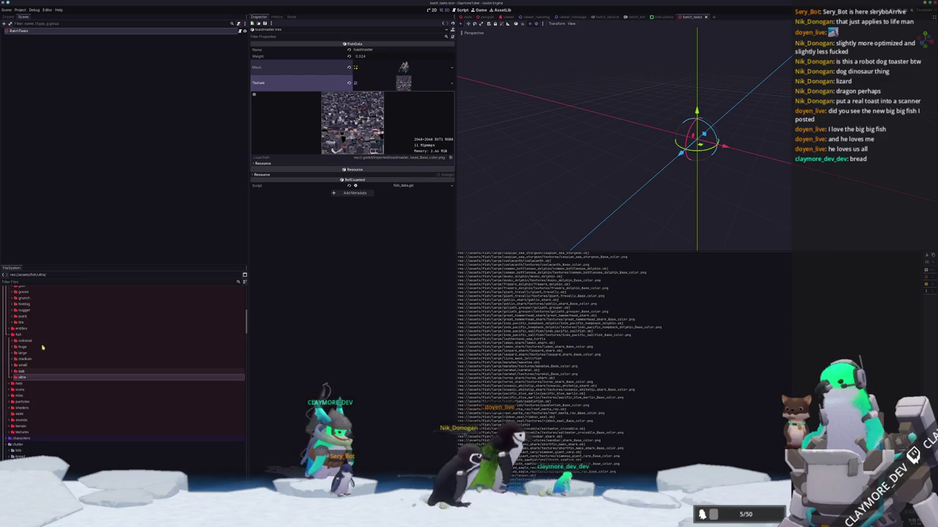
pyautogui.click(27, 378)
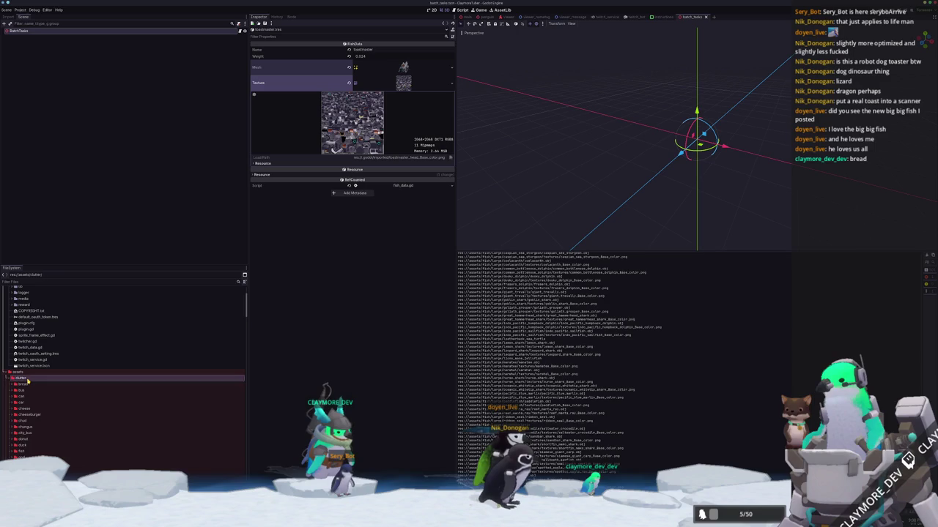
pyautogui.doubleClick(23, 391)
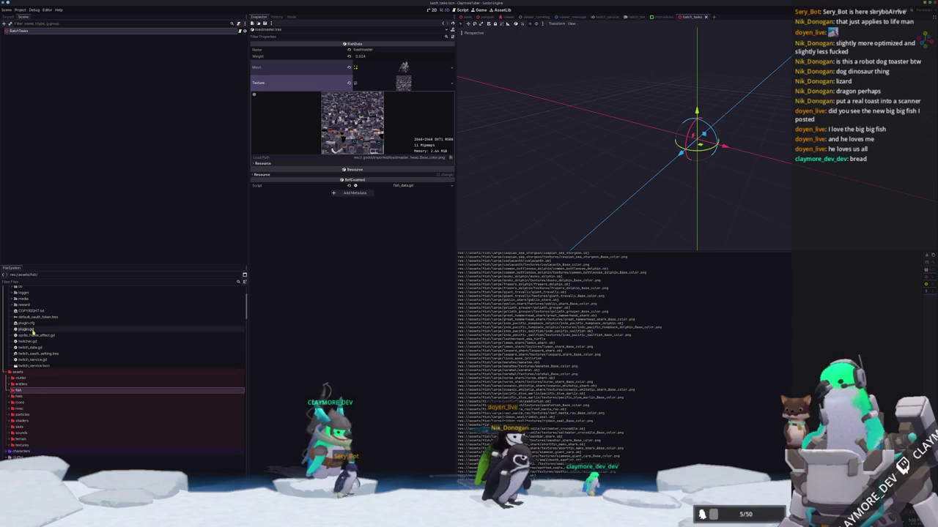
# Step: Expand data/custom_viewer_data_array and open custom_viewer_data_array.tres
pyautogui.scroll(-3)
pyautogui.scroll(-3)
pyautogui.scroll(3)
pyautogui.scroll(-3)
pyautogui.scroll(-3)
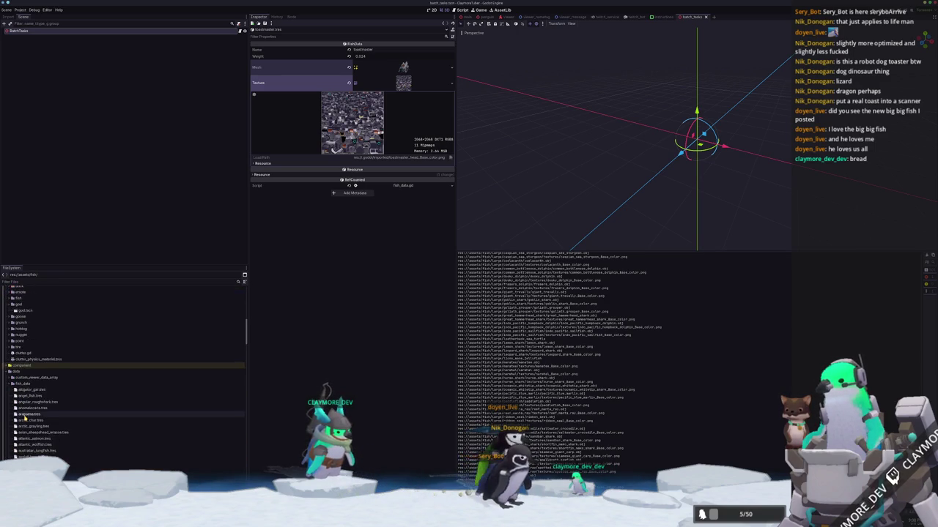
pyautogui.click(30, 321)
pyautogui.click(30, 321)
pyautogui.click(33, 326)
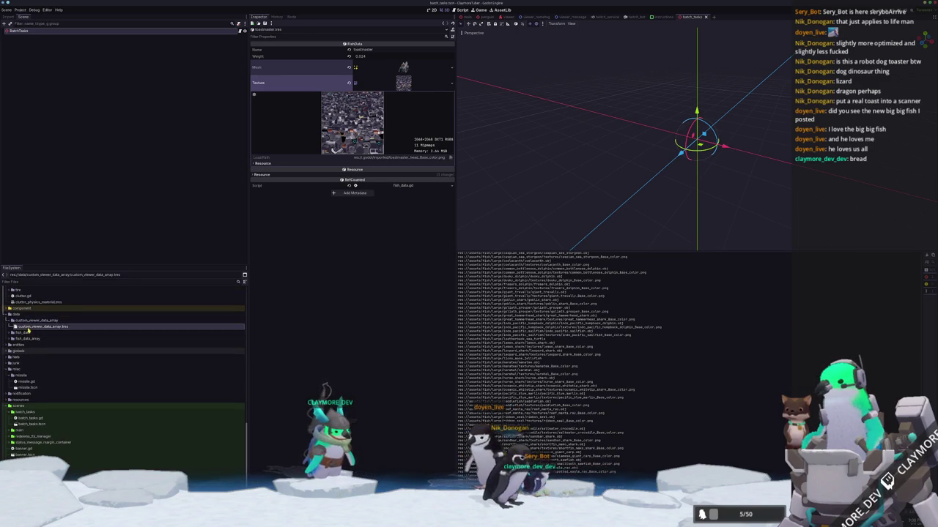
# Step: Expand viewer entry 1, keep Penguin Species as Claymore, and set Fish Name to toastmaster
pyautogui.click(389, 72)
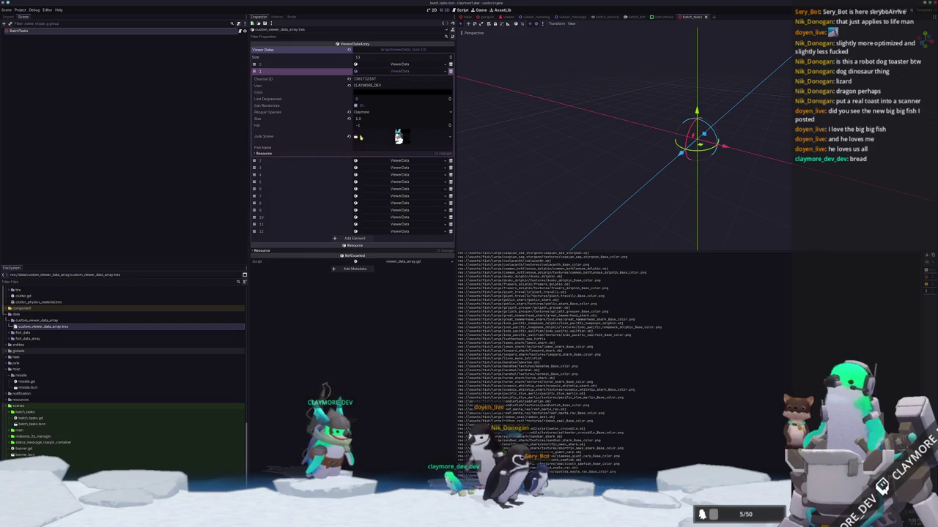
pyautogui.click(374, 115)
pyautogui.click(373, 115)
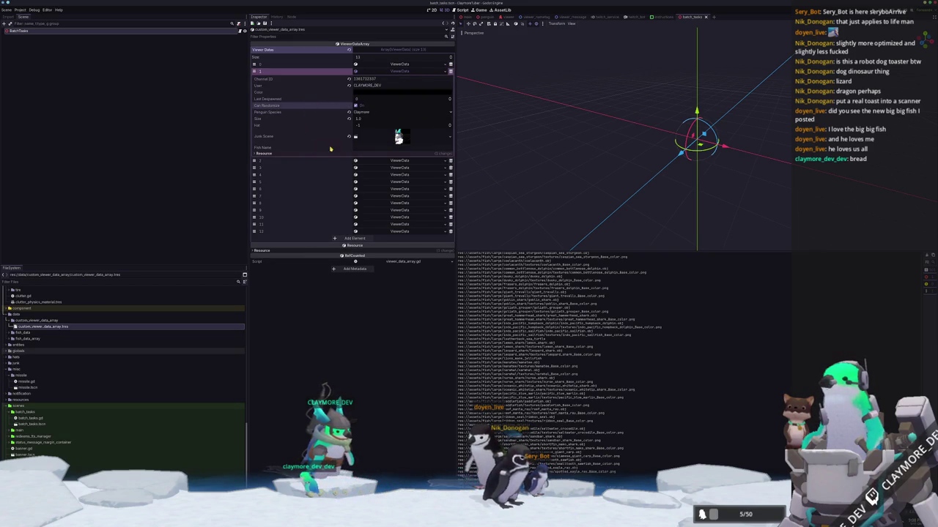
pyautogui.click(357, 147)
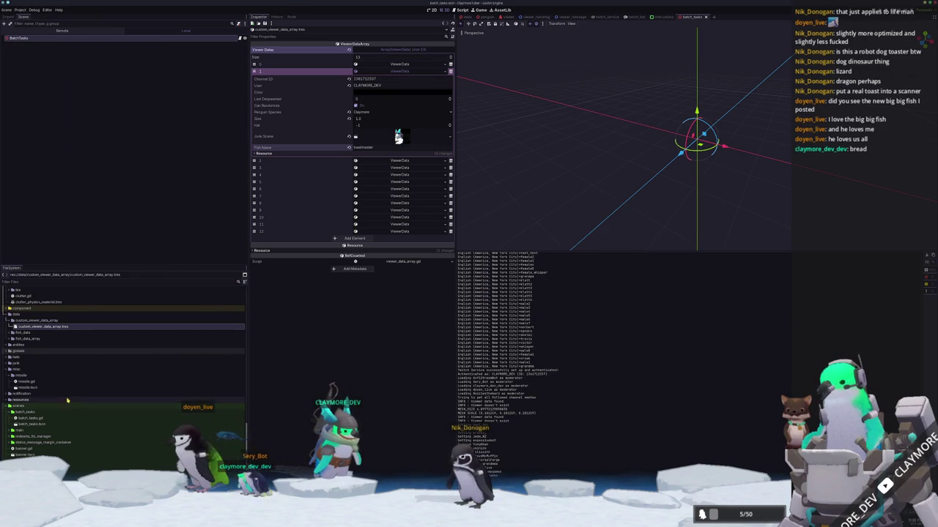
# Step: Collapse the data and misc folders and expand the clutter folder
pyautogui.click(23, 321)
pyautogui.doubleClick(16, 314)
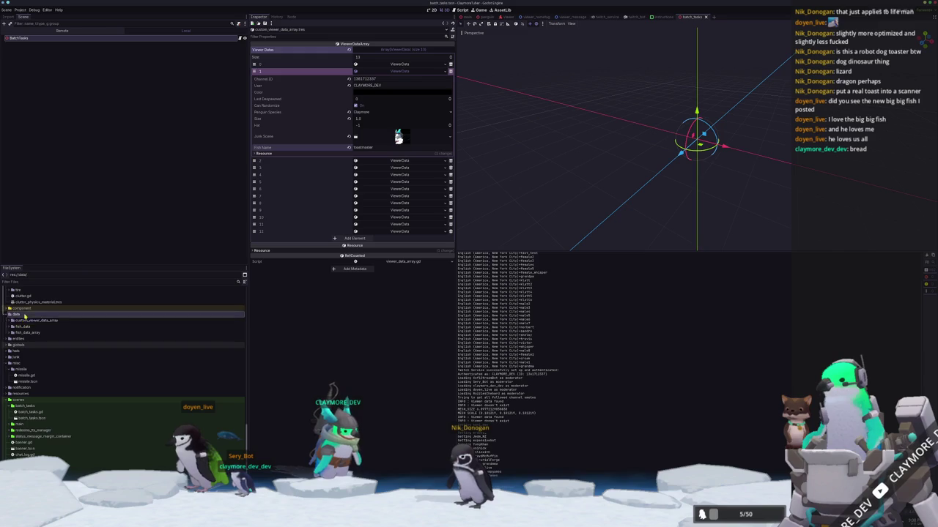
pyautogui.click(19, 359)
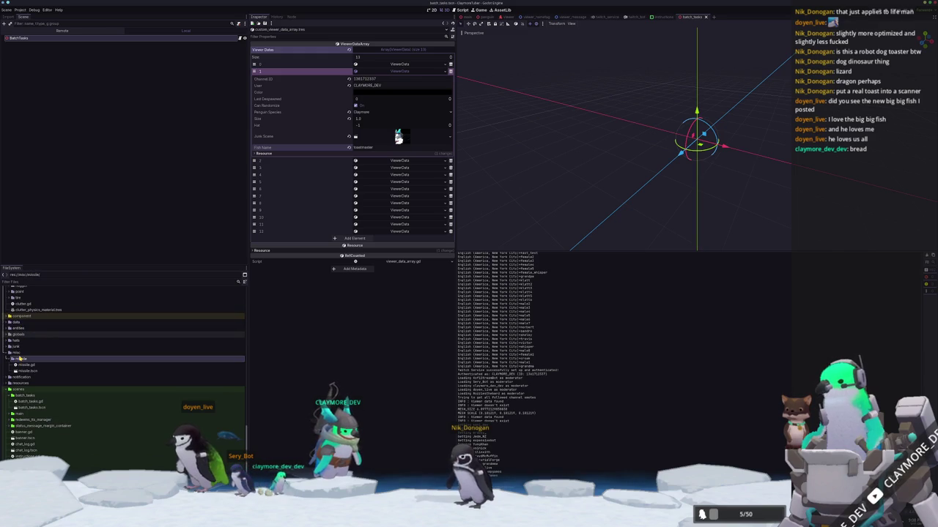
pyautogui.click(16, 353)
pyautogui.doubleClick(16, 352)
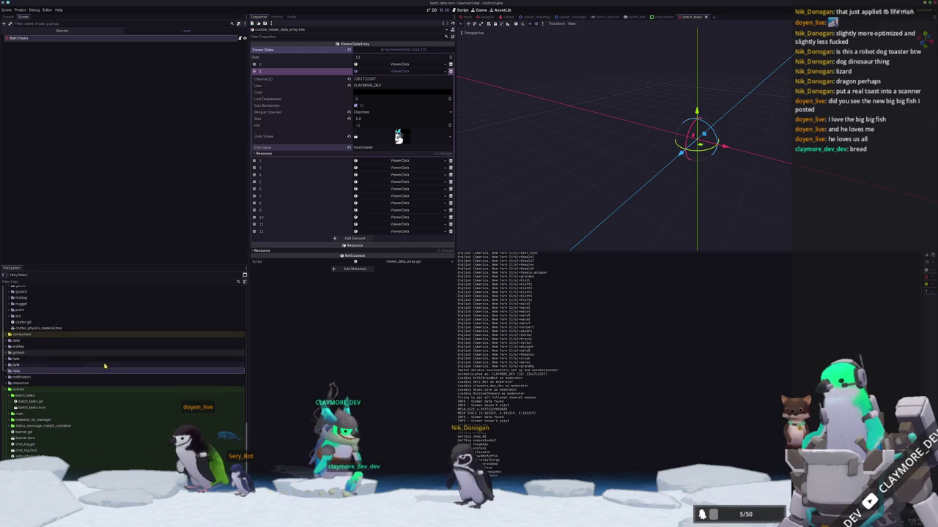
pyautogui.scroll(3)
pyautogui.doubleClick(22, 389)
# Step: Duplicate the duck folder as toastmaster, rename its scene to toastmaster.tscn, and open it
pyautogui.click(44, 308)
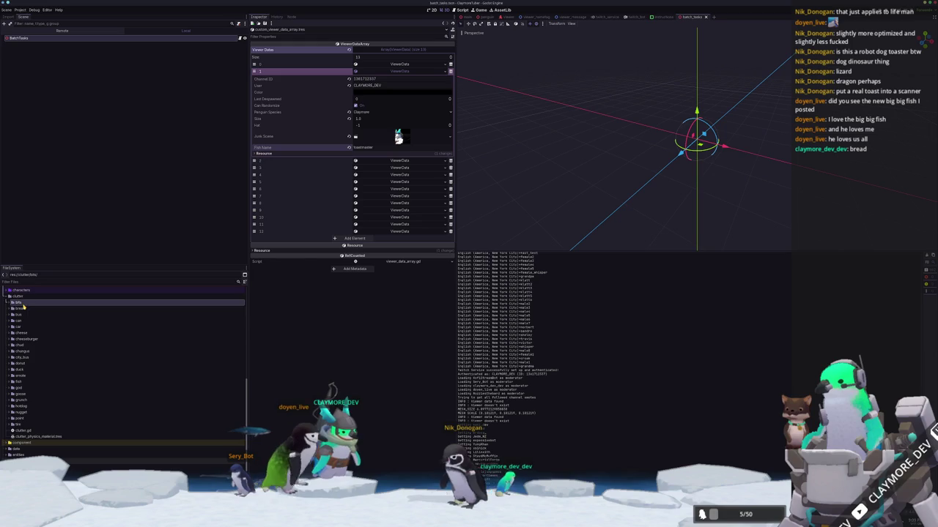
pyautogui.click(74, 368)
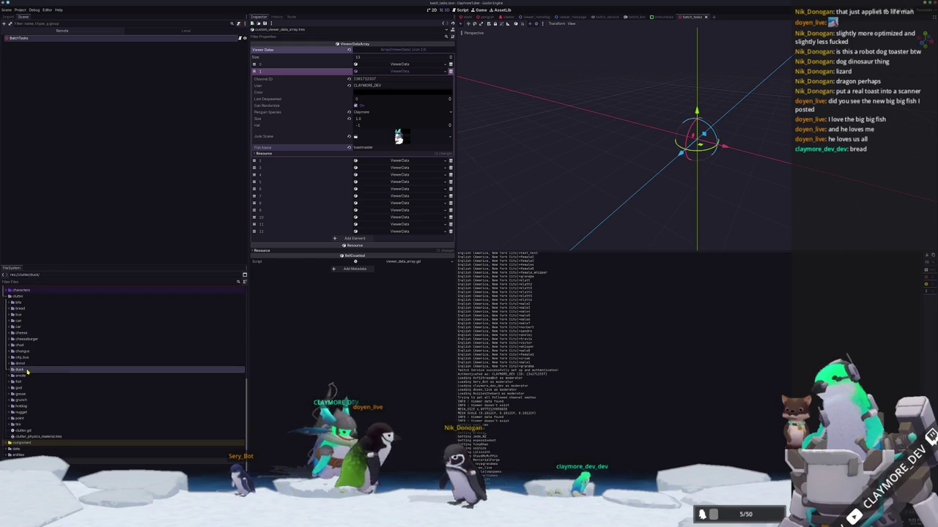
pyautogui.hotkey('ctrl', 'd')
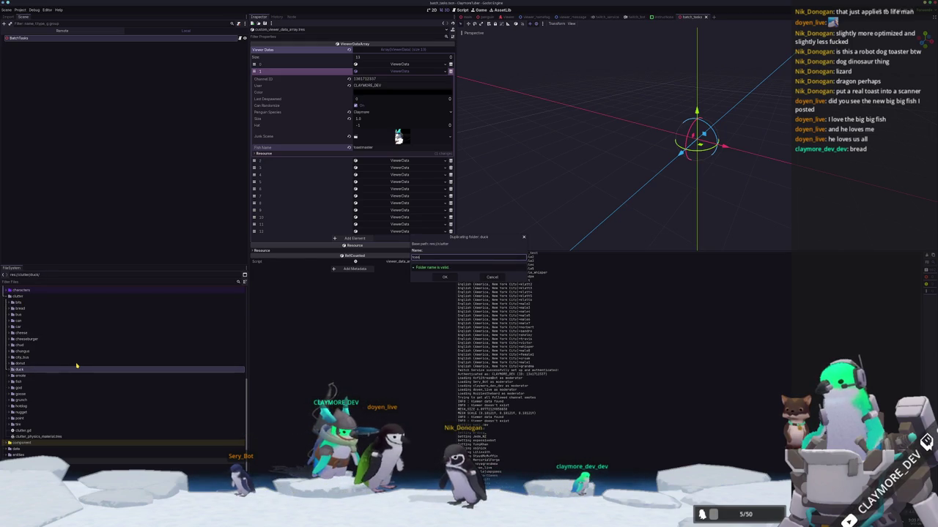
pyautogui.press('Return')
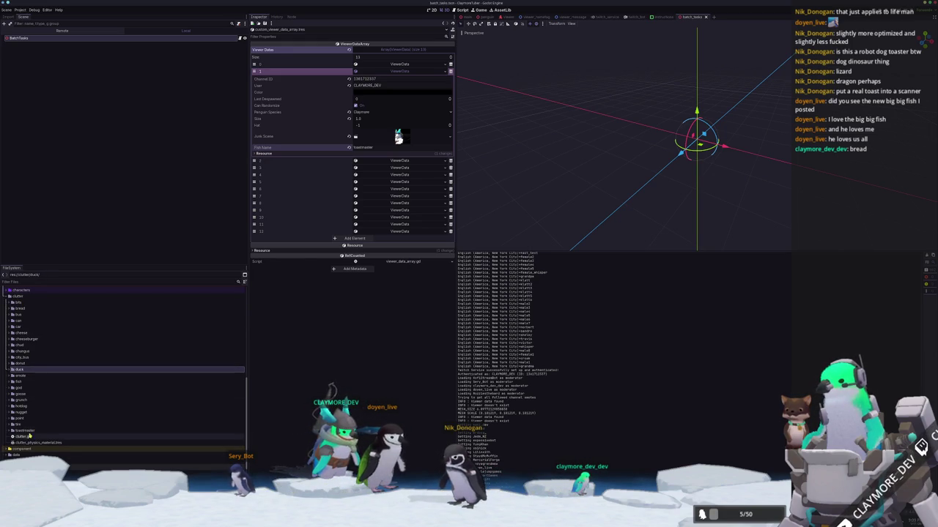
pyautogui.doubleClick(26, 430)
pyautogui.click(39, 438)
pyautogui.press('F2')
pyautogui.write('toastmaster')
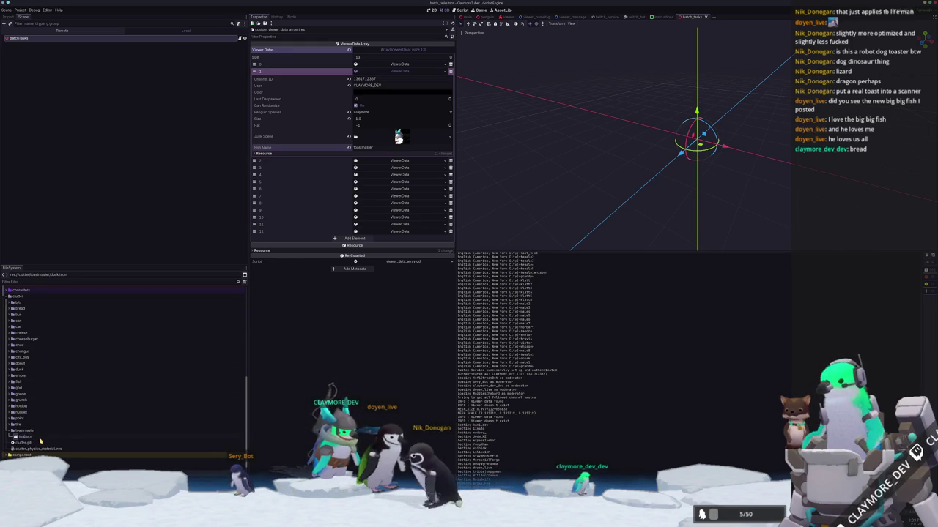
pyautogui.press('Return')
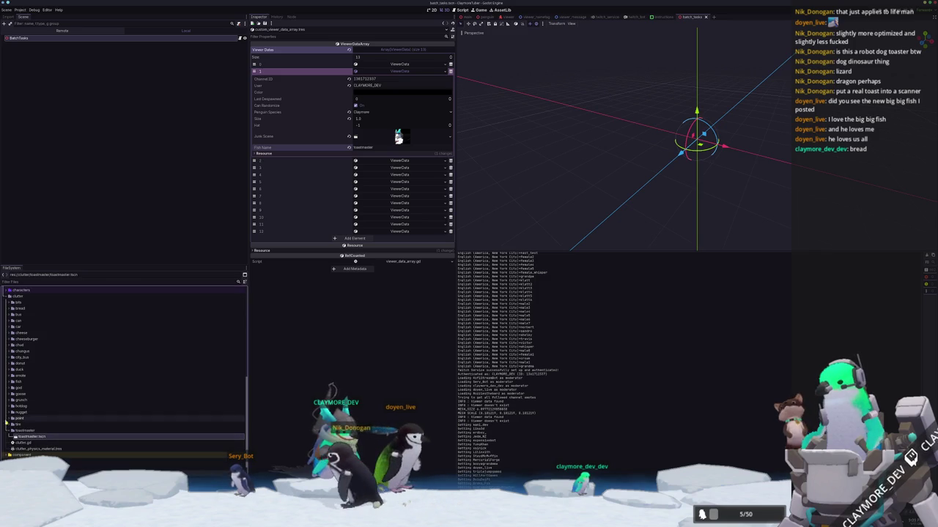
pyautogui.doubleClick(33, 437)
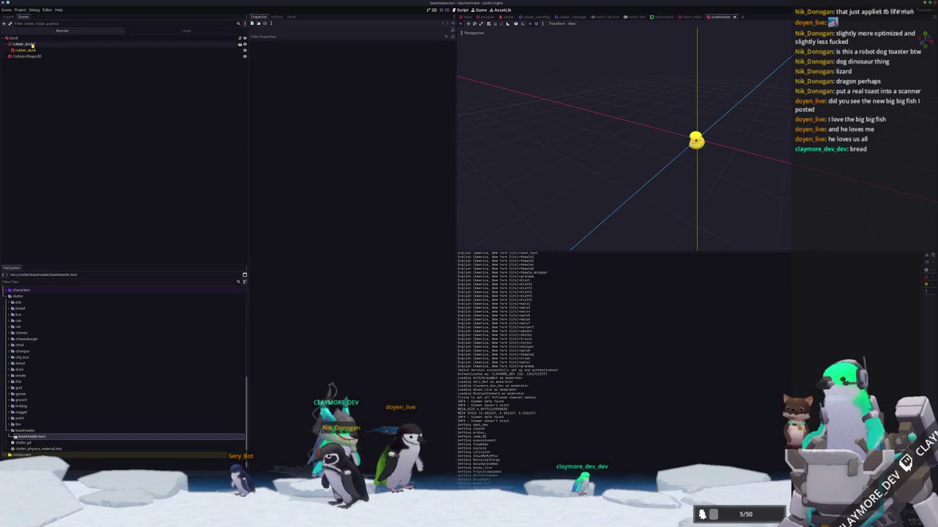
# Step: Delete the rubber_duck2 model node from the toastmaster scene
pyautogui.click(32, 45)
pyautogui.scroll(3)
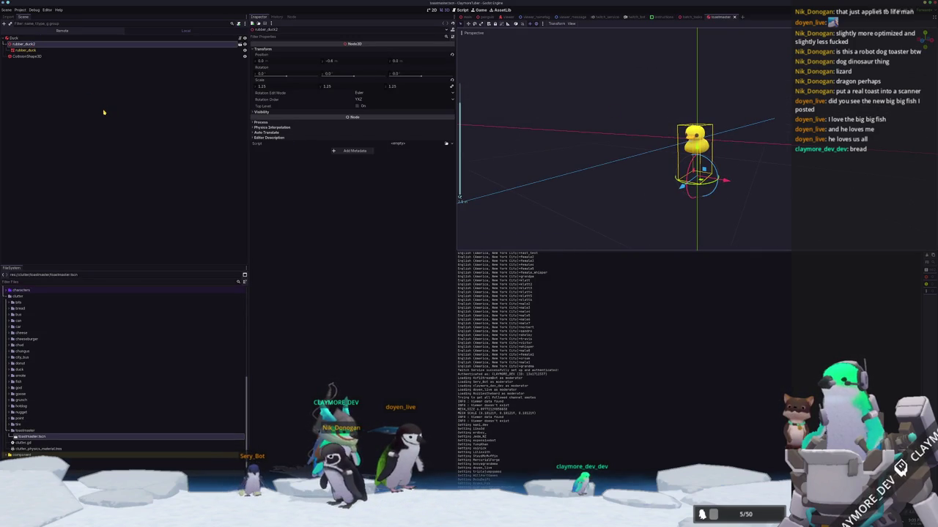
pyautogui.press('Delete')
pyautogui.scroll(-3)
pyautogui.scroll(-3)
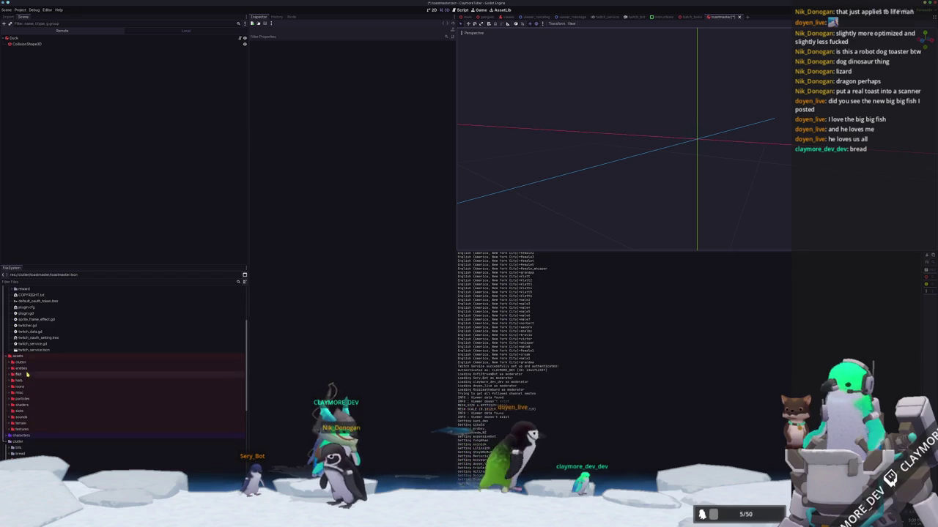
# Step: Add a MeshInstance3D child under Duck and assign the toastmaster model as its mesh
pyautogui.doubleClick(20, 375)
pyautogui.doubleClick(22, 417)
pyautogui.click(29, 429)
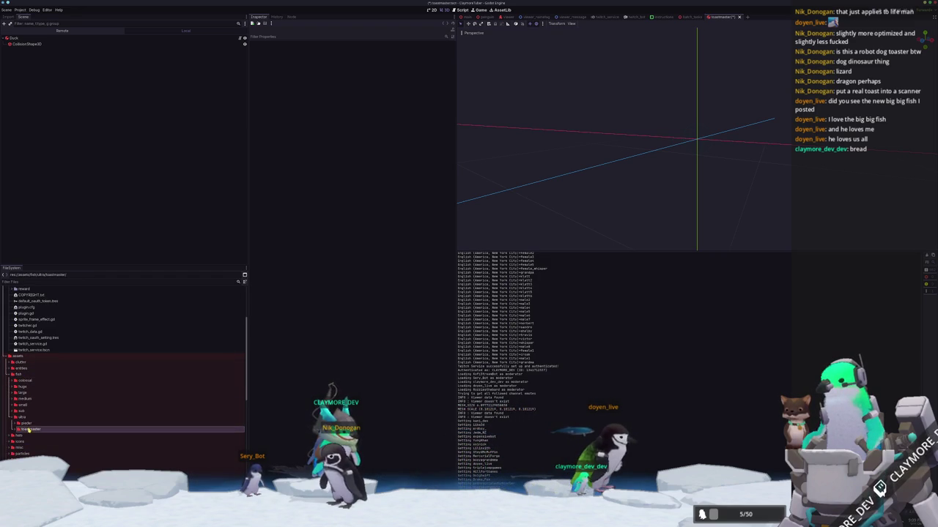
pyautogui.rightClick(23, 39)
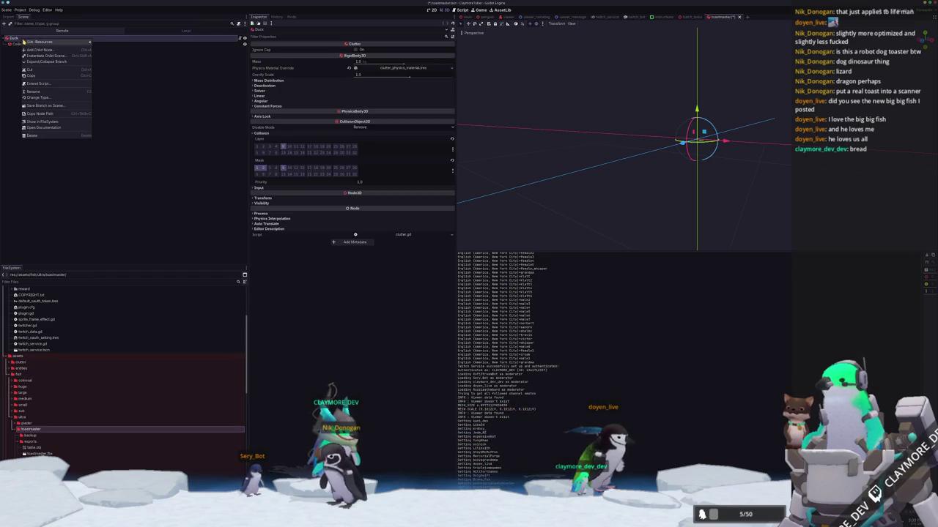
pyautogui.click(42, 50)
pyautogui.write('meshinstance')
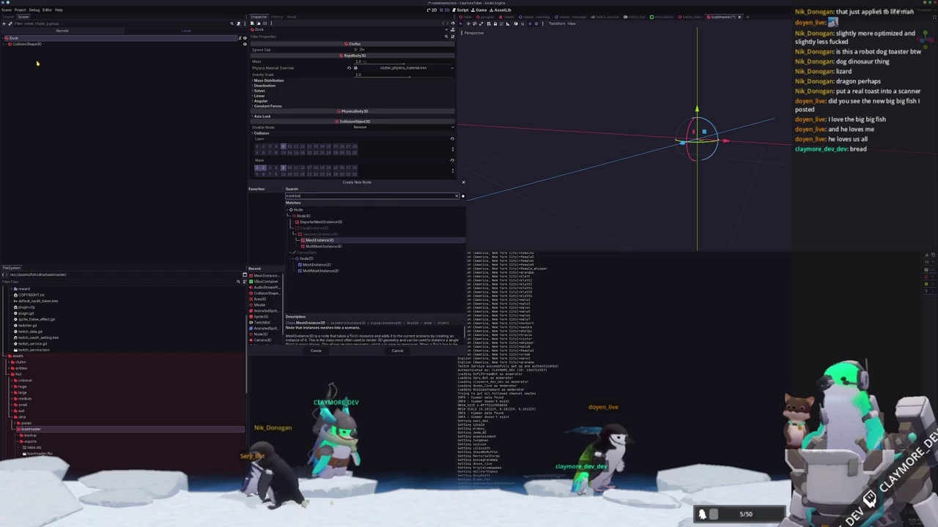
pyautogui.press('Return')
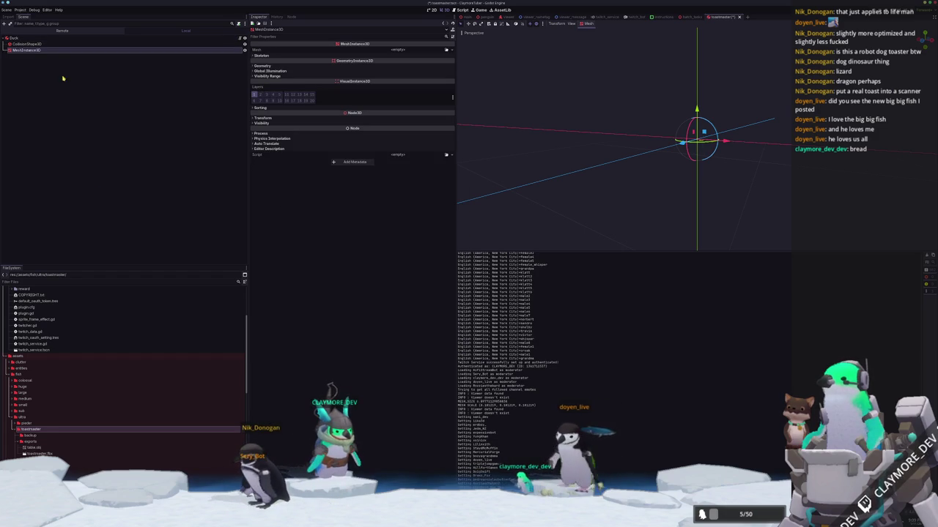
pyautogui.moveTo(40, 453); pyautogui.dragTo(394, 52)
# Step: Create a new StandardMaterial3D as the mesh's Geometry material override
pyautogui.click(263, 79)
pyautogui.scroll(-3)
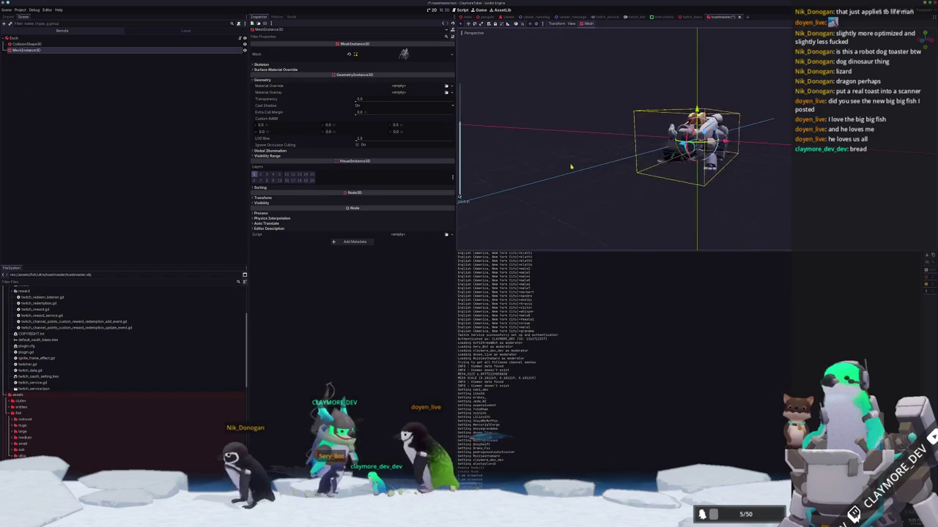
pyautogui.click(452, 85)
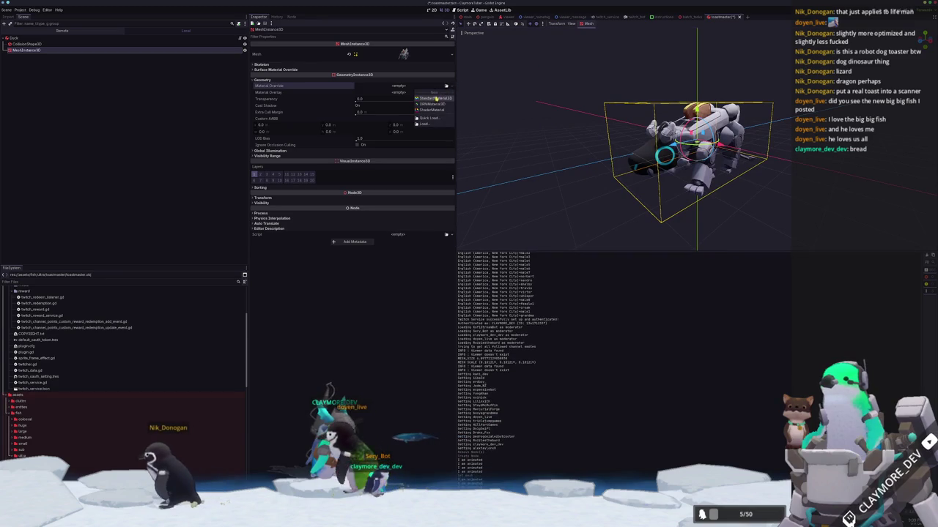
pyautogui.click(435, 100)
pyautogui.click(405, 90)
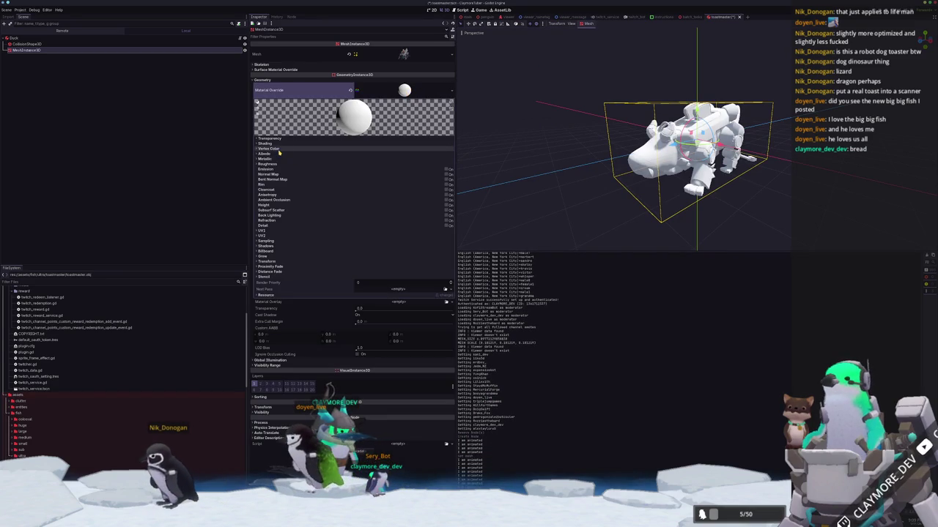
# Step: Set the override's shading to Unshaded and load the toastmaster texture into Albedo
pyautogui.click(269, 147)
pyautogui.click(264, 142)
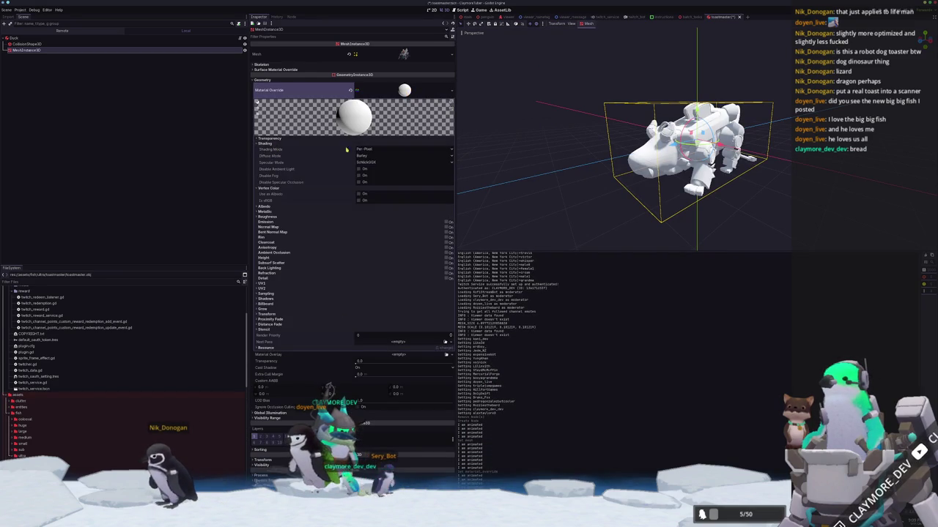
pyautogui.click(359, 149)
pyautogui.click(366, 156)
pyautogui.click(296, 206)
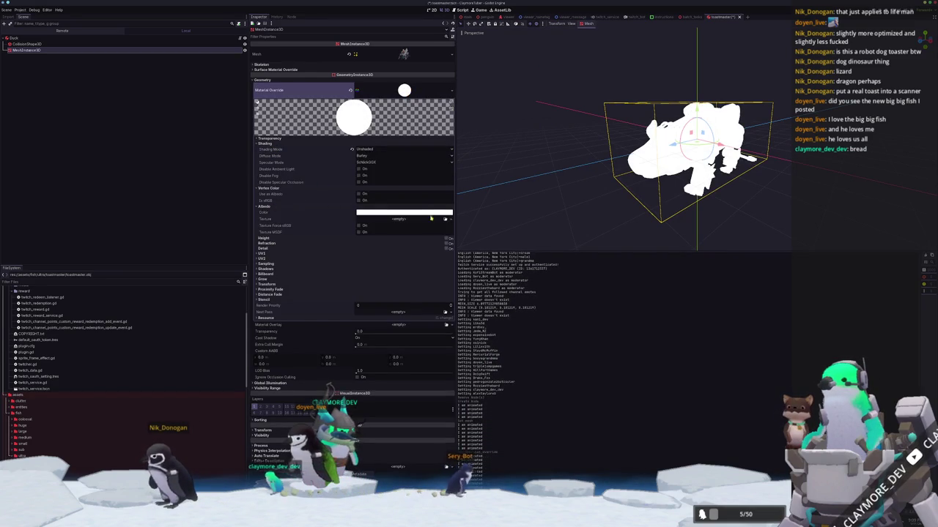
pyautogui.click(445, 220)
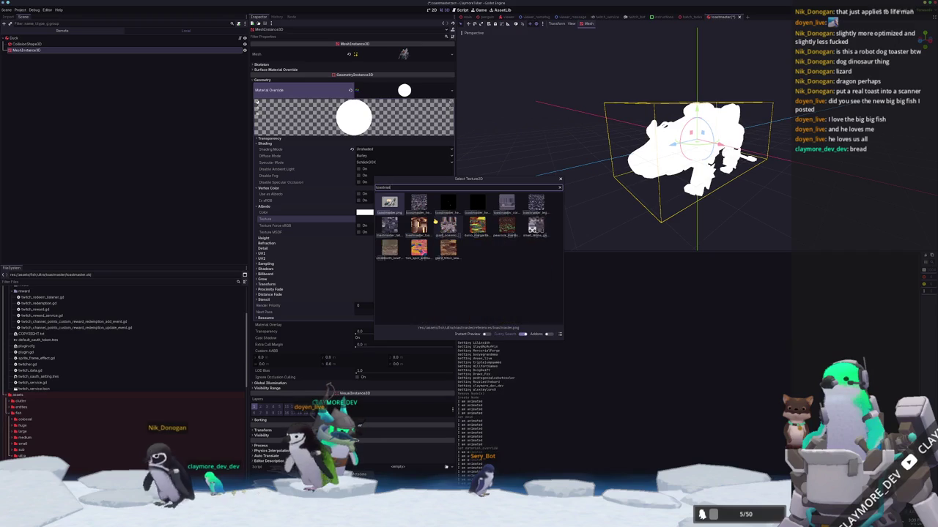
pyautogui.press('Return')
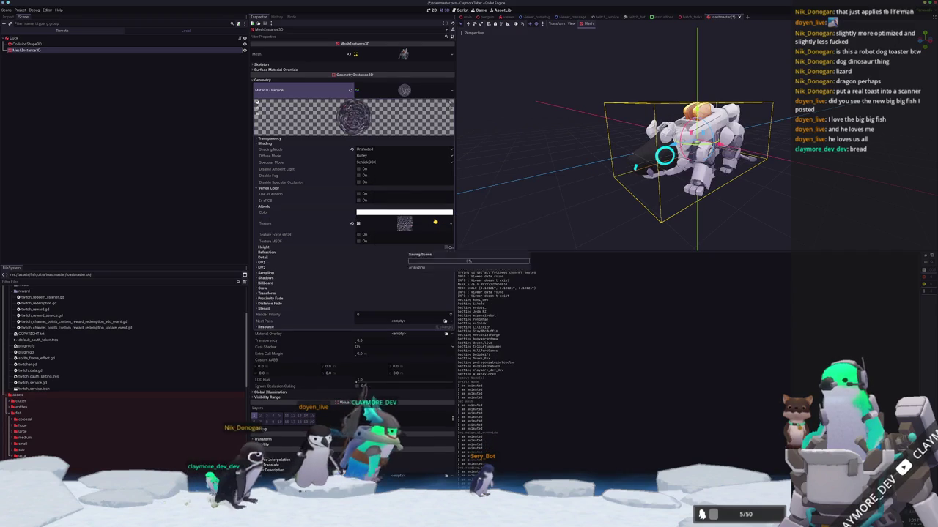
pyautogui.click(513, 206)
pyautogui.click(27, 44)
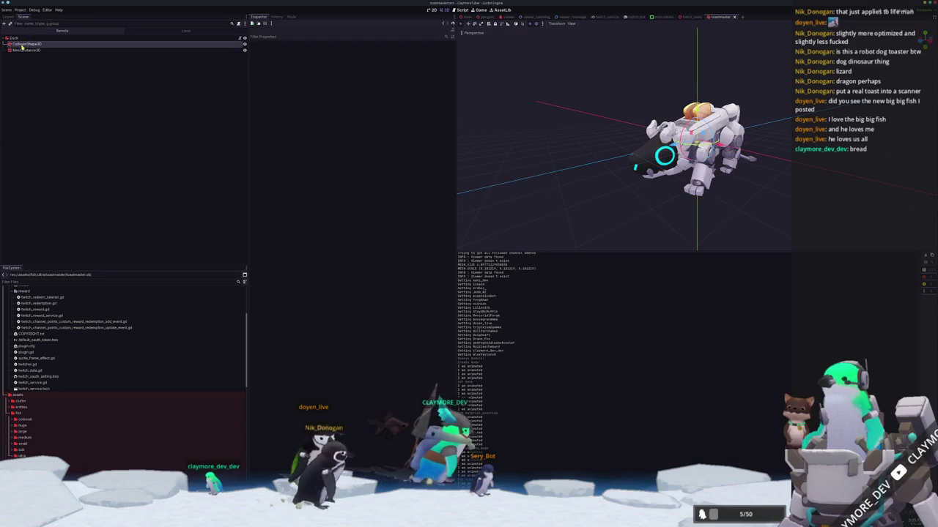
# Step: Make the sphere collision shape unique and replace it with a new BoxShape3D
pyautogui.moveTo(579, 146); pyautogui.dragTo(596, 139)
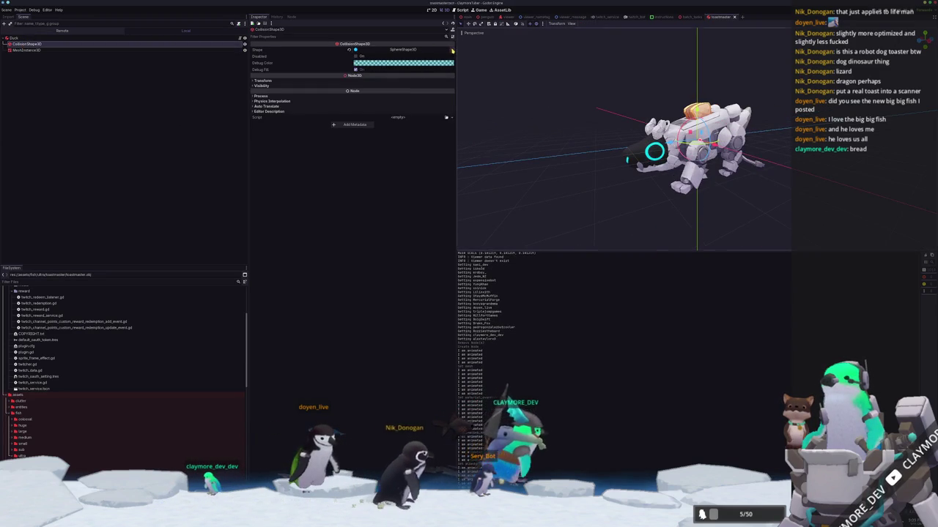
pyautogui.click(452, 49)
pyautogui.click(417, 141)
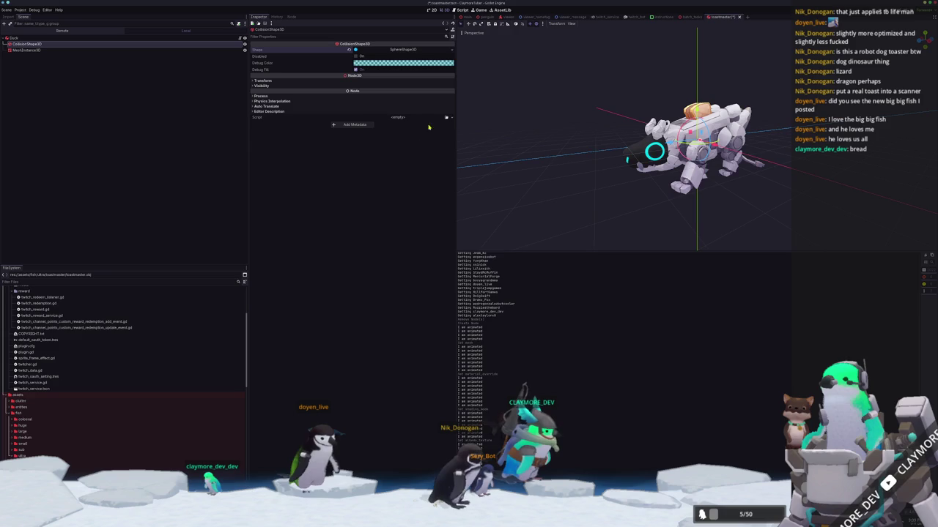
pyautogui.click(419, 51)
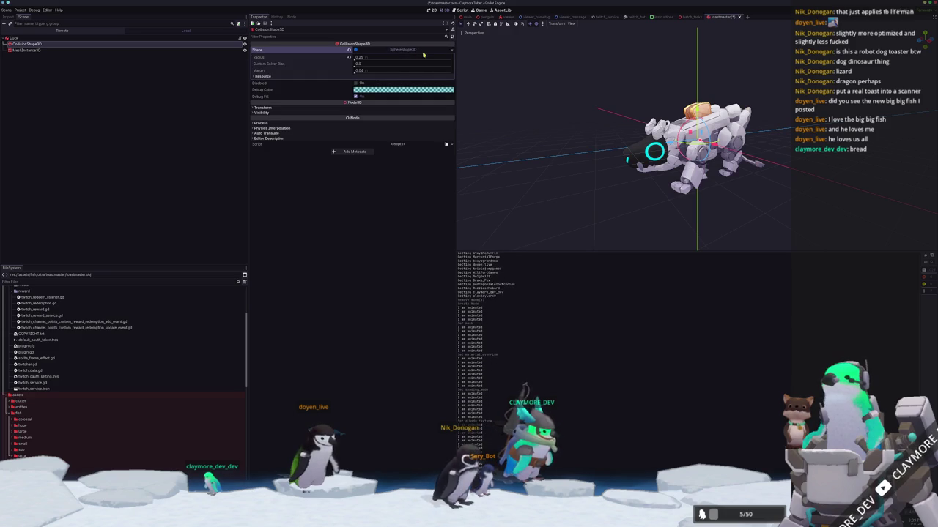
pyautogui.click(452, 49)
pyautogui.click(423, 73)
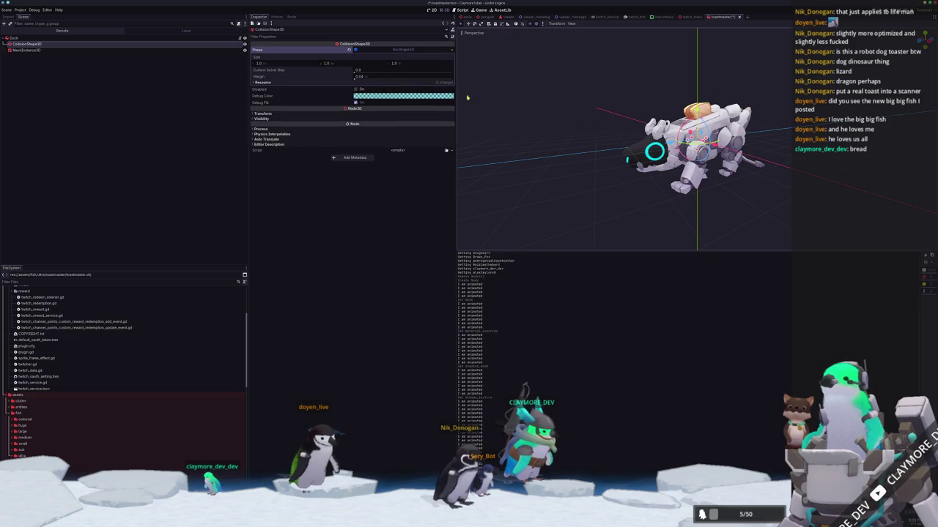
# Step: Resize the collision box from side and front views to fit the robot dog, then open clutter.gd
pyautogui.press('KP_3')
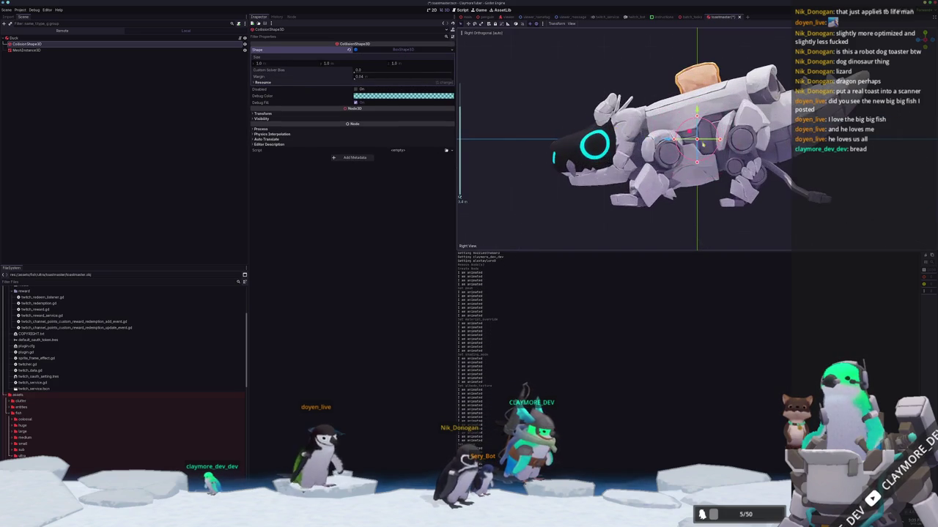
pyautogui.moveTo(596, 139); pyautogui.dragTo(521, 138)
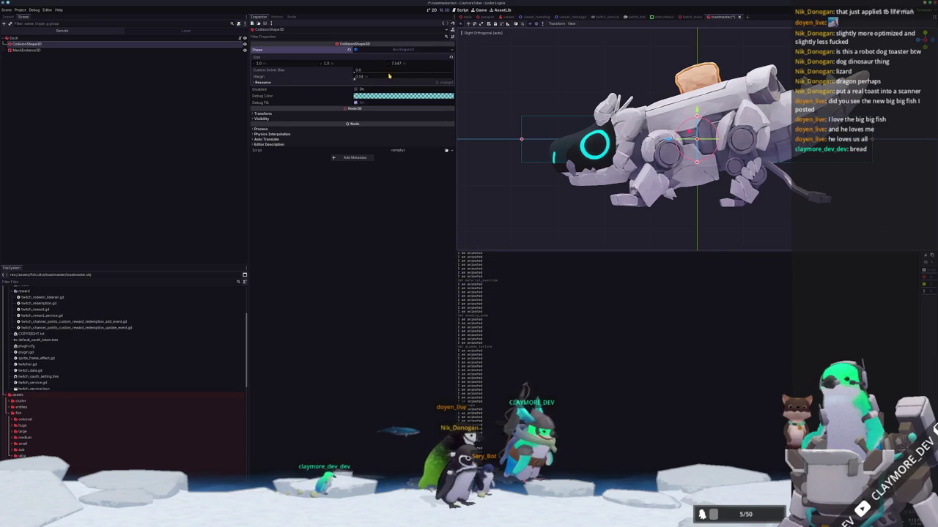
pyautogui.rightClick(522, 139)
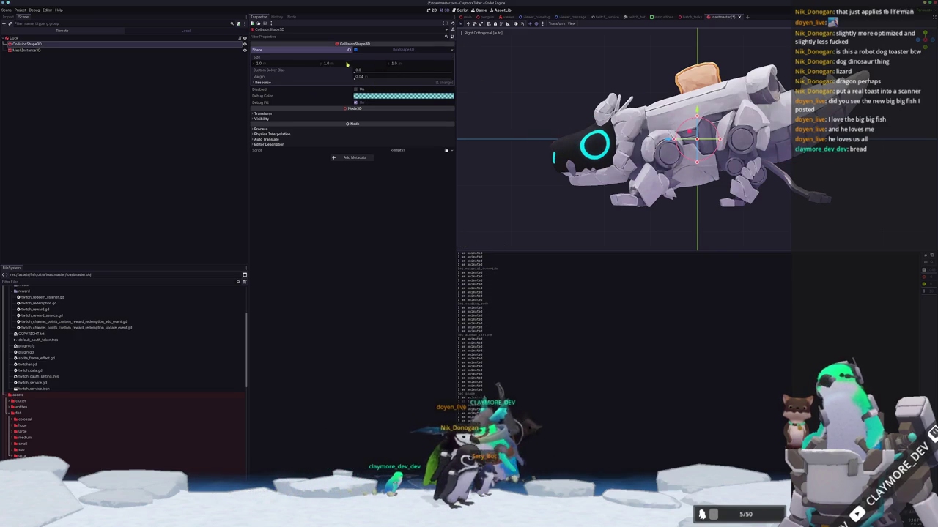
pyautogui.moveTo(788, 139); pyautogui.dragTo(789, 139)
pyautogui.click(26, 50)
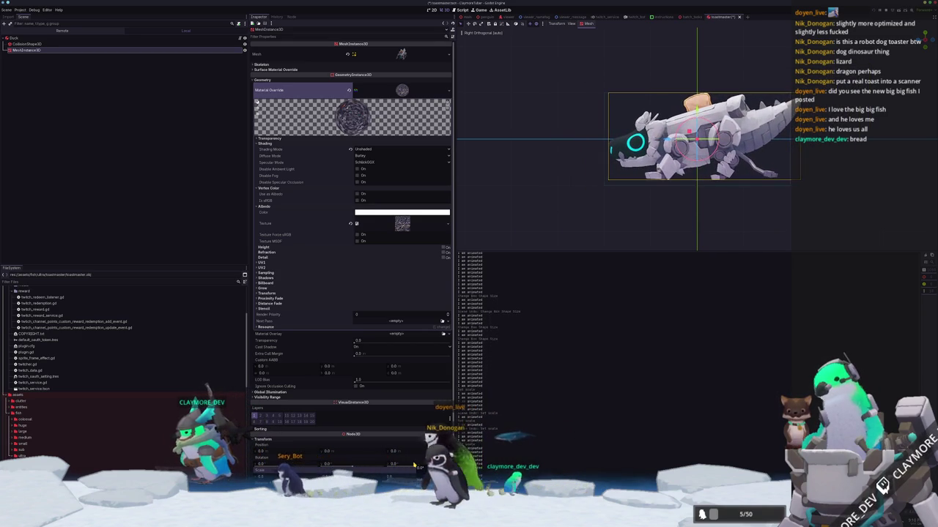
pyautogui.click(572, 208)
pyautogui.scroll(-3)
pyautogui.moveTo(572, 208); pyautogui.dragTo(619, 214)
pyautogui.scroll(3)
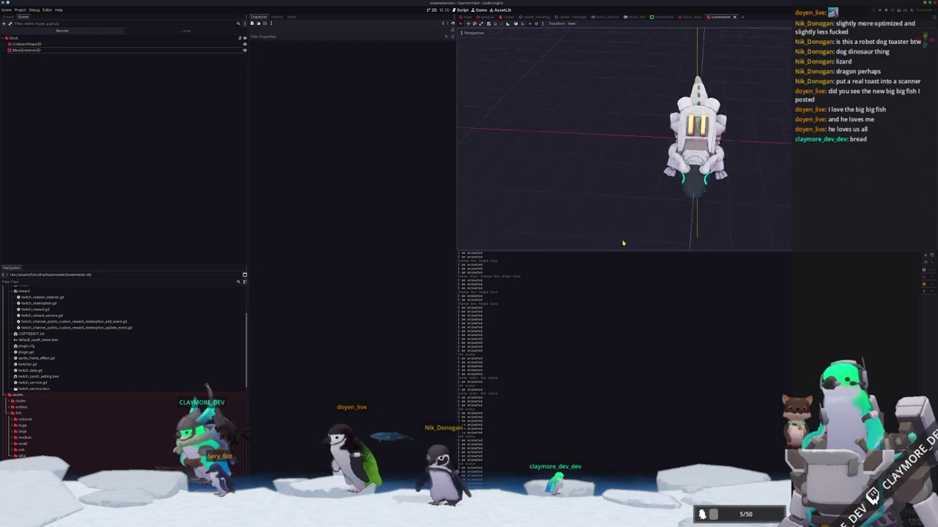
pyautogui.click(706, 200)
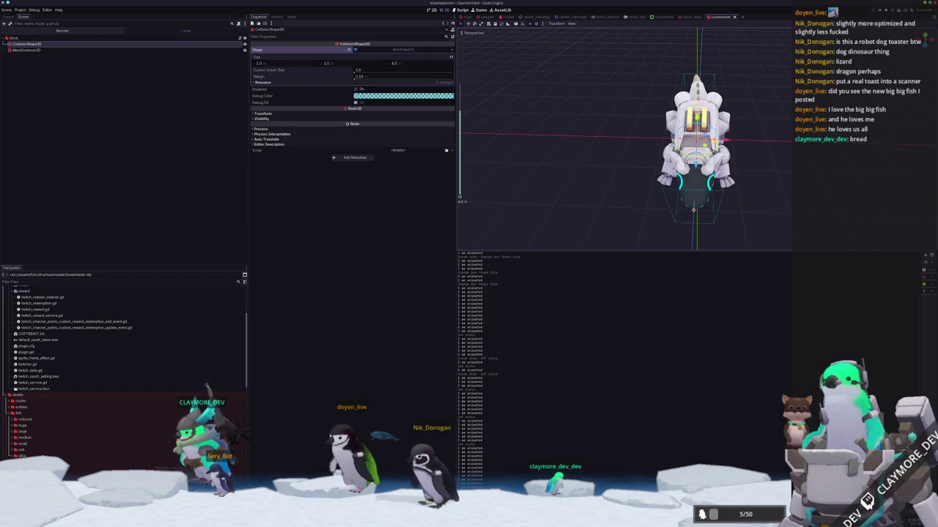
pyautogui.moveTo(721, 144); pyautogui.dragTo(728, 147)
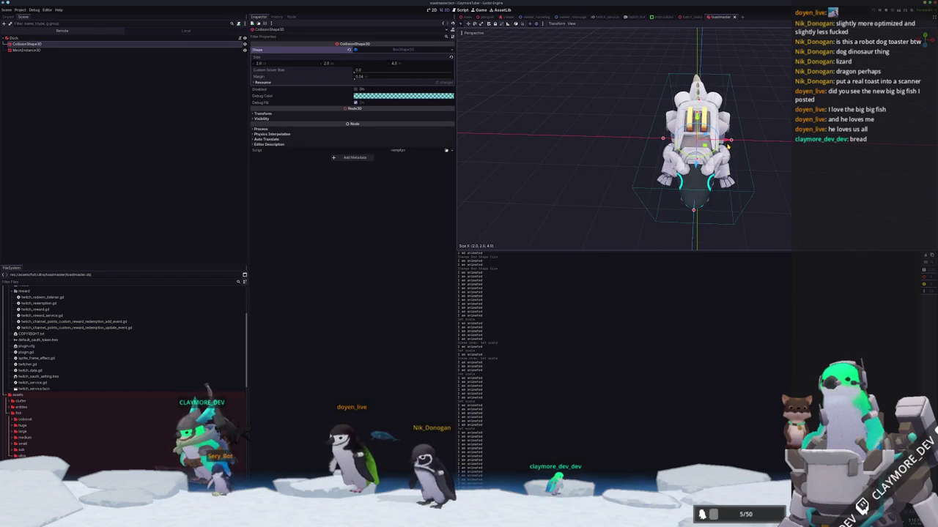
pyautogui.click(776, 170)
pyautogui.moveTo(777, 171); pyautogui.dragTo(581, 177)
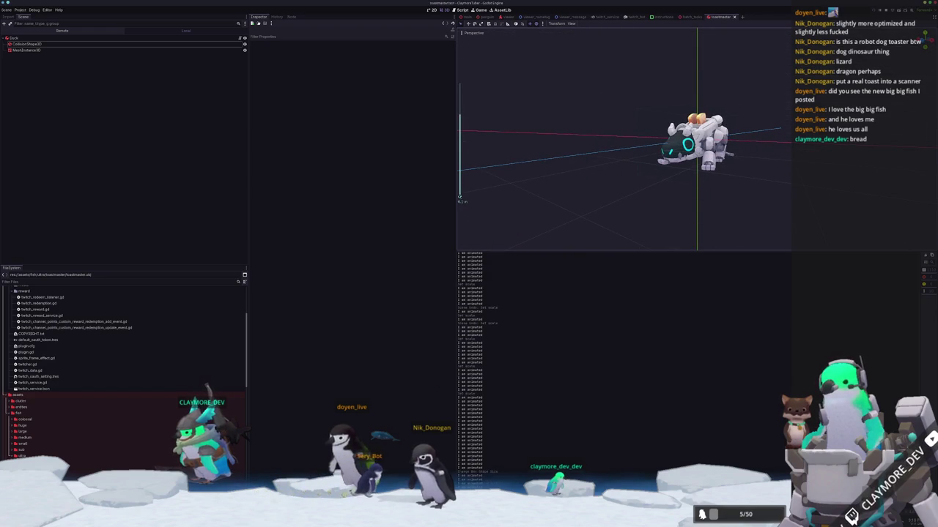
pyautogui.click(240, 38)
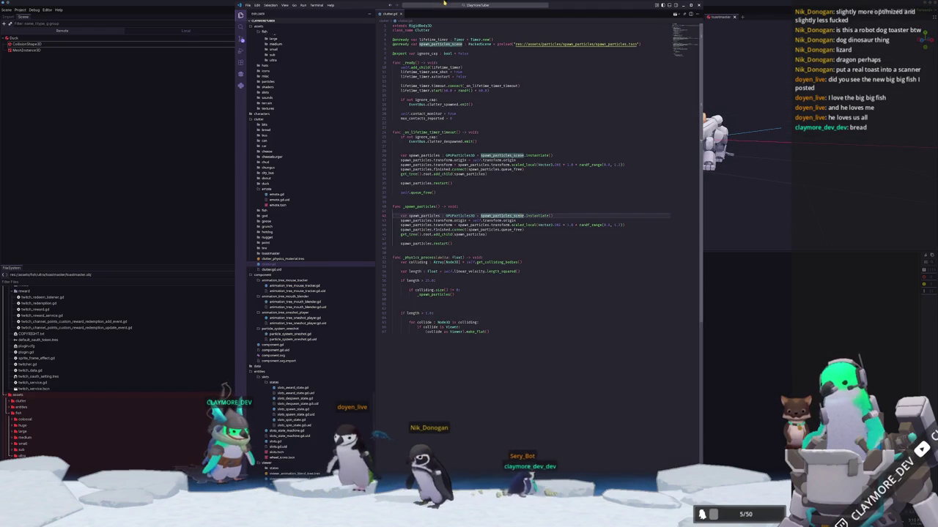
# Step: Quick-open viewer_manager.gd in the code editor
pyautogui.click(479, 6)
pyautogui.write('toast')
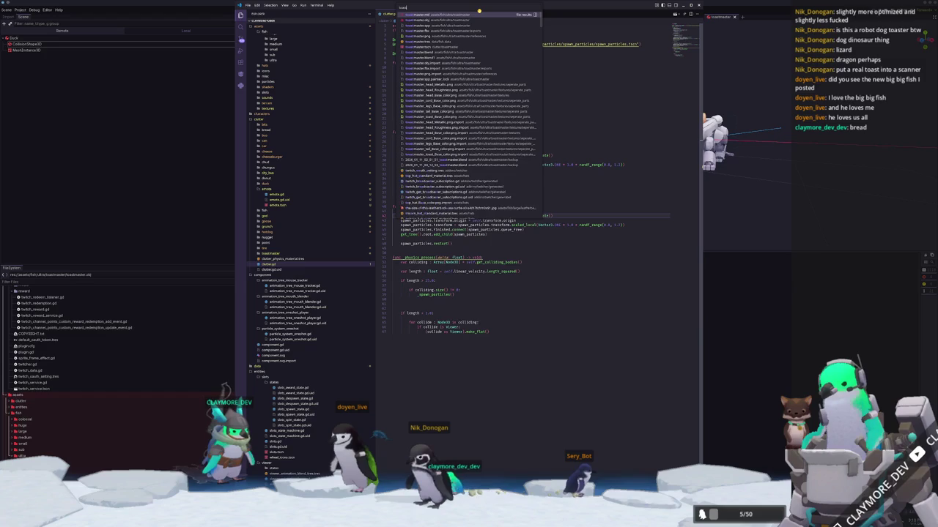
pyautogui.press('BackSpace')
pyautogui.press('BackSpace')
pyautogui.press('BackSpace')
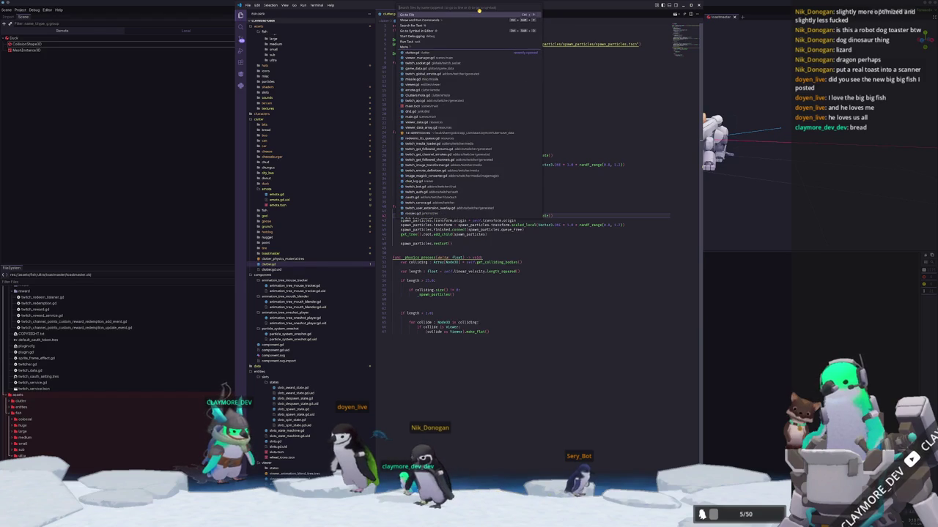
pyautogui.write('viewer')
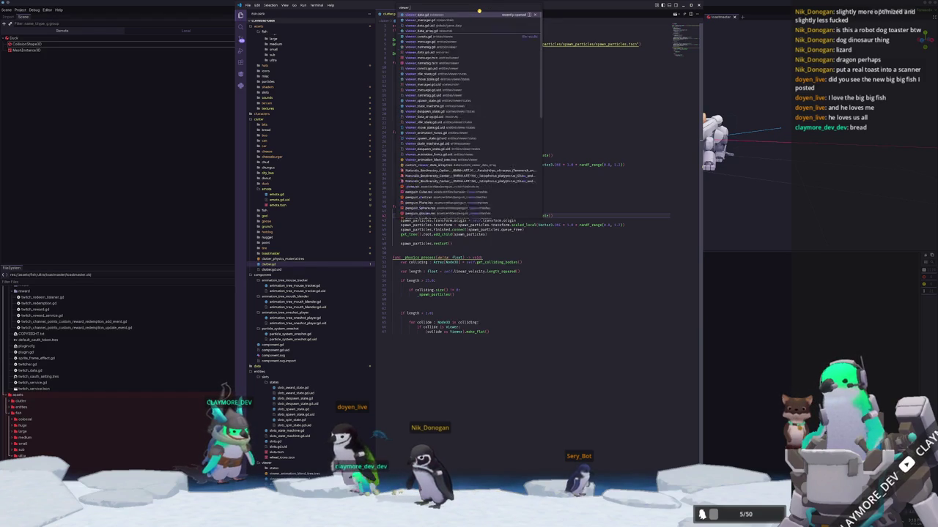
pyautogui.write('_manag')
pyautogui.press('Return')
# Step: Add a "toastmaster" ClutterArray entry preloading res://clutter/toastmaster/toastmaster.tscn, then begin the next entry
pyautogui.click(549, 253)
pyautogui.press('Return')
pyautogui.write('"toast')
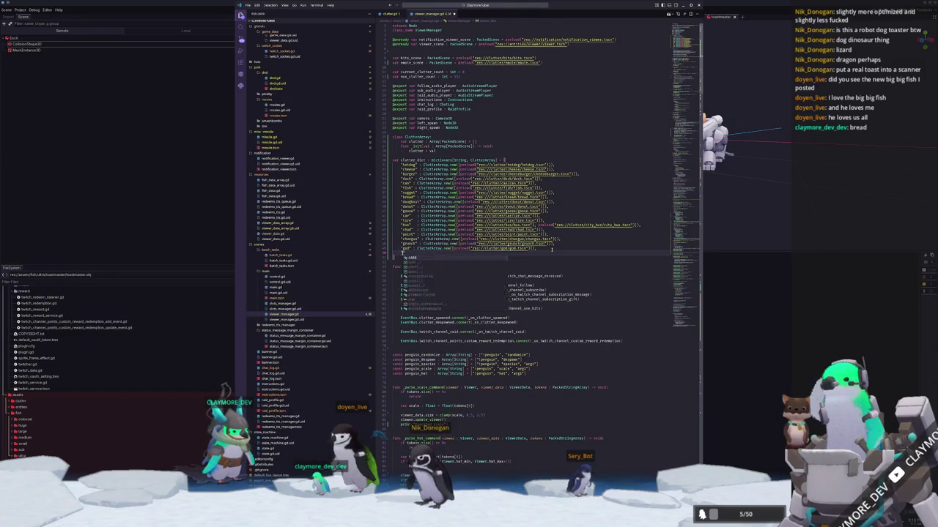
pyautogui.write('master" : ')
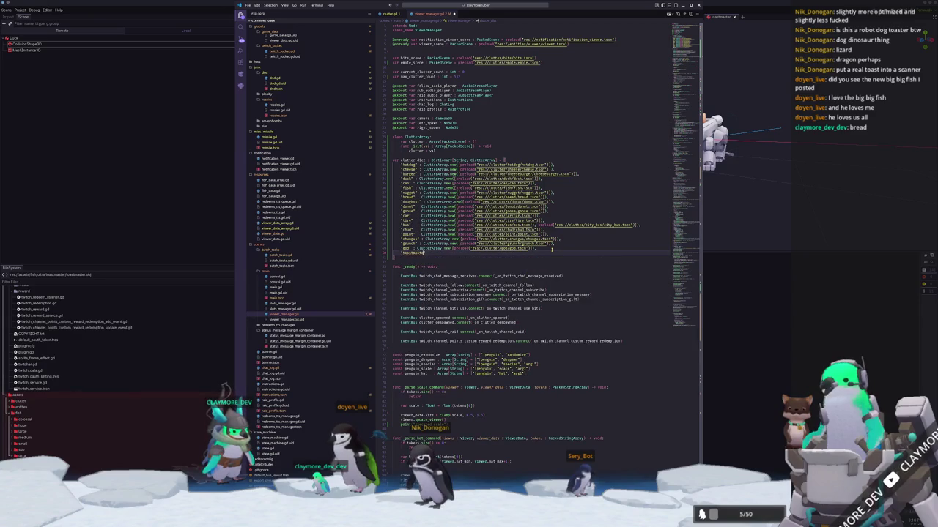
pyautogui.write('ClutterArray')
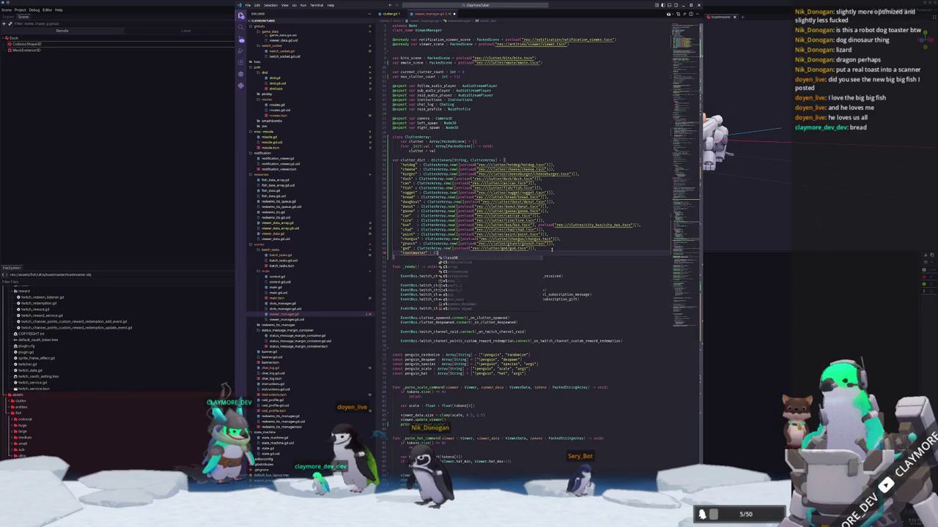
pyautogui.write('.new([prel')
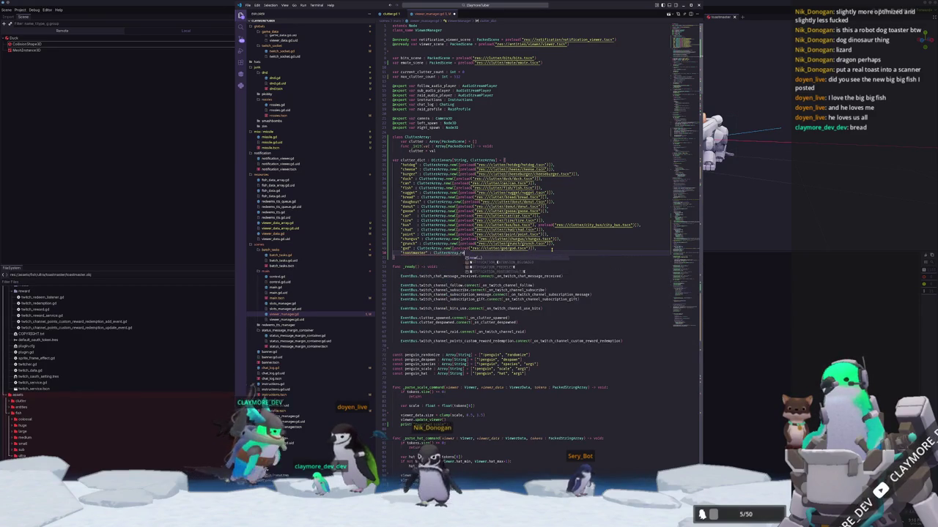
pyautogui.write('oad')
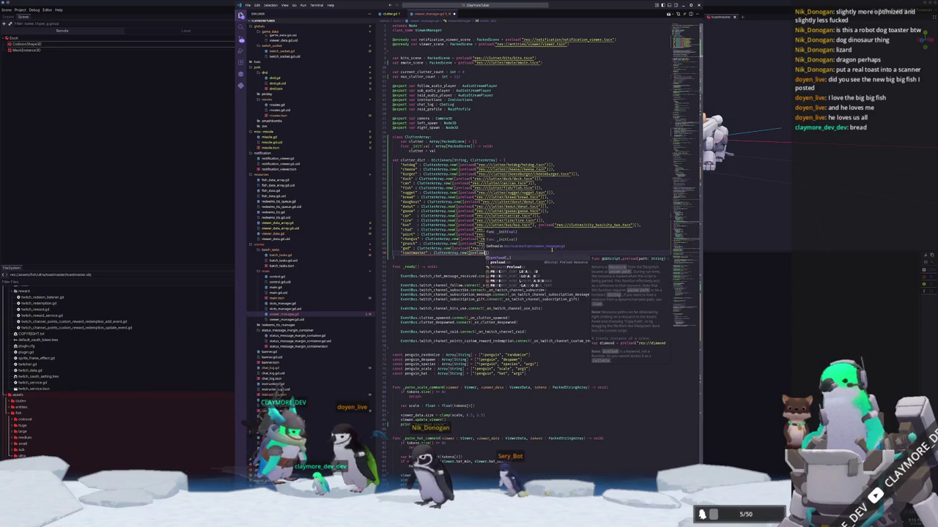
pyautogui.write('("res://')
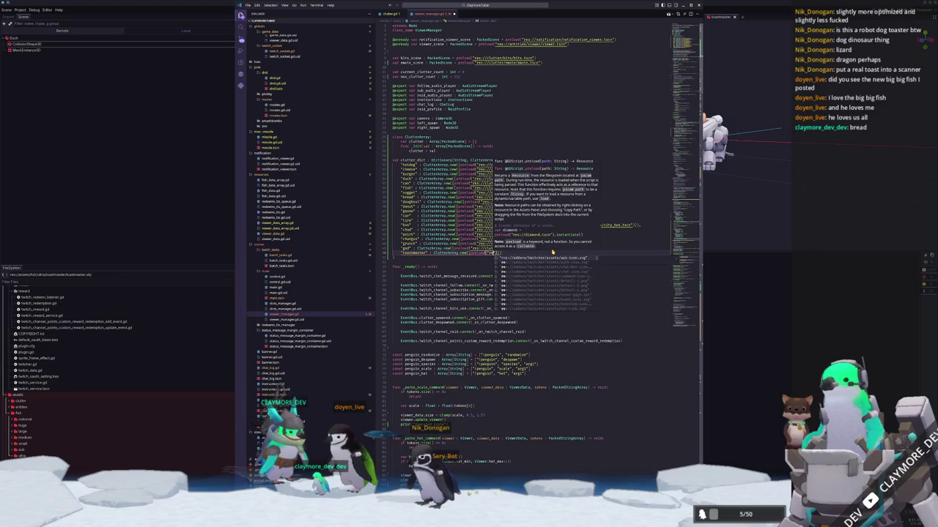
pyautogui.write('clutter/')
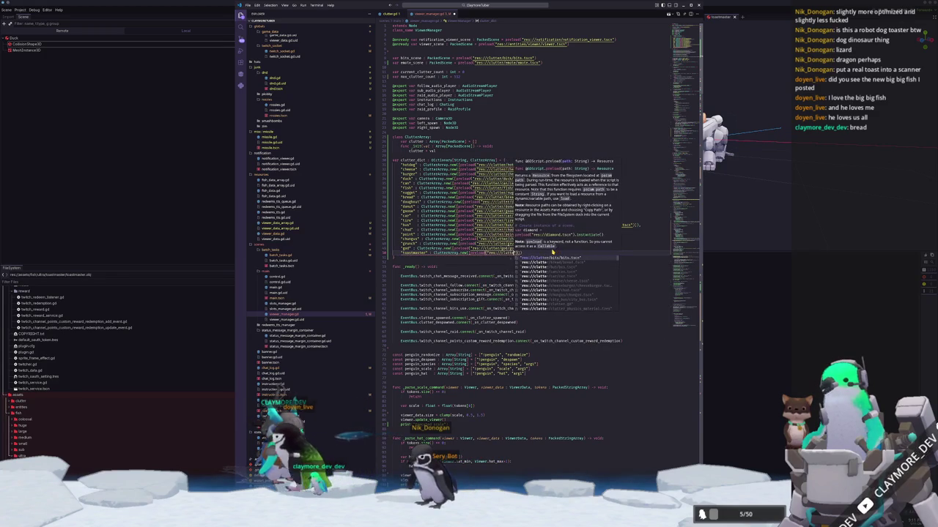
pyautogui.write('toast')
pyautogui.press('Return')
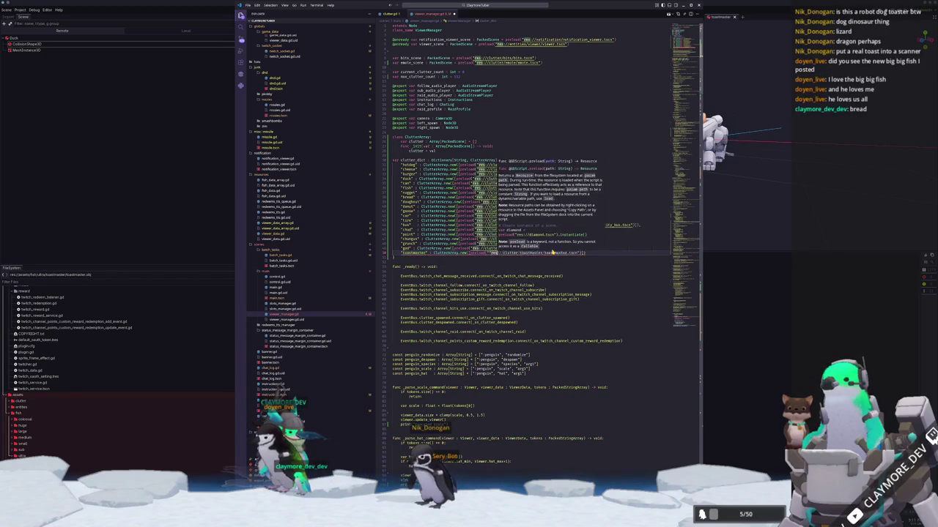
pyautogui.press('Down')
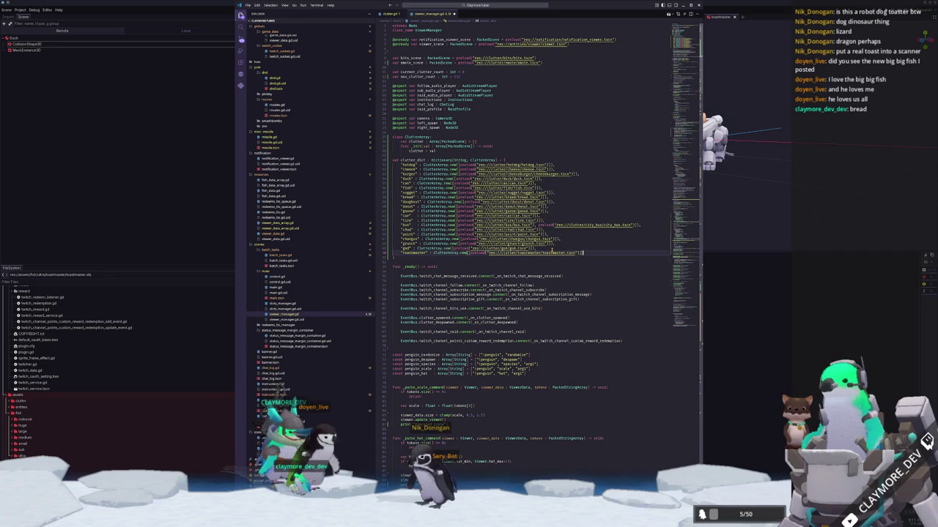
pyautogui.write(',')
pyautogui.press('Return')
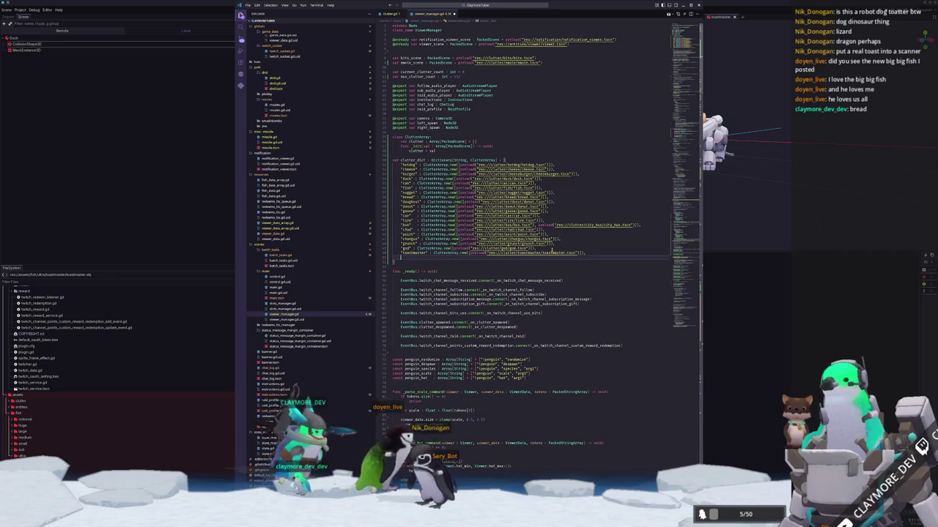
pyautogui.write('"pinder" : ')
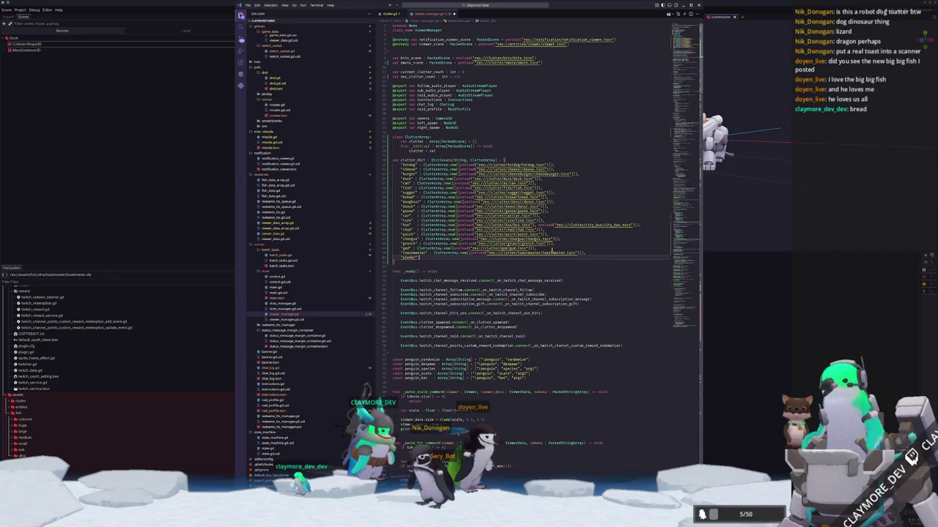
pyautogui.write('ClutterArray')
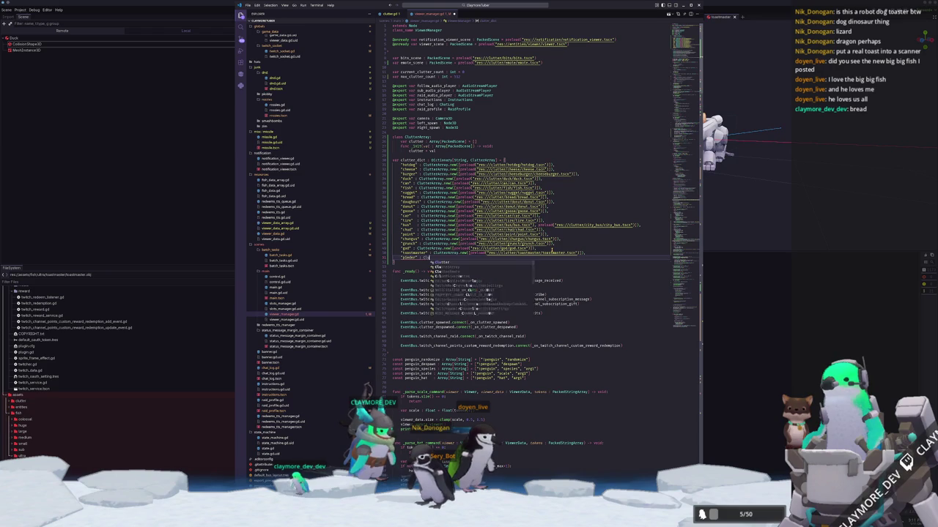
pyautogui.write('.new(')
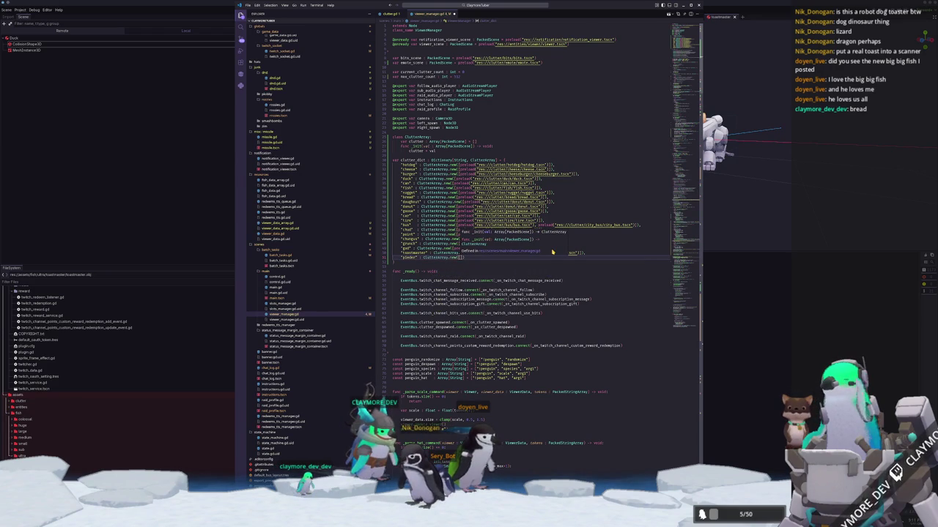
pyautogui.write('preload(')
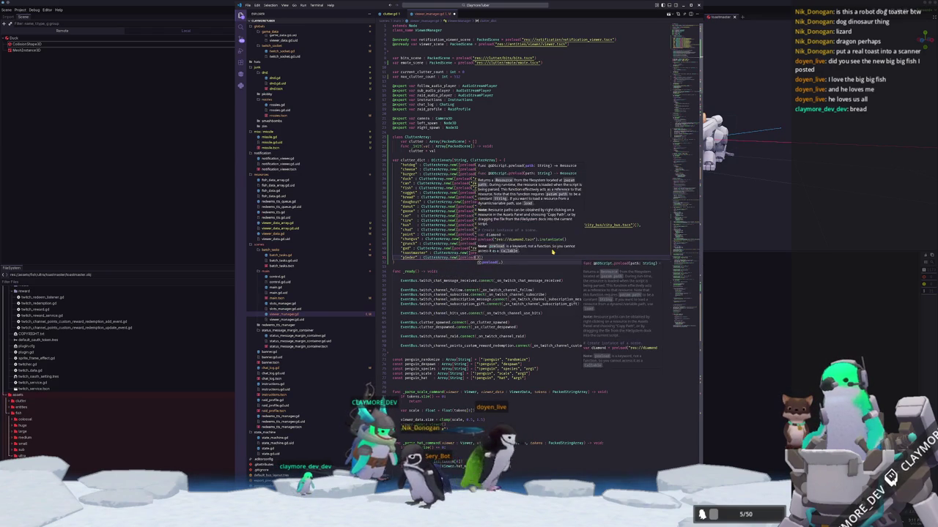
# Step: Finish the pleader entry by renaming toastmaster to pleader in the copied preload path
pyautogui.press('Tab')
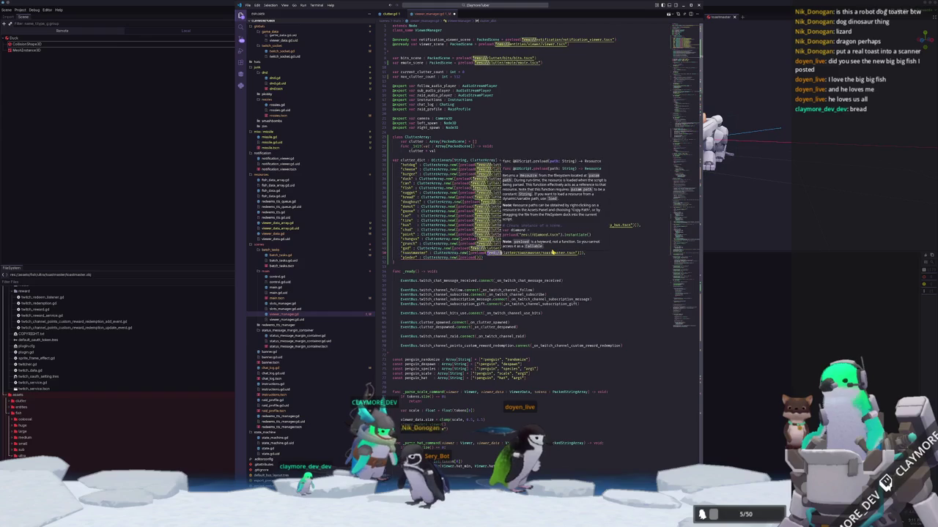
pyautogui.press('End')
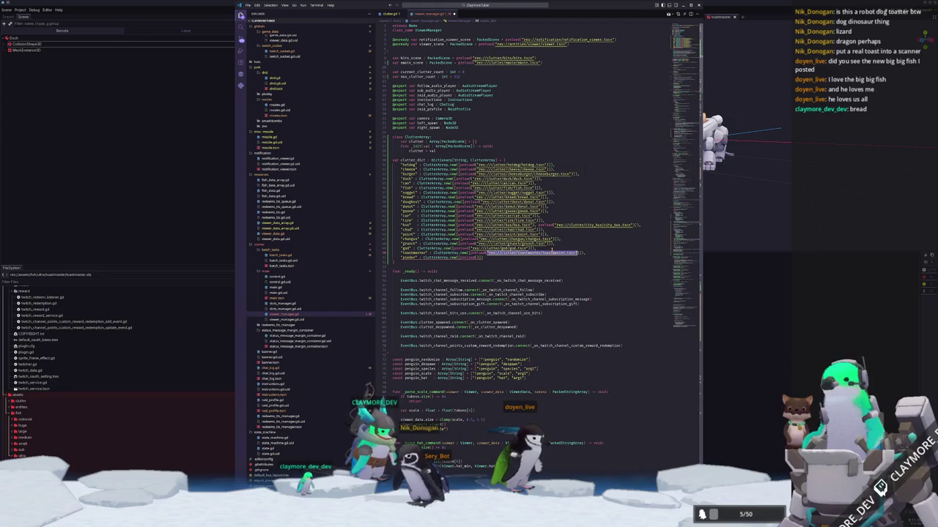
pyautogui.click(551, 252)
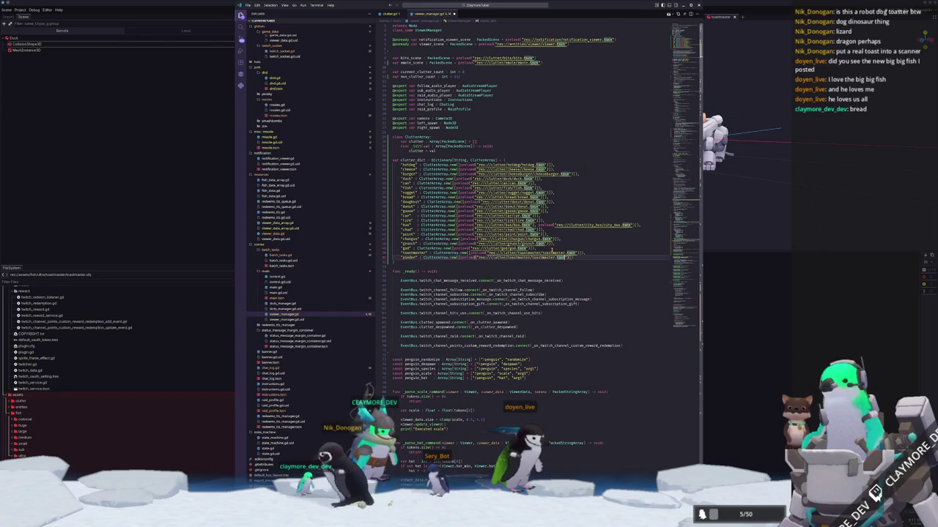
pyautogui.click(552, 256)
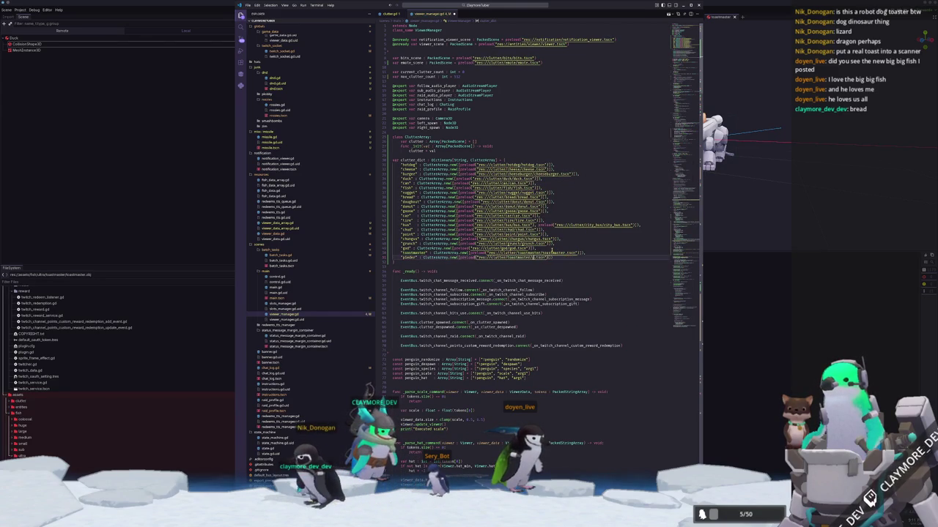
pyautogui.write('pinder')
pyautogui.click(553, 257)
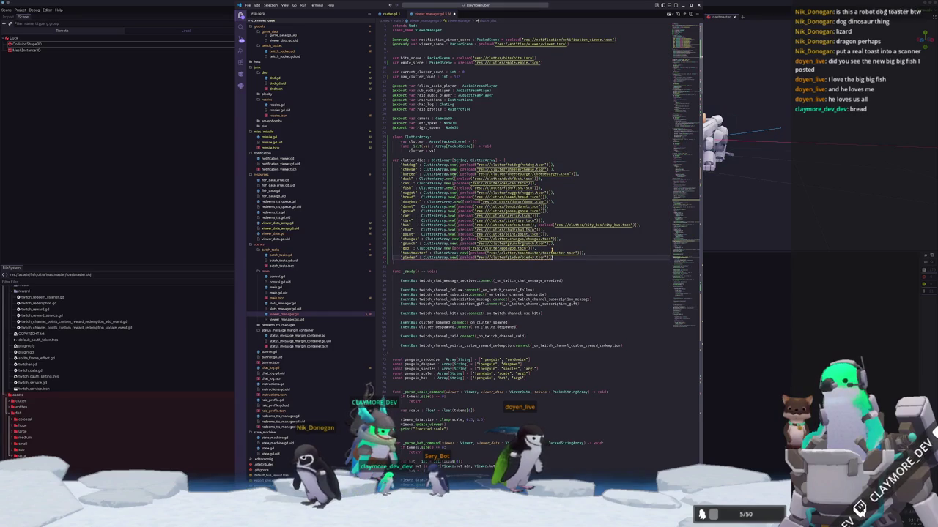
pyautogui.press('Return')
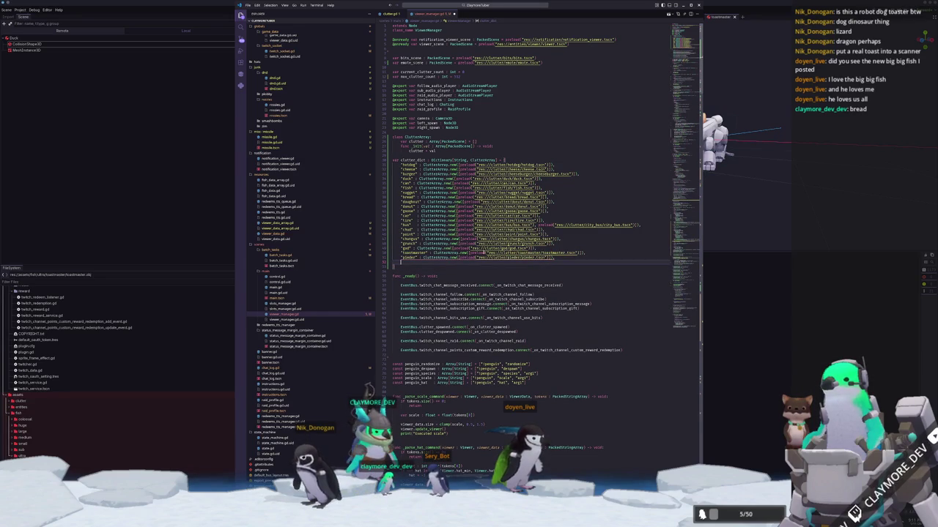
pyautogui.click(82, 464)
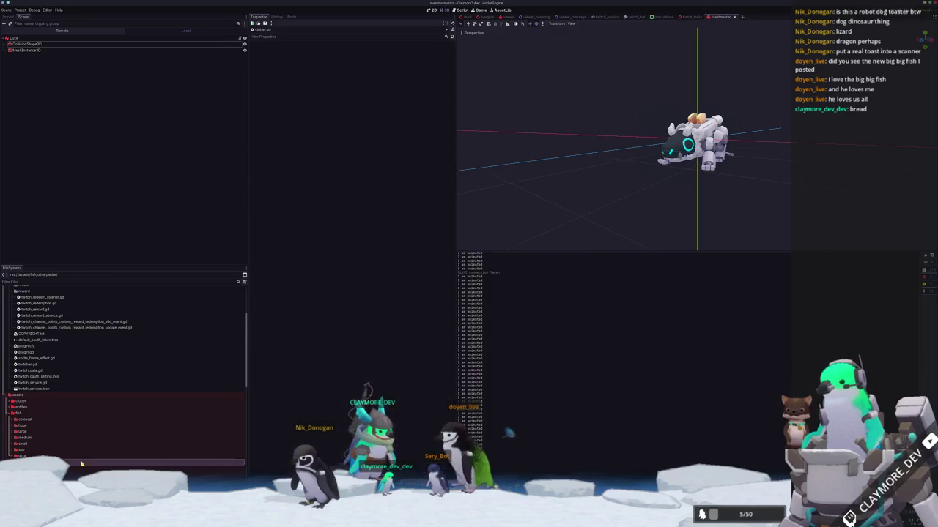
# Step: Duplicate the toastmaster clutter folder as a new pleader folder
pyautogui.scroll(-3)
pyautogui.click(34, 399)
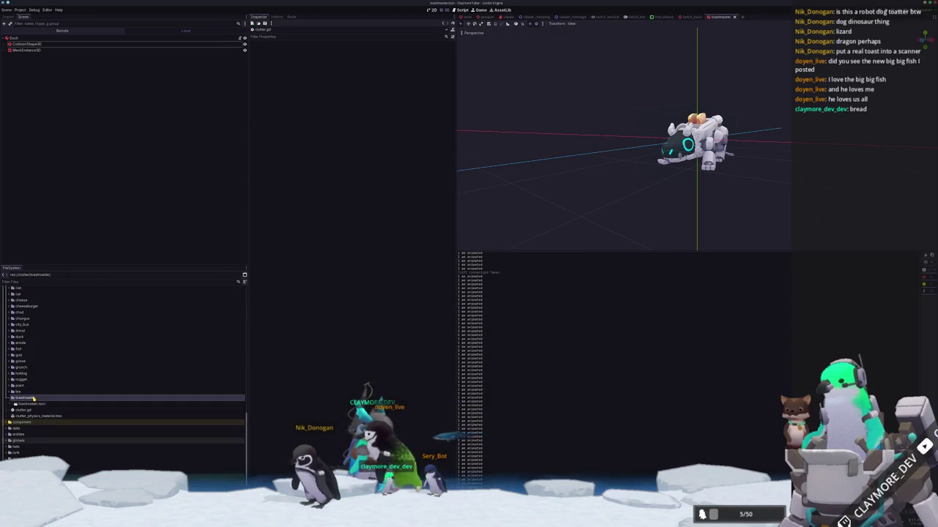
pyautogui.hotkey('ctrl', 'd')
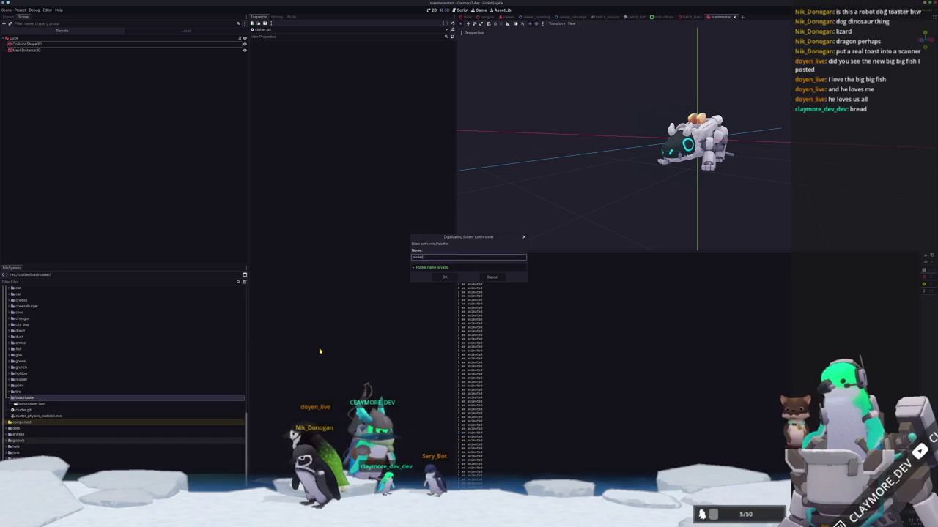
pyautogui.press('Return')
# Step: Rename the copied scene in the pleader folder to pleader.tscn and open it
pyautogui.click(25, 385)
pyautogui.doubleClick(24, 386)
pyautogui.click(35, 392)
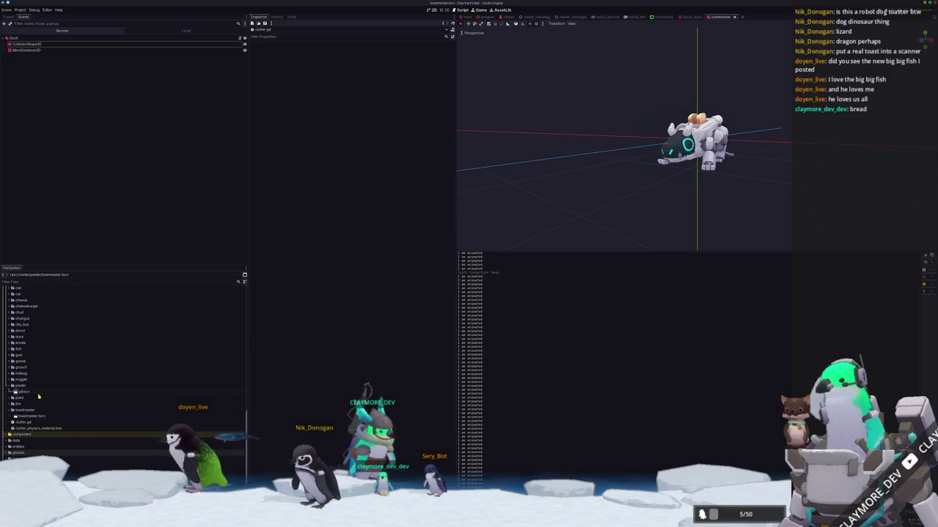
pyautogui.write('eader')
pyautogui.press('Return')
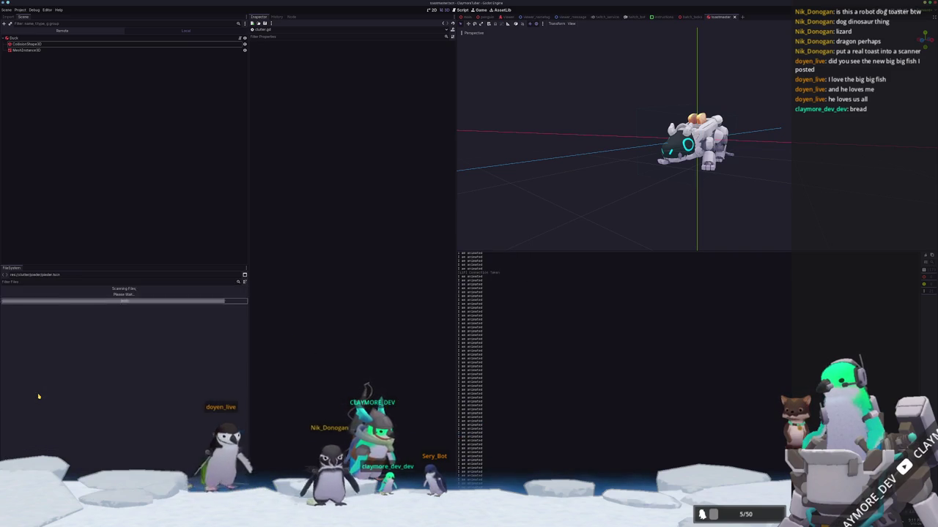
pyautogui.doubleClick(27, 392)
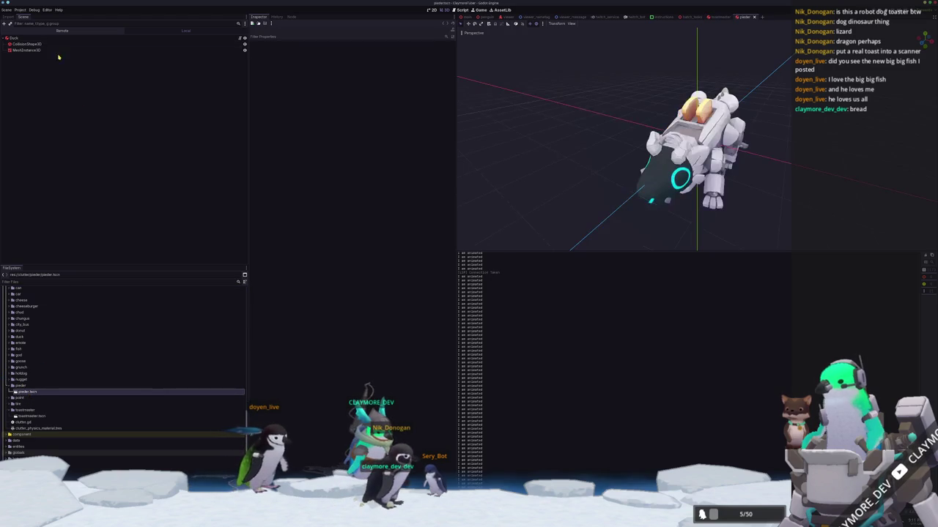
# Step: Quick Load the pleader mesh onto MeshInstance3D
pyautogui.click(27, 50)
pyautogui.click(453, 54)
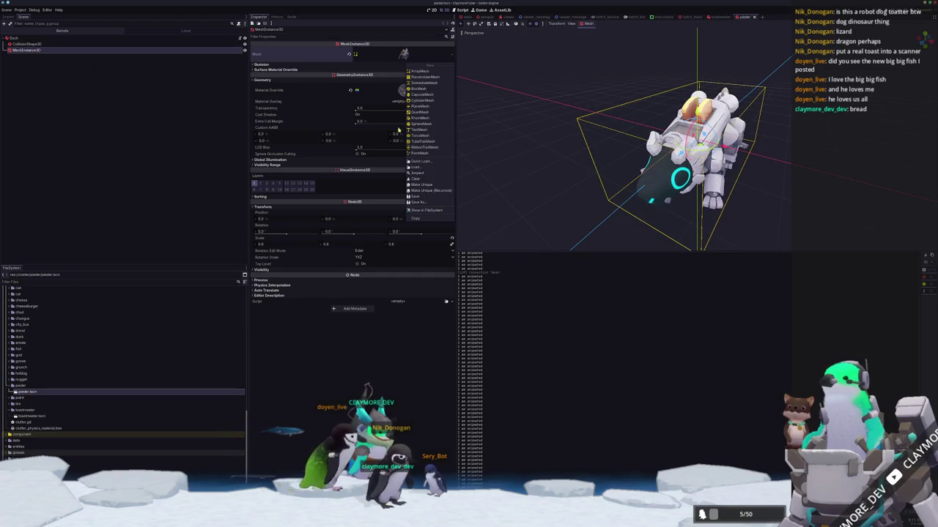
pyautogui.click(431, 161)
pyautogui.write('pleader')
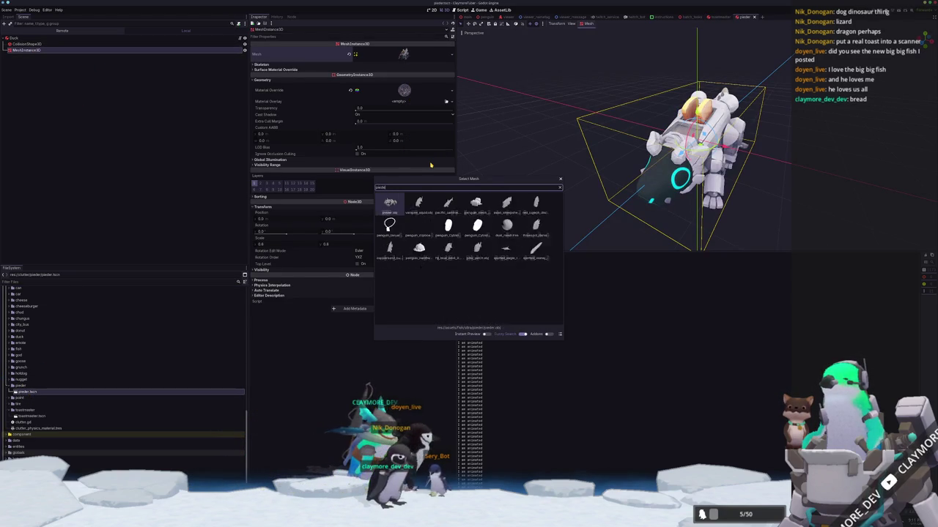
pyautogui.press('Return')
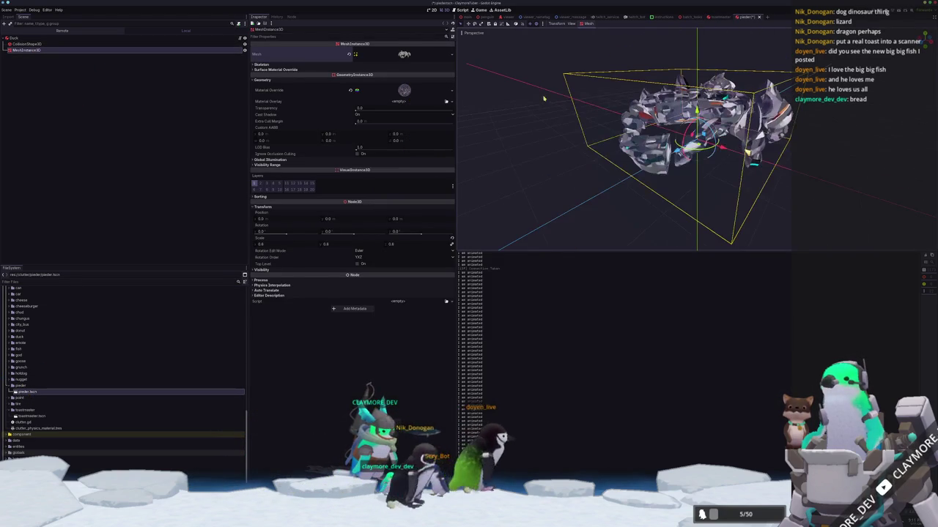
# Step: Make the material override unique and load the pleader render texture into Albedo
pyautogui.click(443, 91)
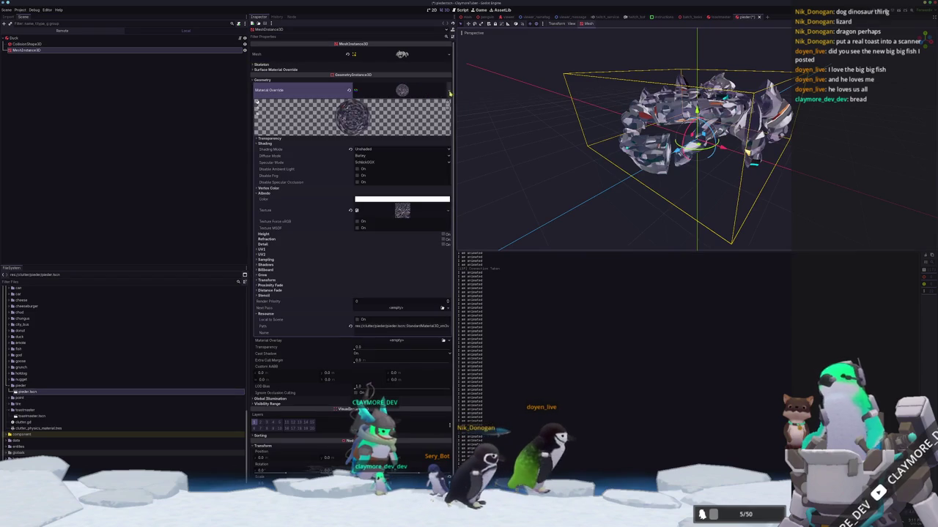
pyautogui.click(451, 90)
pyautogui.click(420, 151)
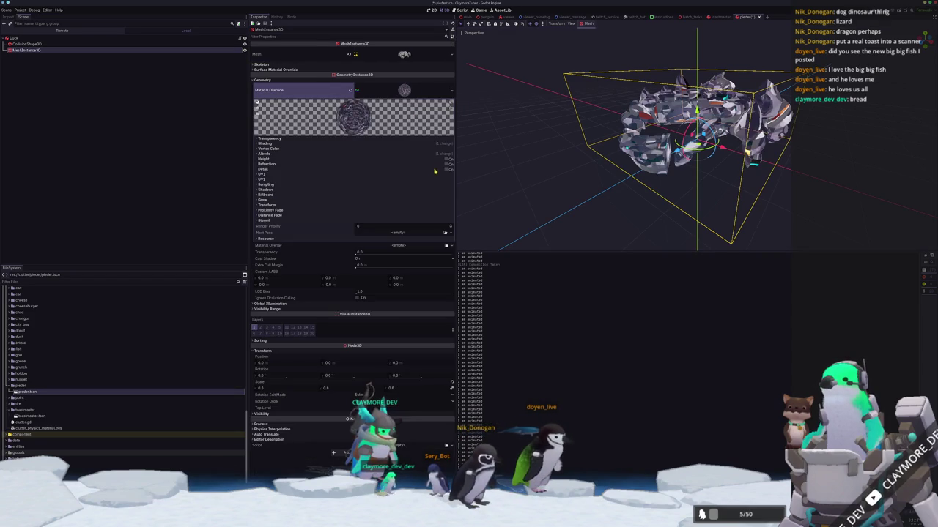
pyautogui.click(433, 154)
pyautogui.click(450, 170)
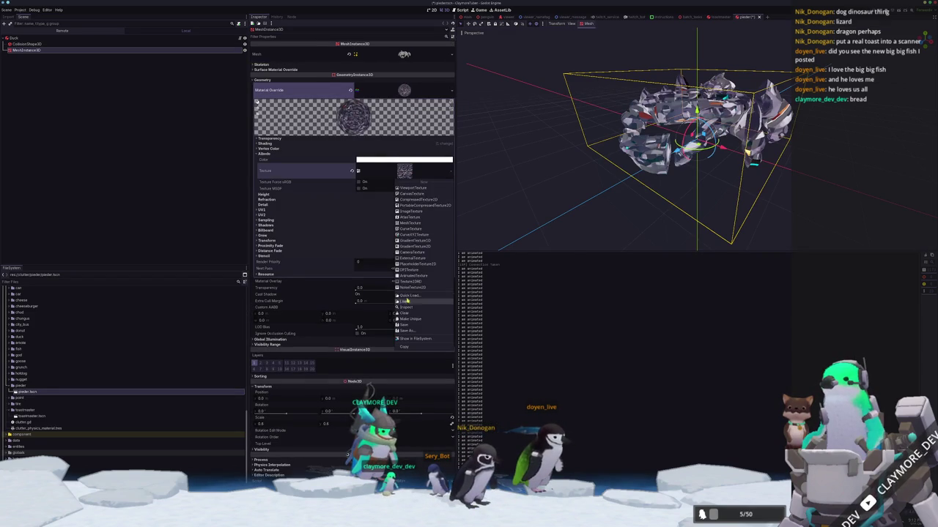
pyautogui.click(406, 300)
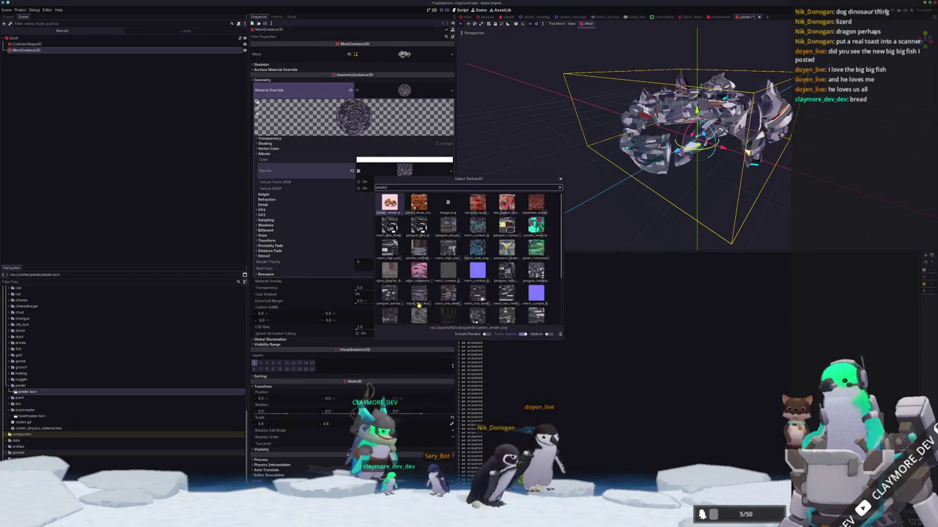
pyautogui.press('Return')
pyautogui.moveTo(557, 183); pyautogui.dragTo(596, 219)
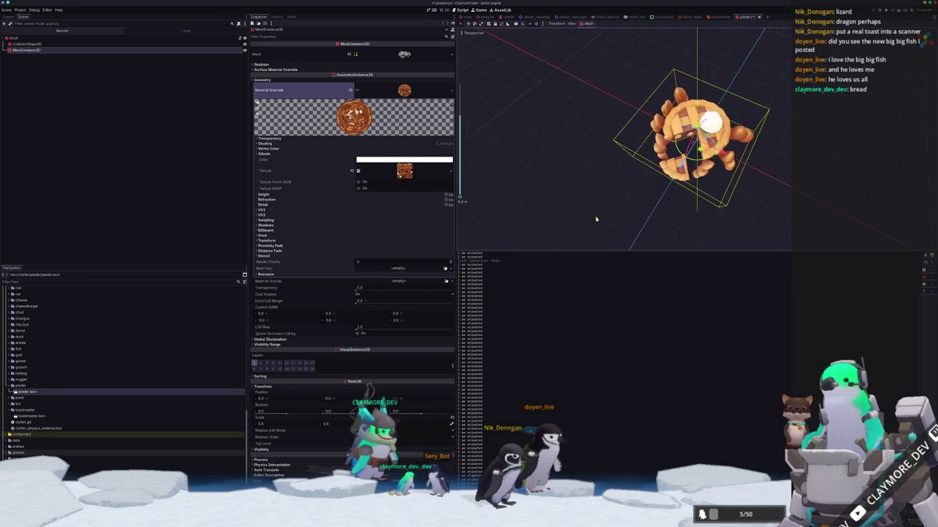
pyautogui.click(27, 44)
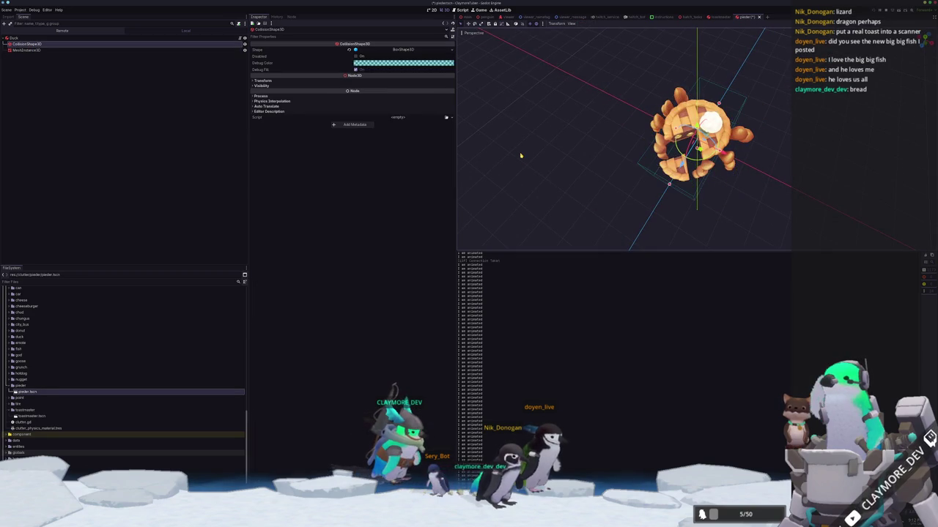
# Step: Raise and move the collision box to fit around the pleader model
pyautogui.press('KP_7')
pyautogui.click(452, 51)
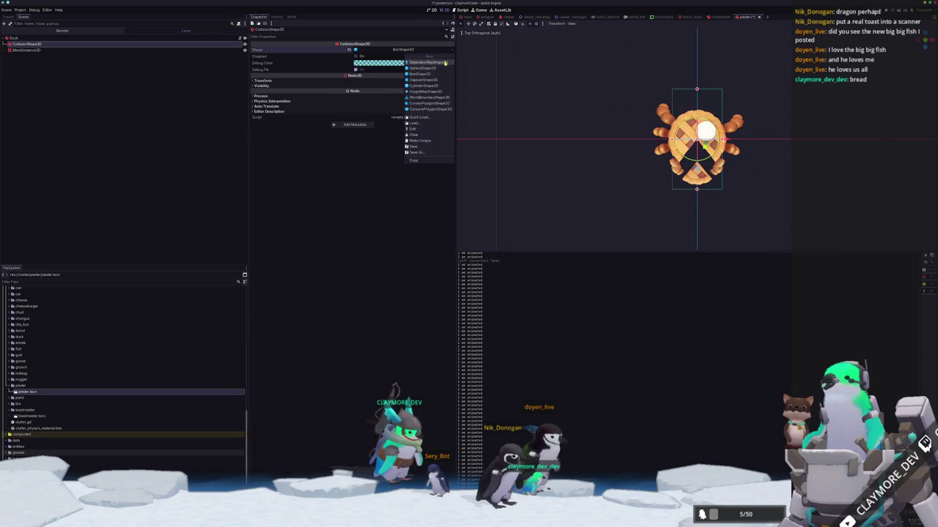
pyautogui.click(429, 139)
pyautogui.scroll(3)
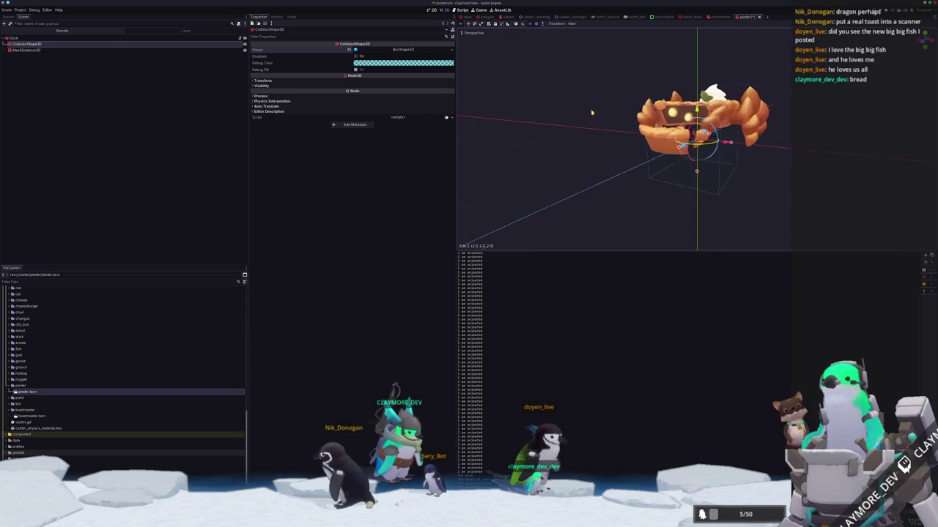
pyautogui.moveTo(694, 110); pyautogui.dragTo(697, 92)
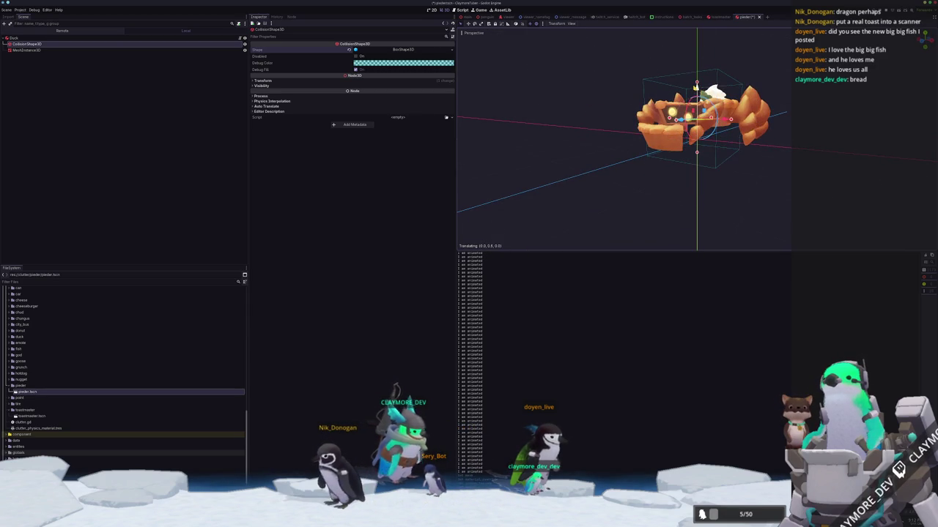
pyautogui.click(72, 49)
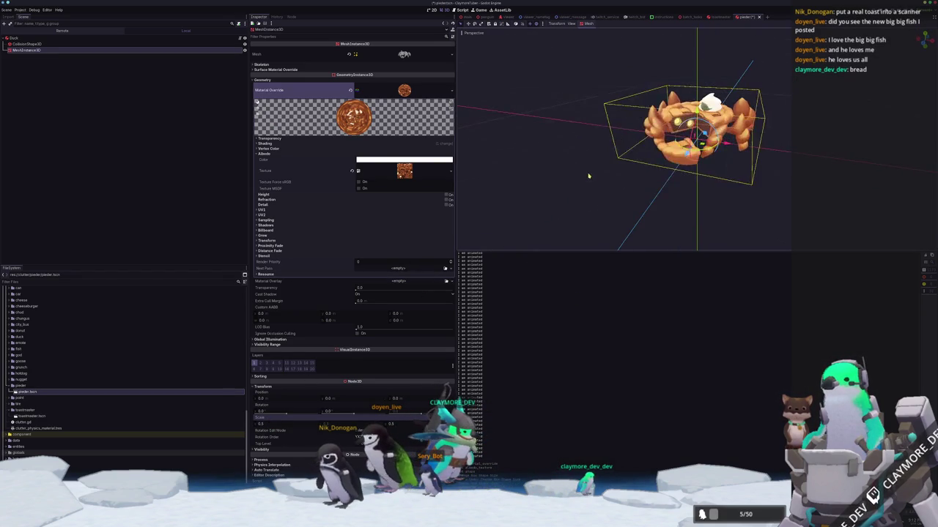
pyautogui.click(683, 45)
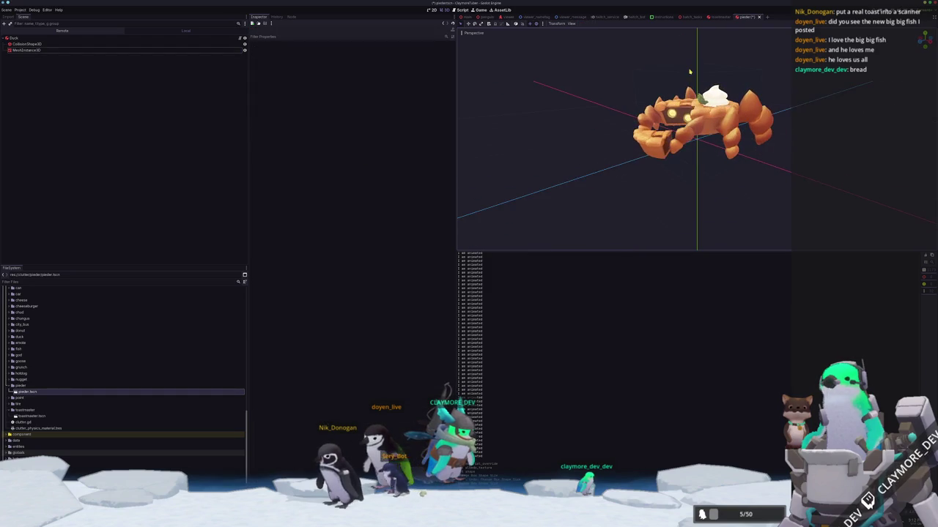
pyautogui.moveTo(689, 69); pyautogui.dragTo(681, 79)
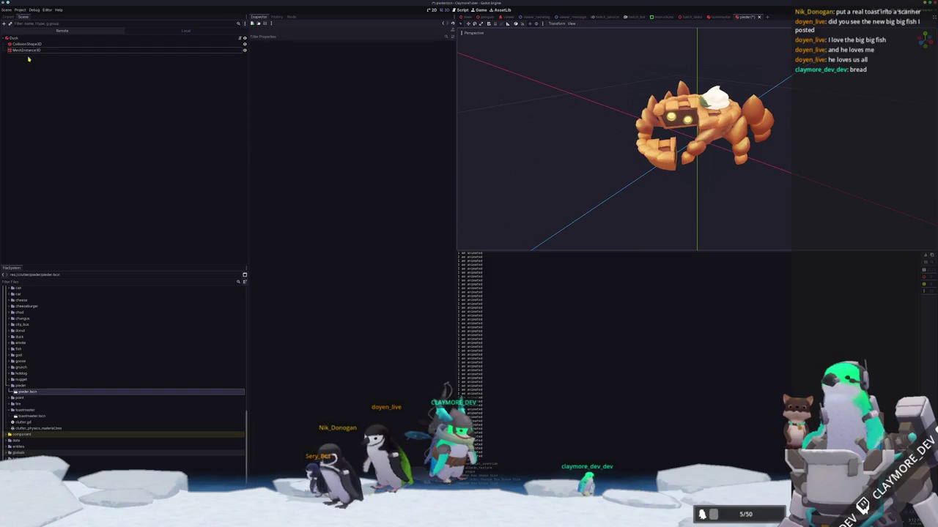
pyautogui.click(26, 50)
pyautogui.click(26, 44)
pyautogui.moveTo(698, 70); pyautogui.dragTo(733, 102)
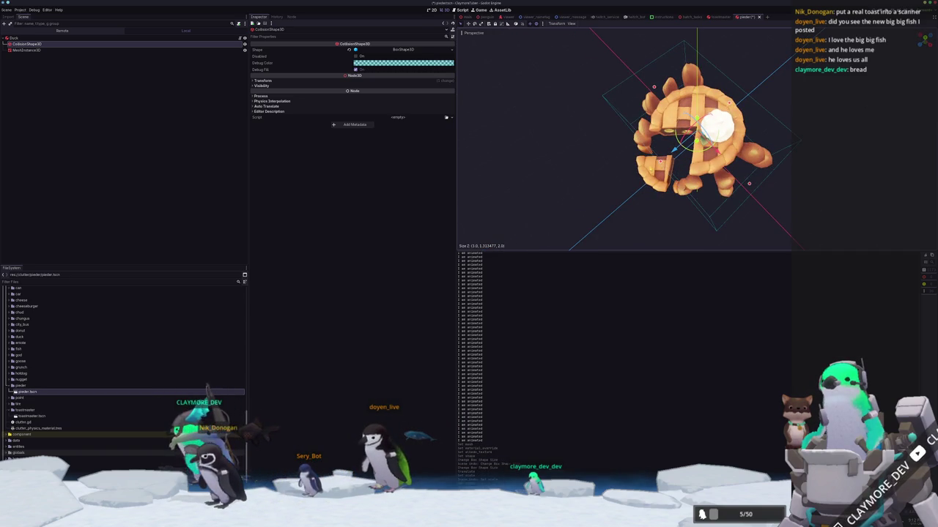
pyautogui.scroll(-3)
# Step: Save the scene with Ctrl+S and return to viewer_manager.gd in VS Code
pyautogui.hotkey('ctrl', 's')
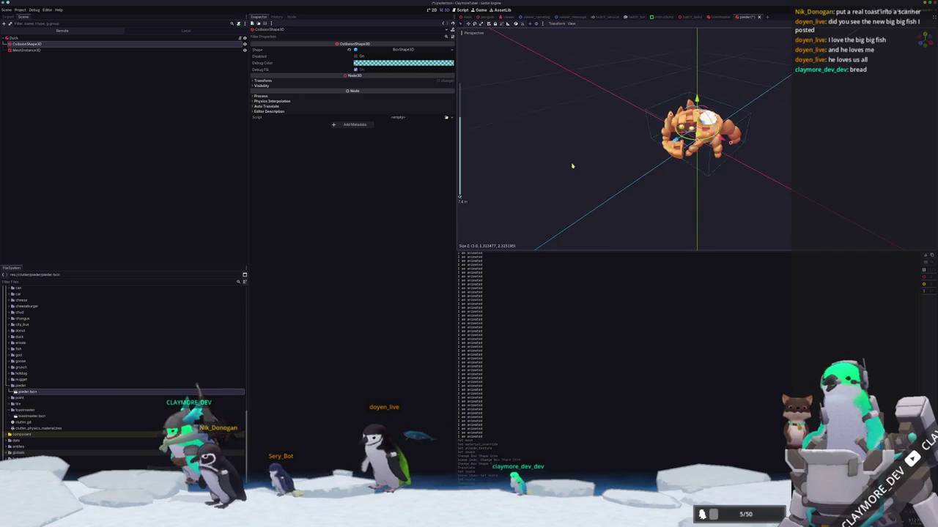
pyautogui.hotkey('alt', 'Tab')
pyautogui.click(520, 275)
# Step: Indent the new entries and start a "rozzies" ClutterArray combining the toastmaster and pleader preloads
pyautogui.click(518, 263)
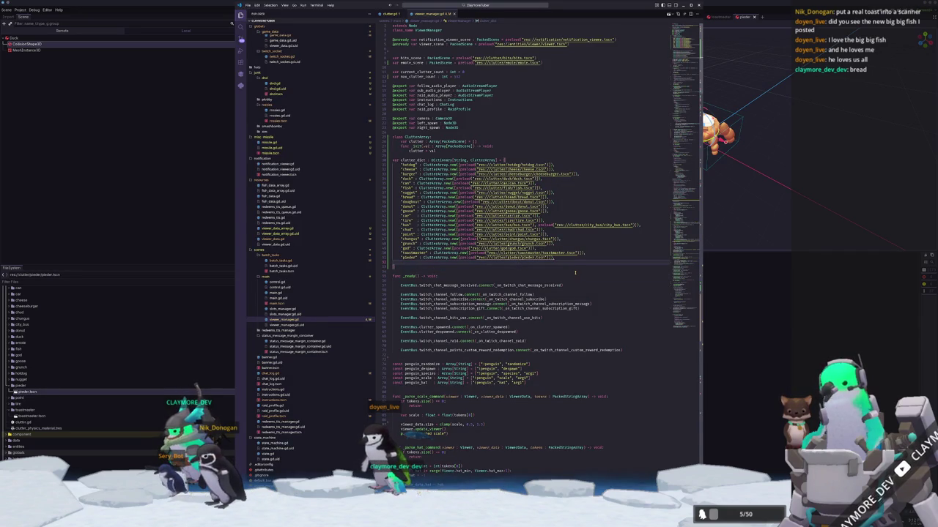
pyautogui.hotkey('shift', 'Up')
pyautogui.hotkey('shift', 'Up')
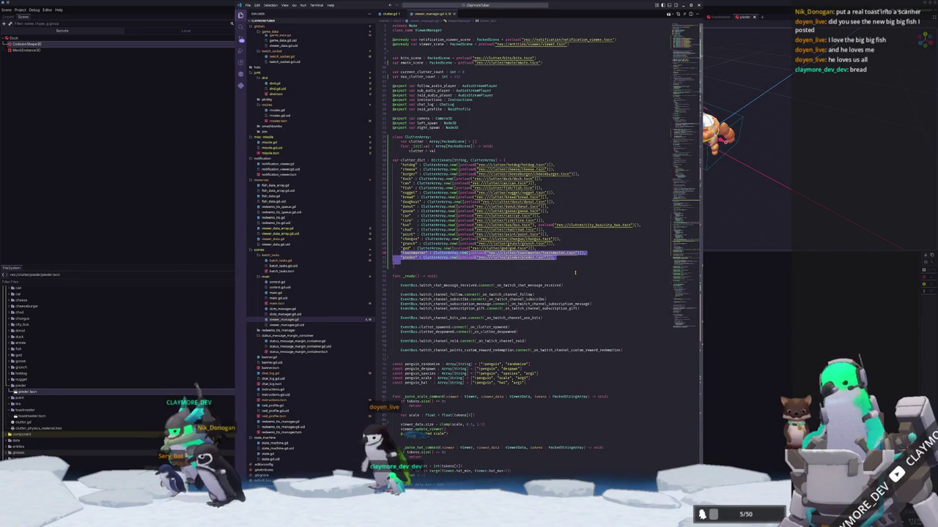
pyautogui.press('Tab')
pyautogui.write('"rozzies" : Cl')
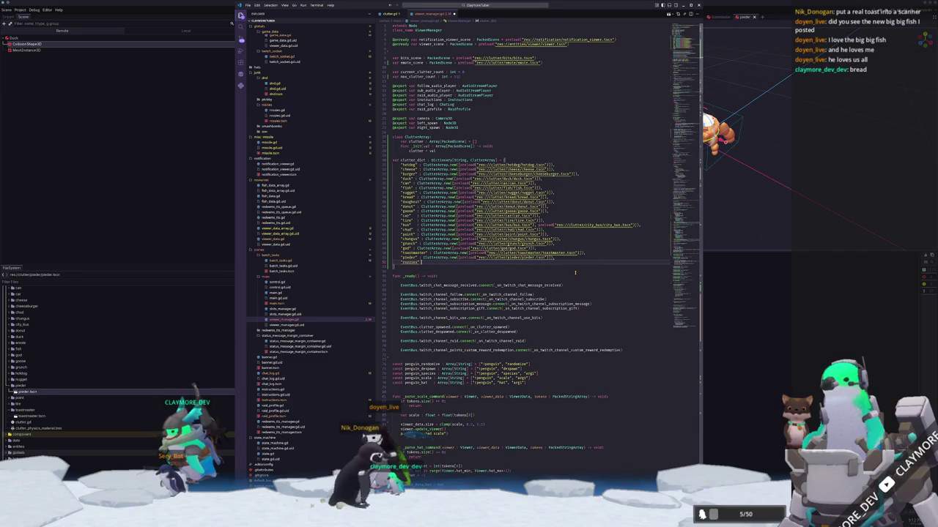
pyautogui.write('utterArray')
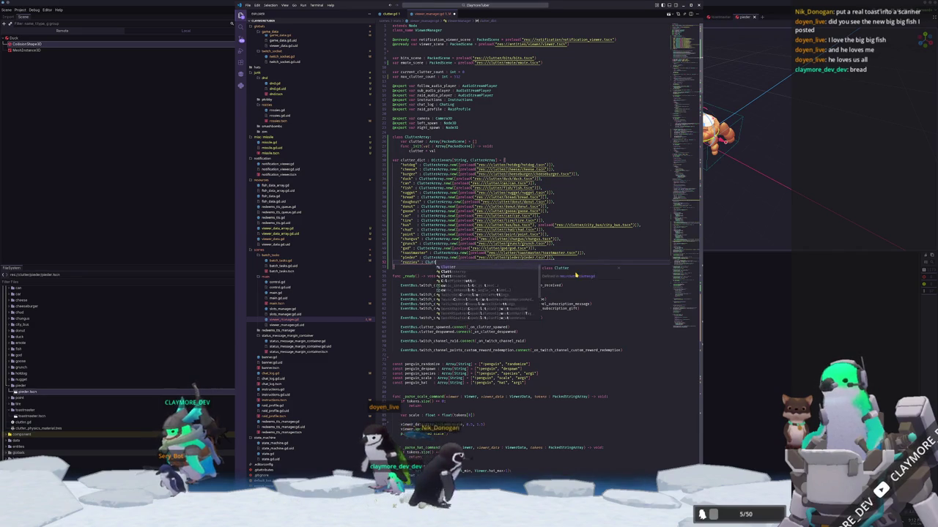
pyautogui.write('.new(')
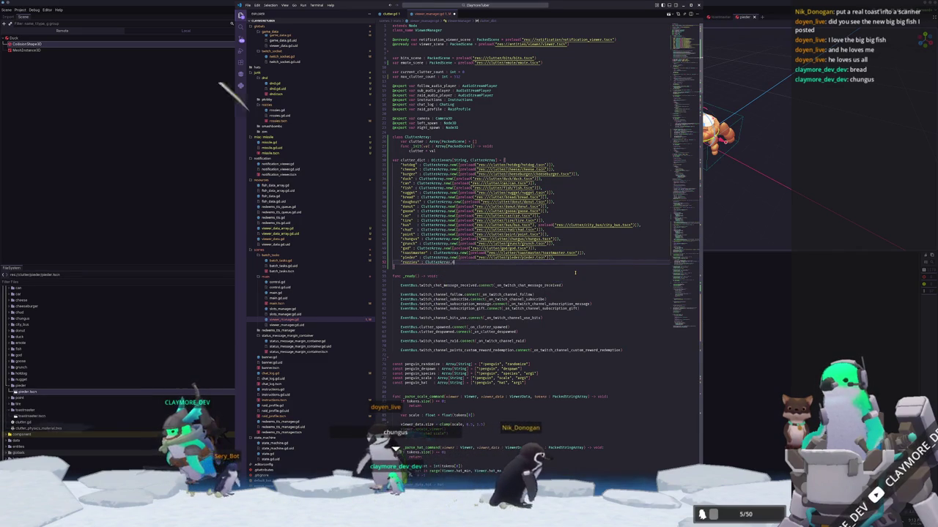
pyautogui.hotkey('ctrl', 'v')
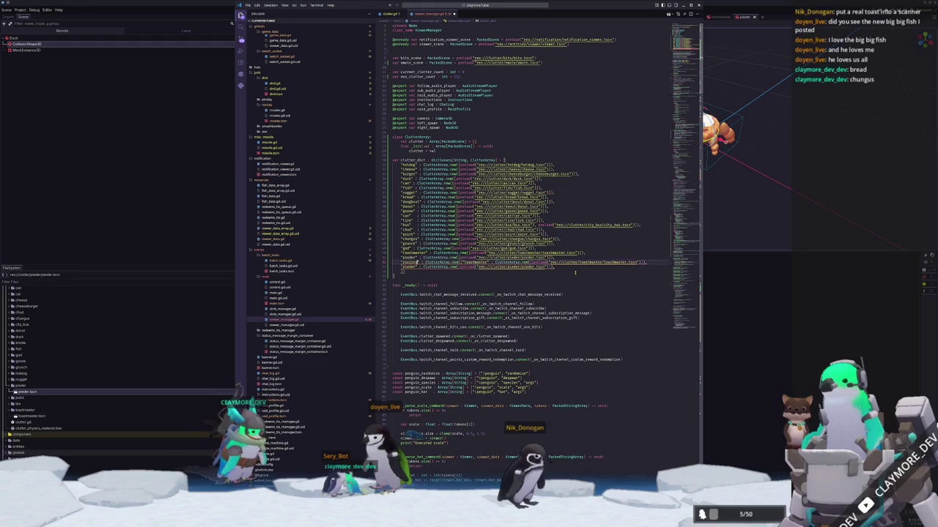
pyautogui.write('toastmaster')
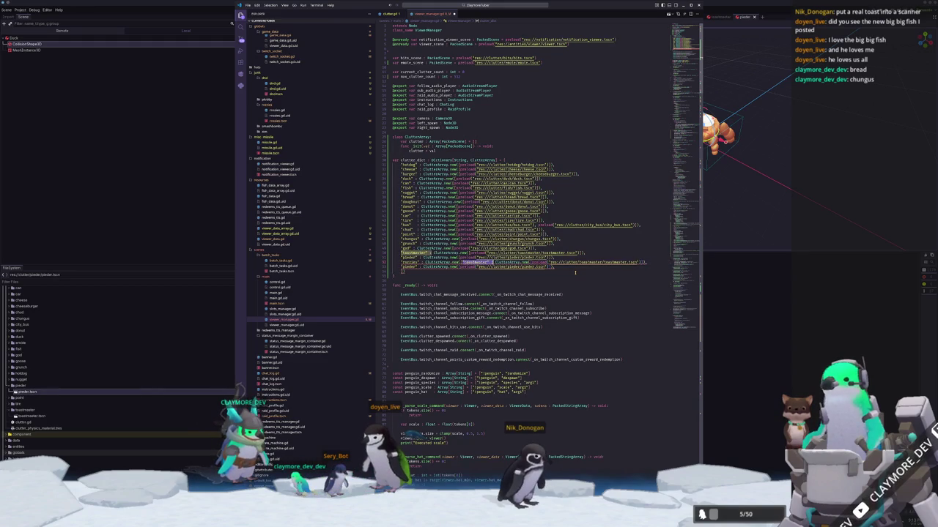
pyautogui.hotkey('ctrl', 'z')
pyautogui.hotkey('ctrl', 'z')
pyautogui.hotkey('ctrl', 'z')
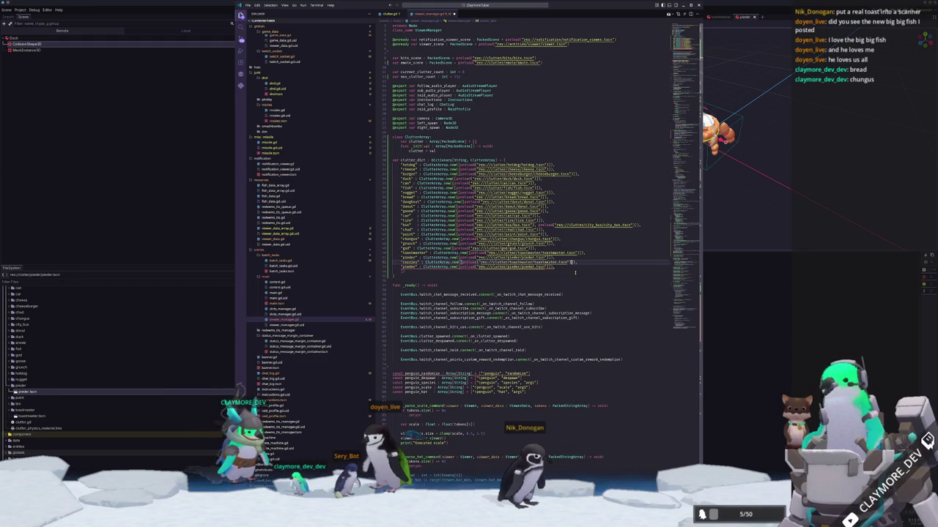
pyautogui.hotkey('ctrl', 'z')
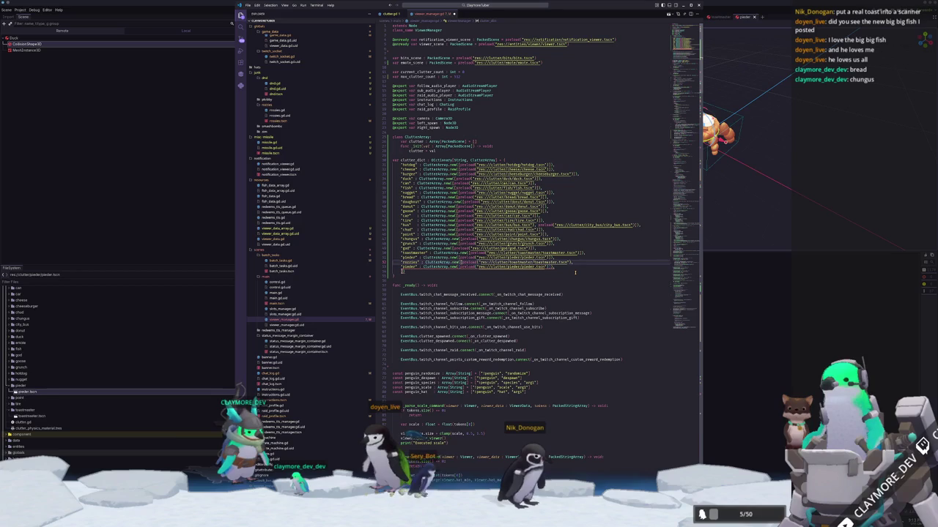
pyautogui.hotkey('ctrl', 'd')
pyautogui.hotkey('ctrl', 'z')
pyautogui.hotkey('ctrl', 'z')
pyautogui.hotkey('ctrl', 'z')
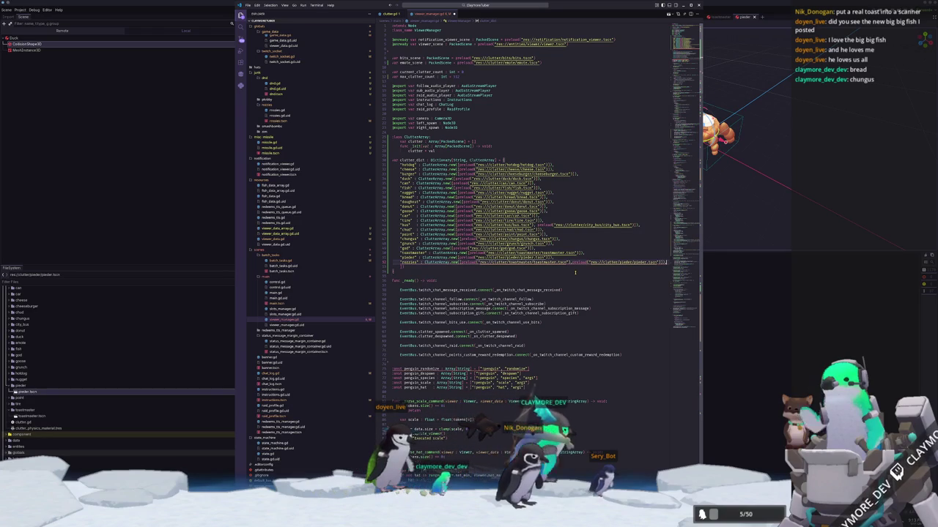
# Step: Close the rozzies line's brackets, delete the blank line above _ready, and stop the game in Godot
pyautogui.moveTo(577, 262)
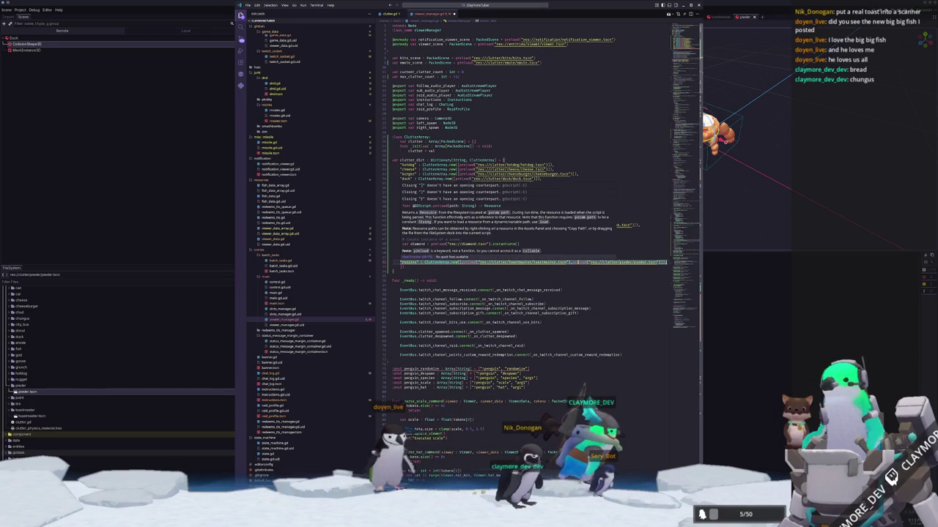
pyautogui.click(579, 262)
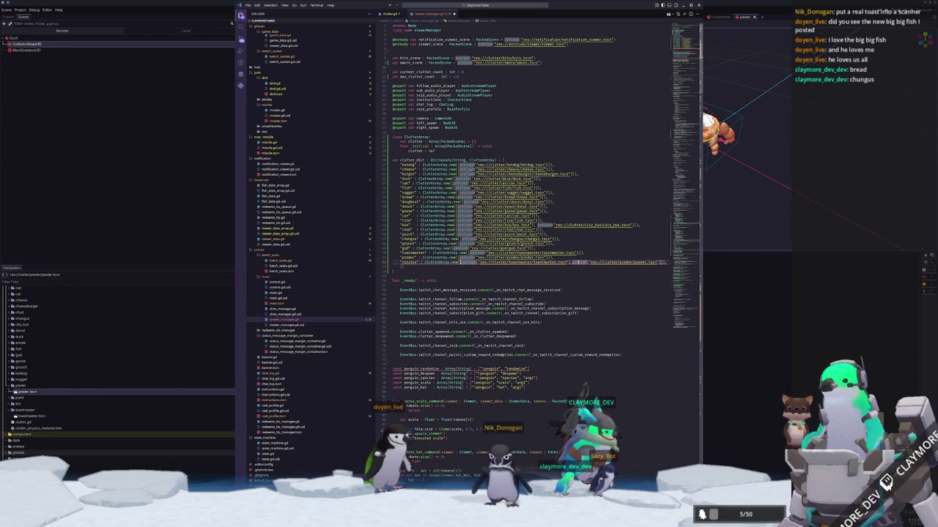
pyautogui.click(571, 262)
pyautogui.press('Right')
pyautogui.press('Right')
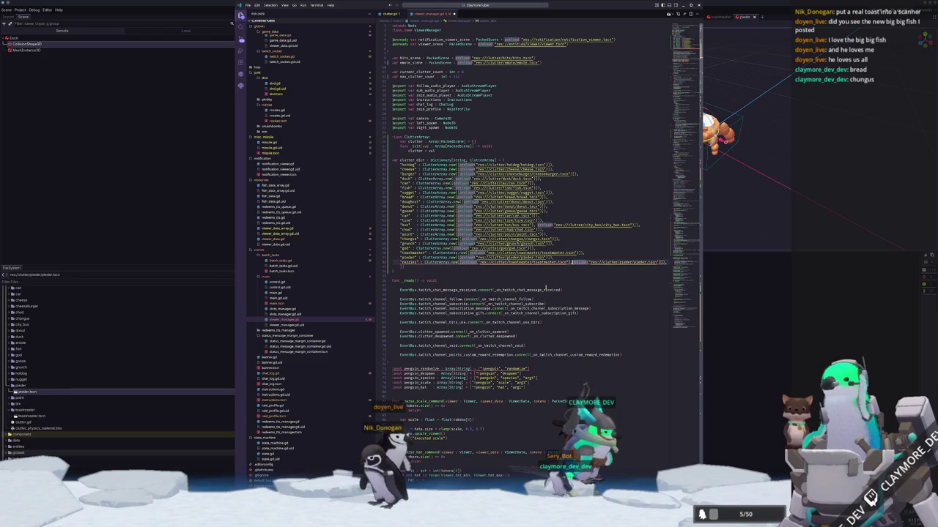
pyautogui.hotkey('ctrl', 'Right')
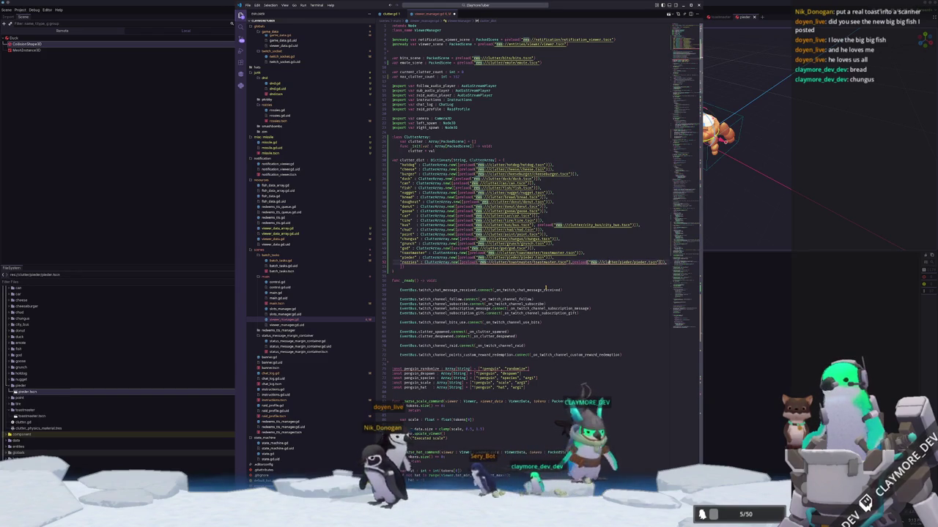
pyautogui.press('End')
pyautogui.press('BackSpace')
pyautogui.write(')')
pyautogui.write(']')
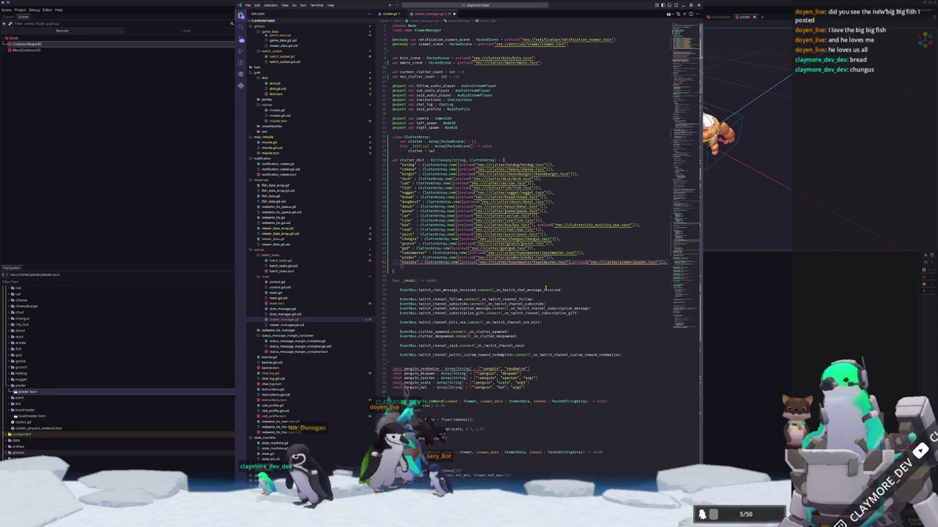
pyautogui.write(')')
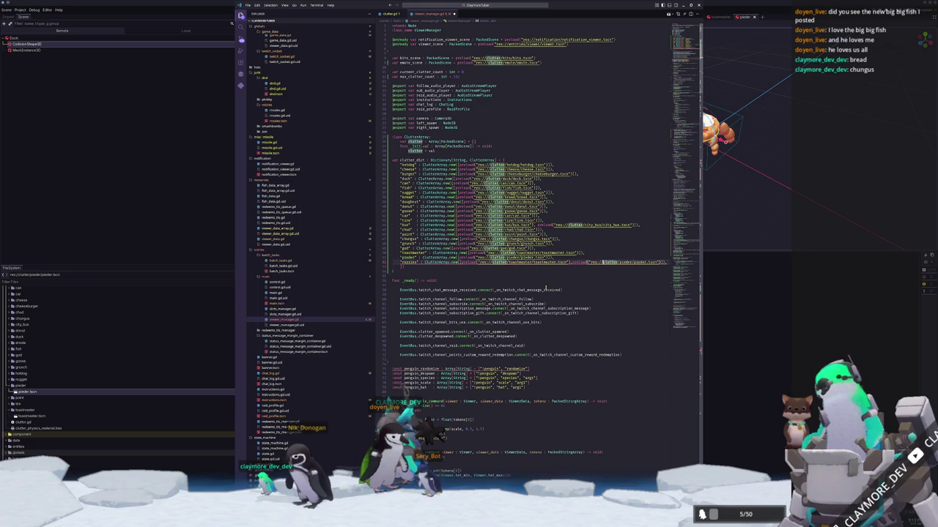
pyautogui.press('Left')
pyautogui.press('Left')
pyautogui.press('Left')
pyautogui.hotkey('ctrl', 'shift', 'Left')
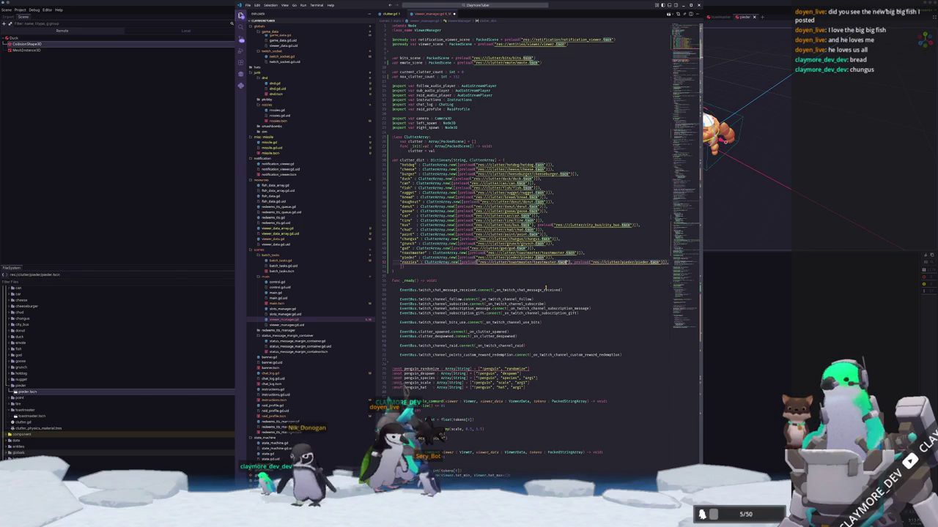
pyautogui.hotkey('ctrl', 'Right')
pyautogui.hotkey('ctrl', 'Right')
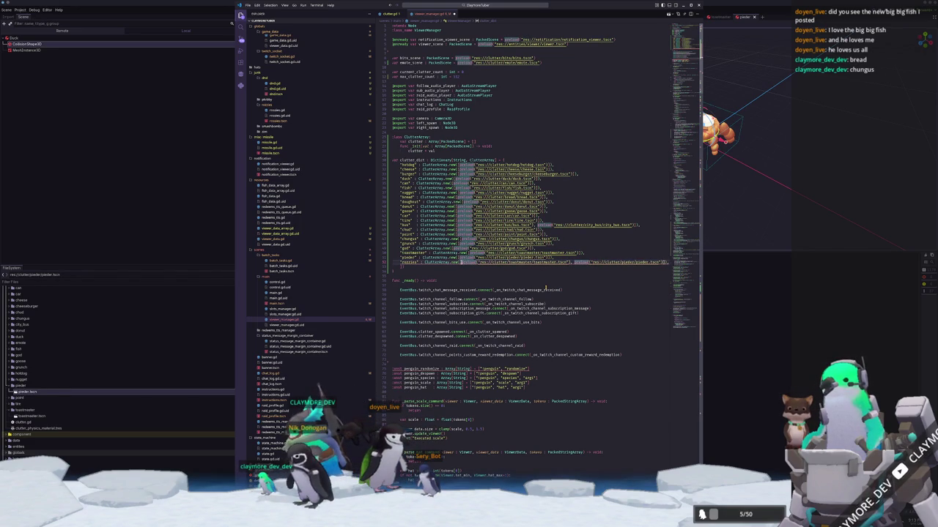
pyautogui.hotkey('shift', 'Left')
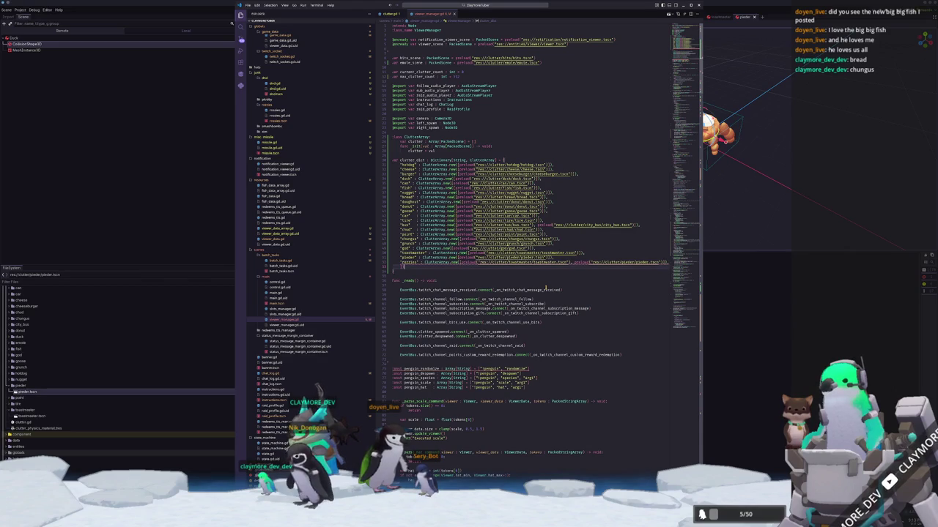
pyautogui.hotkey('shift', 'Home')
pyautogui.press('BackSpace')
pyautogui.press('BackSpace')
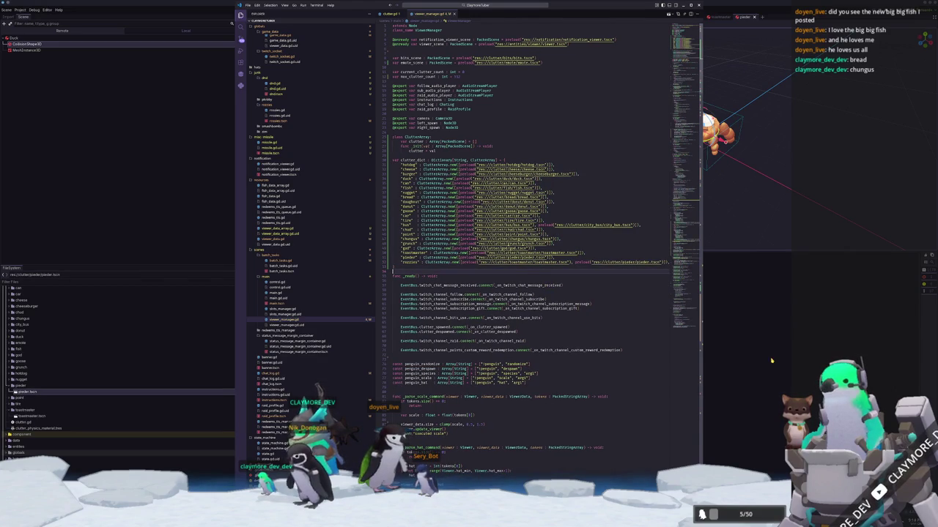
pyautogui.hotkey('alt', 'Tab')
pyautogui.press('F5')
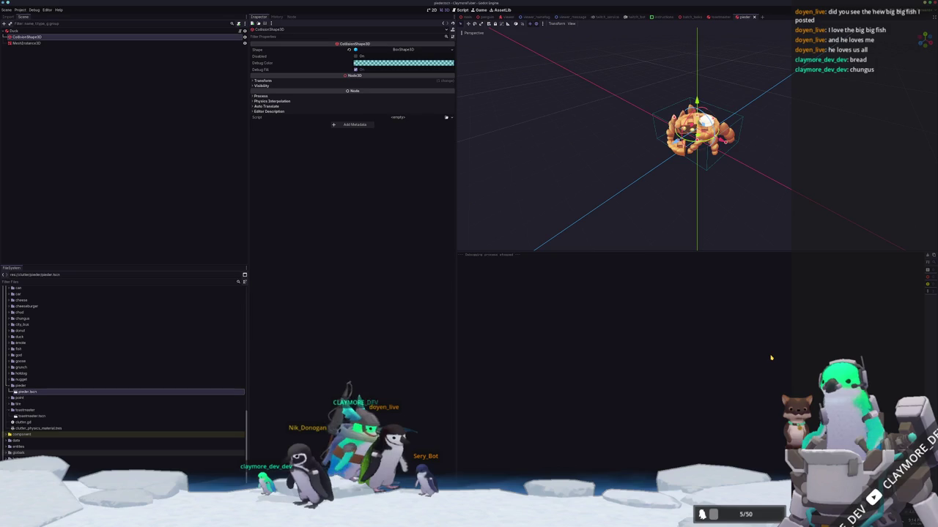
# Step: Relaunch the game with F5 and follow the Stack Frames down to game_data.gd:147 load_user
pyautogui.press('F5')
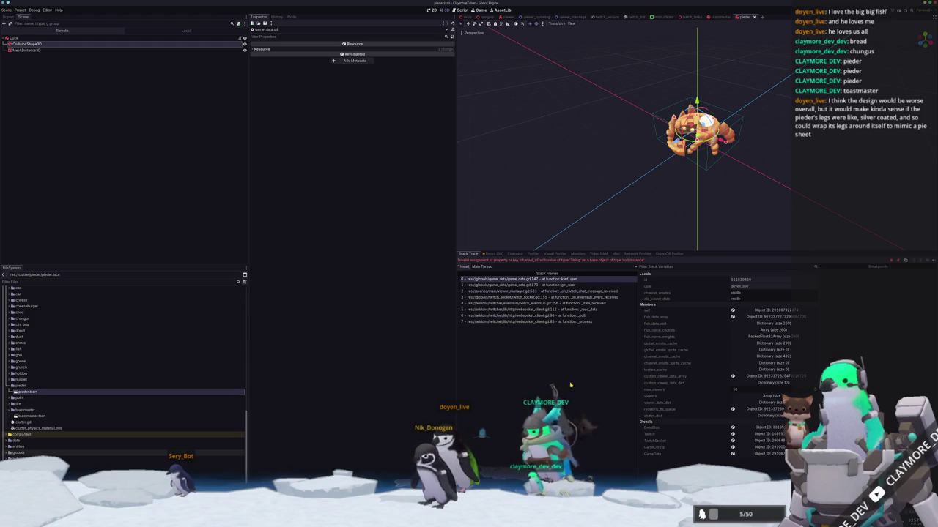
pyautogui.click(591, 309)
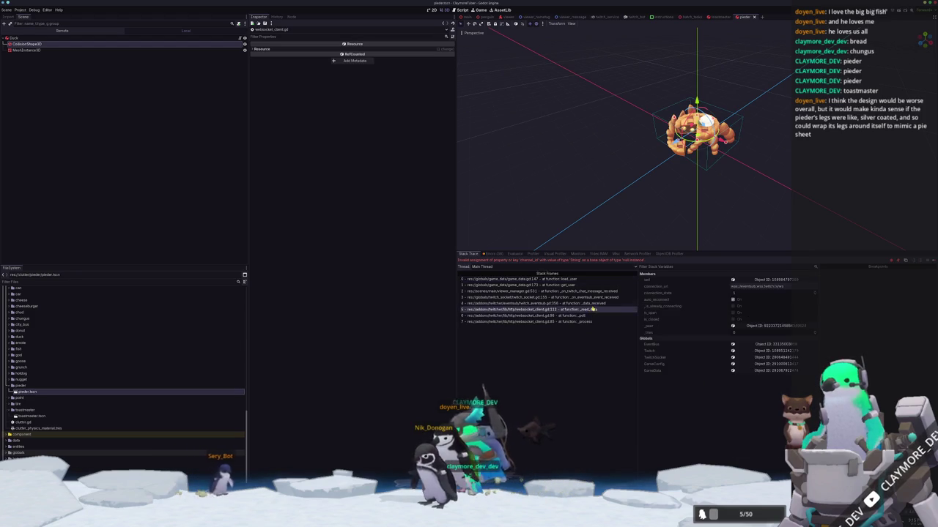
pyautogui.click(595, 303)
pyautogui.click(596, 290)
pyautogui.click(595, 285)
pyautogui.click(595, 280)
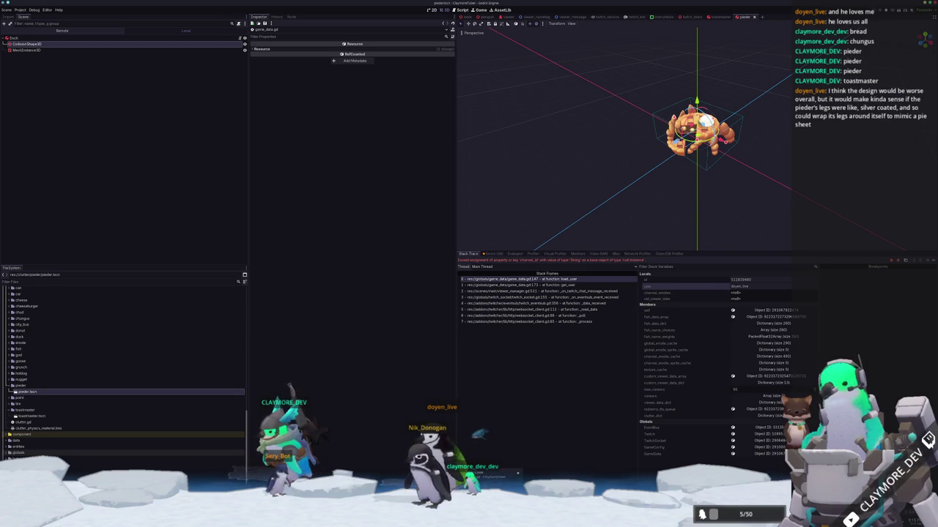
pyautogui.hotkey('alt', 'Tab')
# Step: Open game_data.gd at line 146 in load_user, then resume the game in Godot with F12
pyautogui.click(482, 6)
pyautogui.write('game_data')
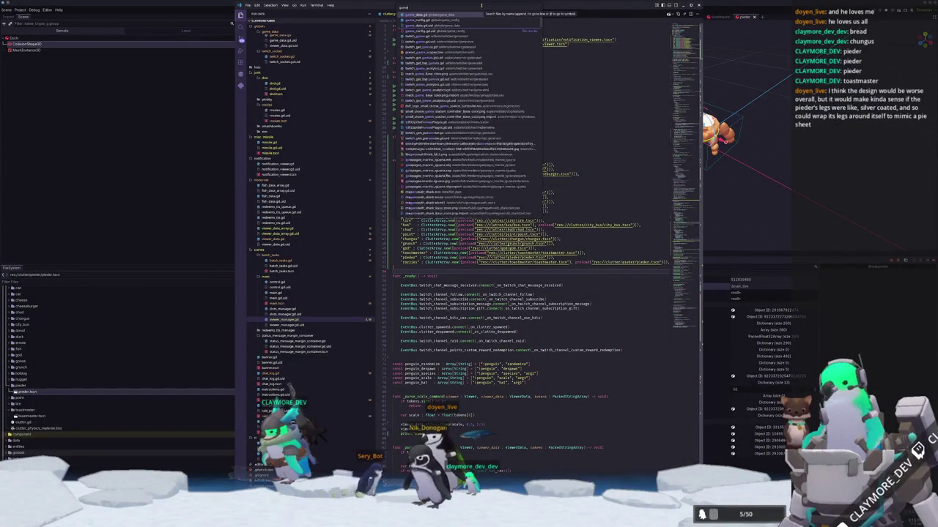
pyautogui.press('Return')
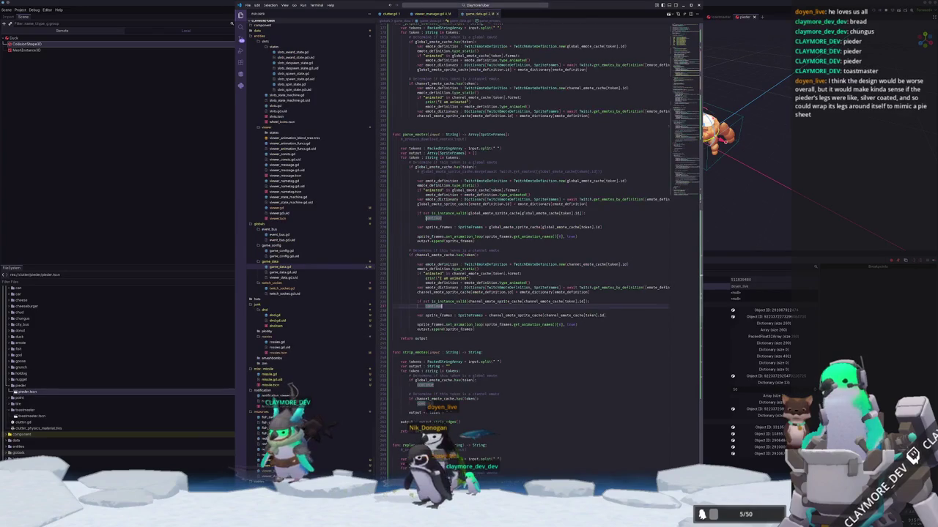
pyautogui.scroll(3)
pyautogui.scroll(3)
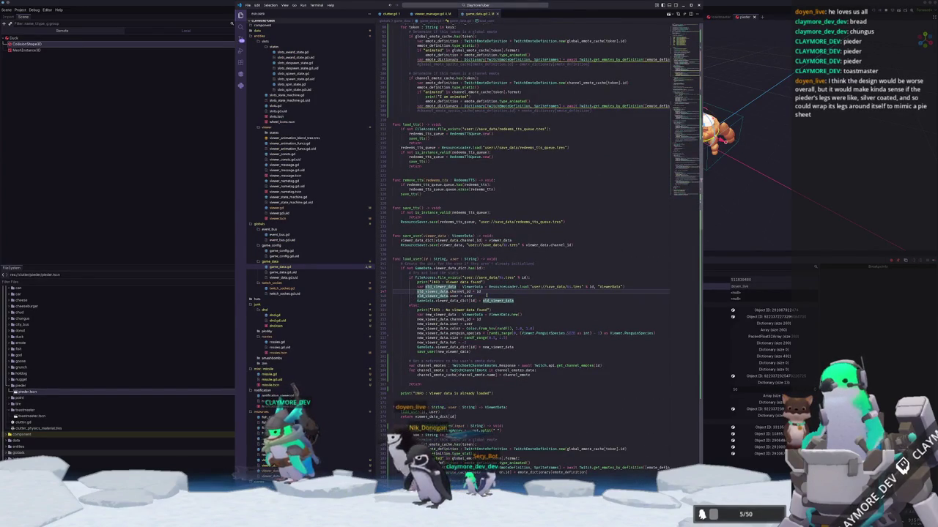
pyautogui.click(505, 287)
pyautogui.moveTo(505, 287)
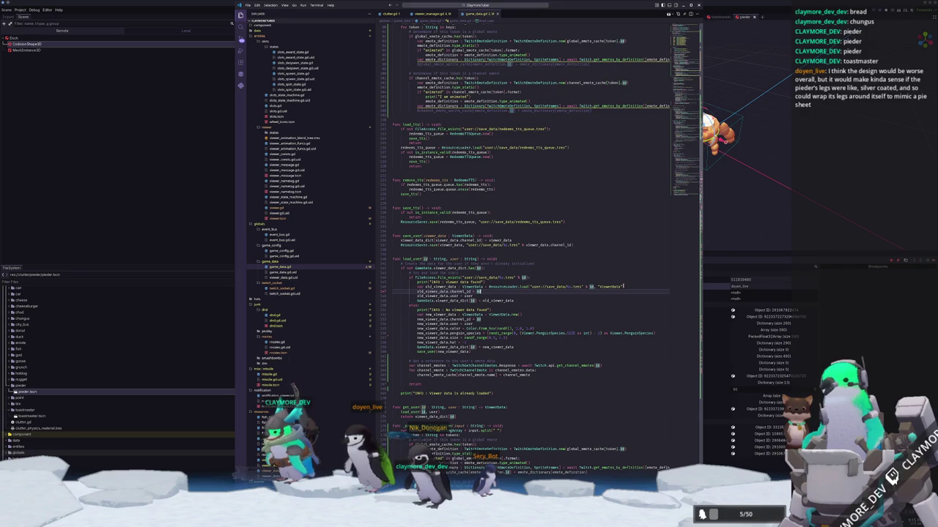
pyautogui.click(636, 287)
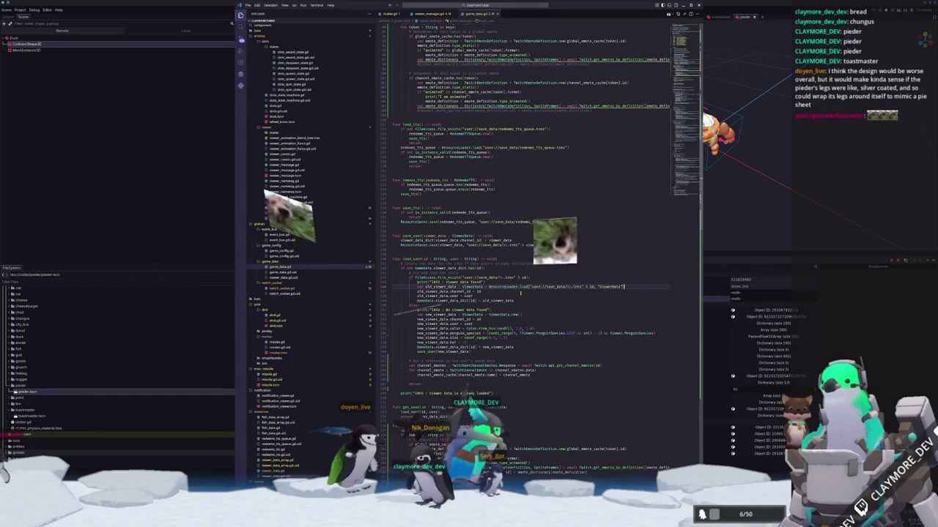
pyautogui.click(770, 235)
pyautogui.press('F12')
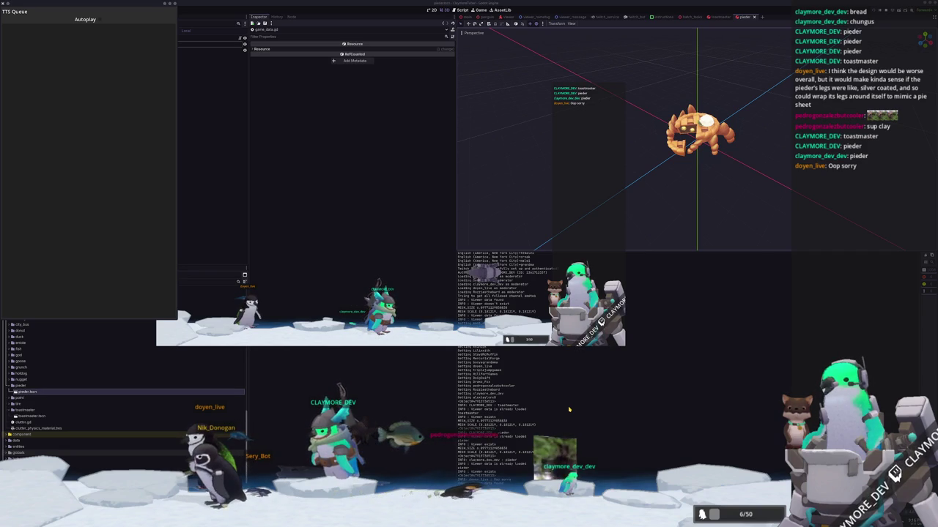
# Step: Bring the Godot editor, showing the pleader scene with its Duck root, back to the front
pyautogui.click(741, 293)
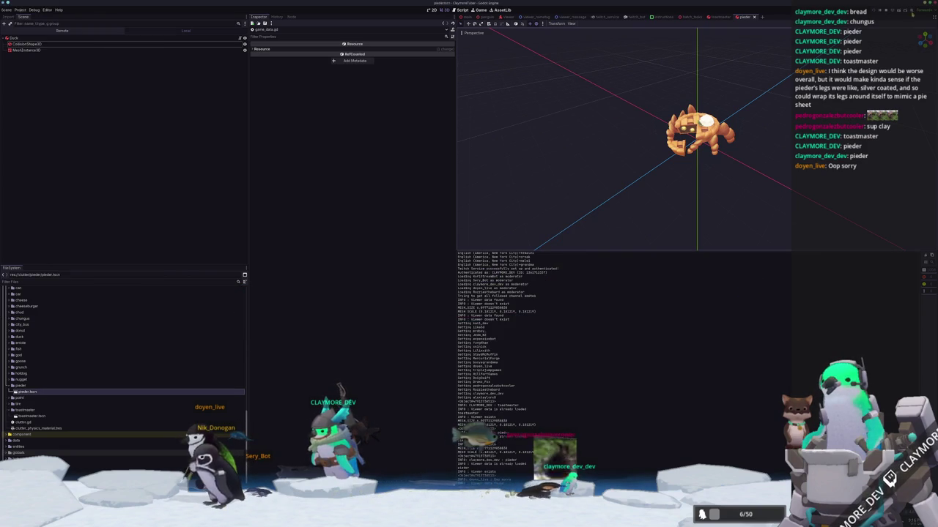
# Step: Quit the Godot editor with Ctrl+Q, choosing Stop & Quit to end the running game
pyautogui.hotkey('ctrl', 'q')
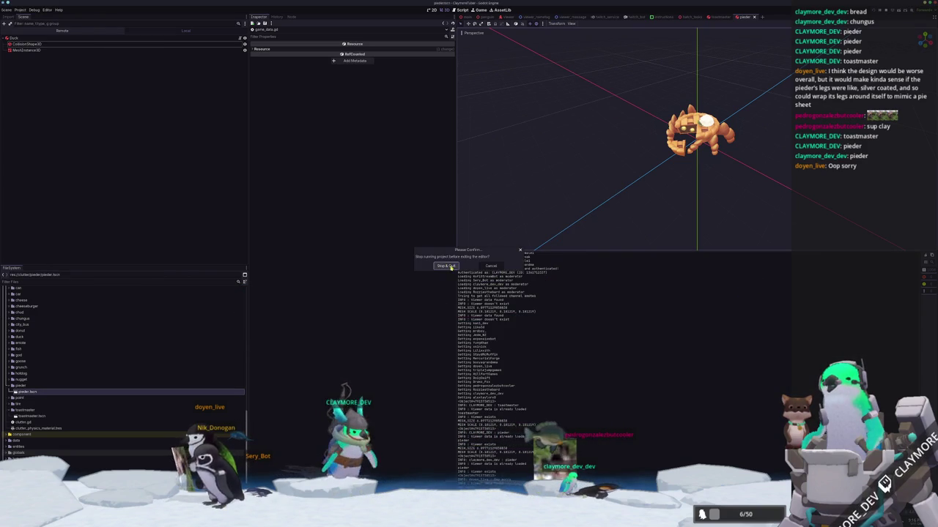
pyautogui.click(450, 266)
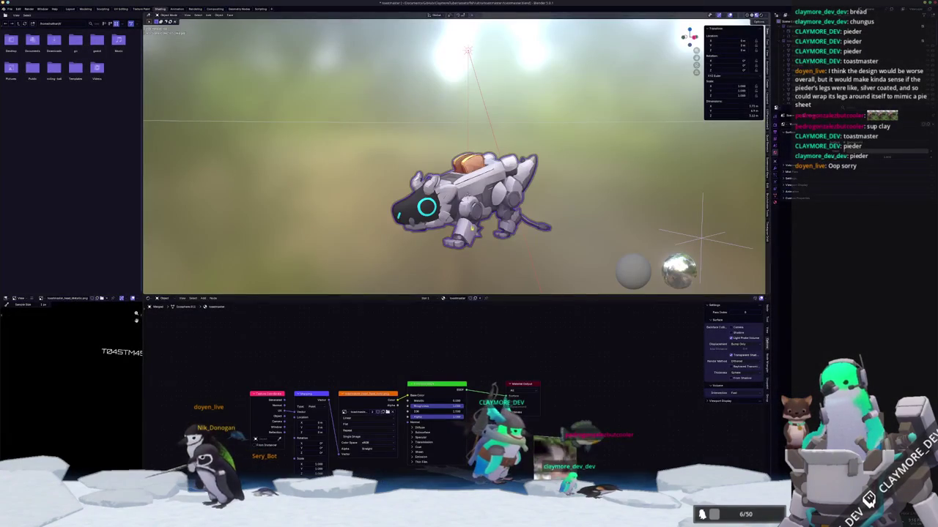
# Step: Orbit the robot model to a frontal view and dismiss the TTS Queue and stream preview windows
pyautogui.moveTo(313, 229); pyautogui.dragTo(345, 235)
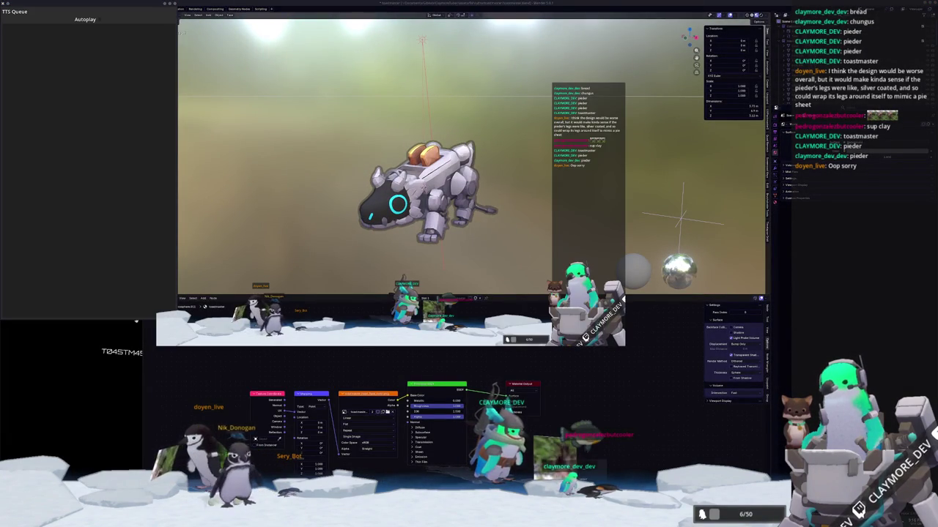
pyautogui.click(136, 320)
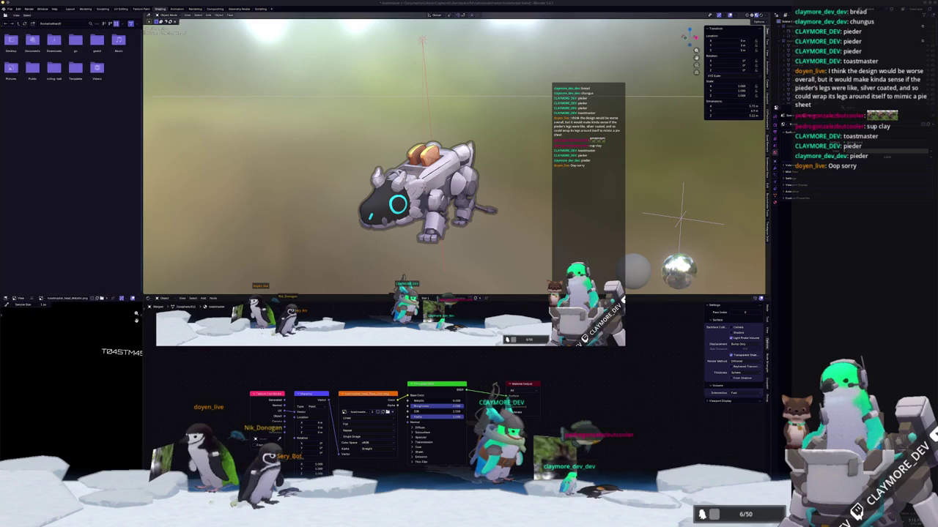
pyautogui.click(136, 317)
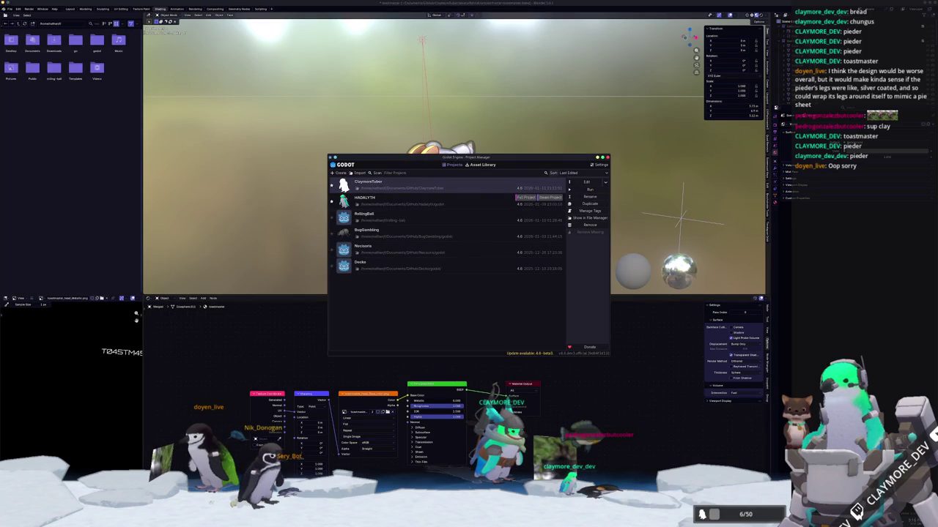
# Step: Set the OBS Penguins source to capture the ClaymoreTuber application window
pyautogui.hotkey('alt', 'Tab')
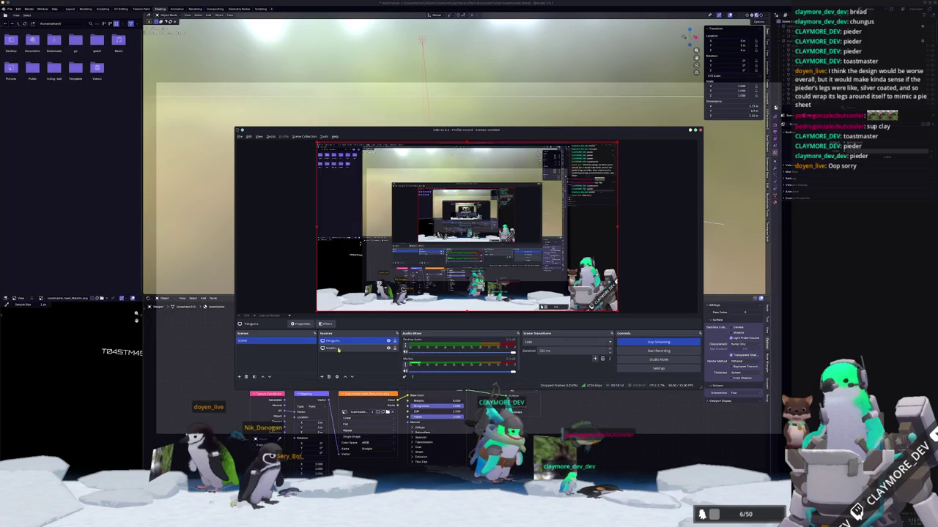
pyautogui.doubleClick(338, 350)
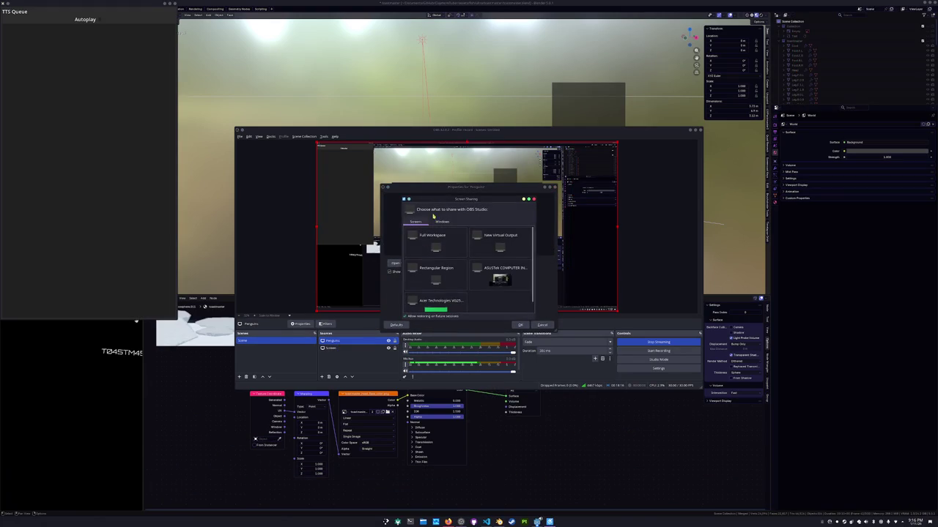
pyautogui.click(438, 221)
pyautogui.doubleClick(501, 273)
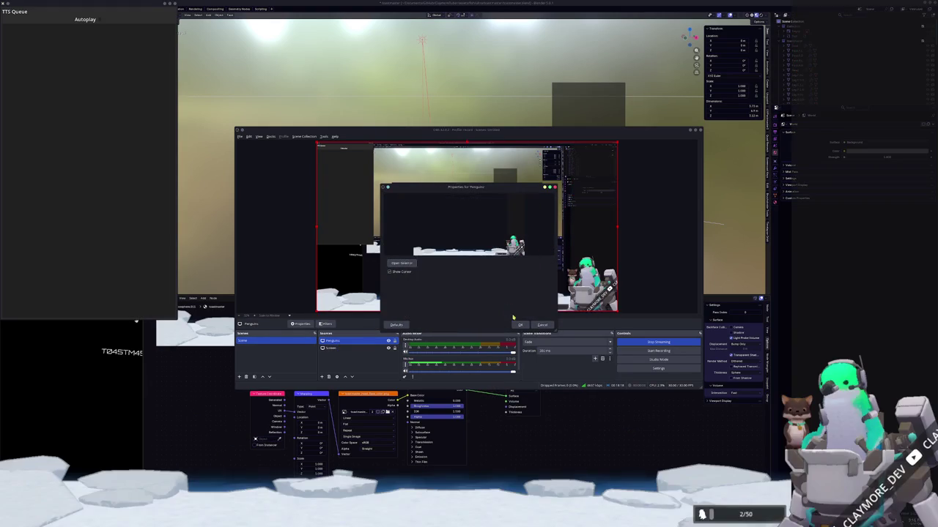
pyautogui.click(518, 325)
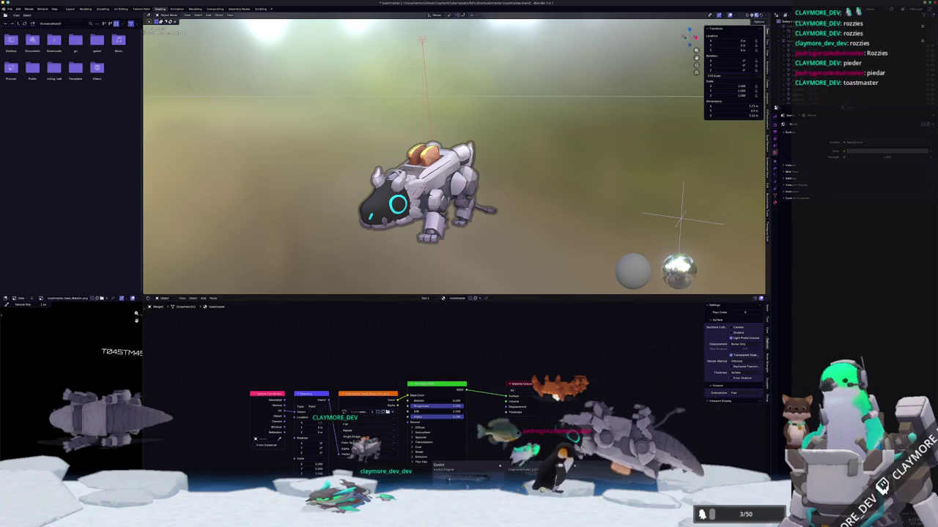
# Step: Remove RollingBall from the Project Manager list and open the HADALYTH project for editing
pyautogui.click(431, 223)
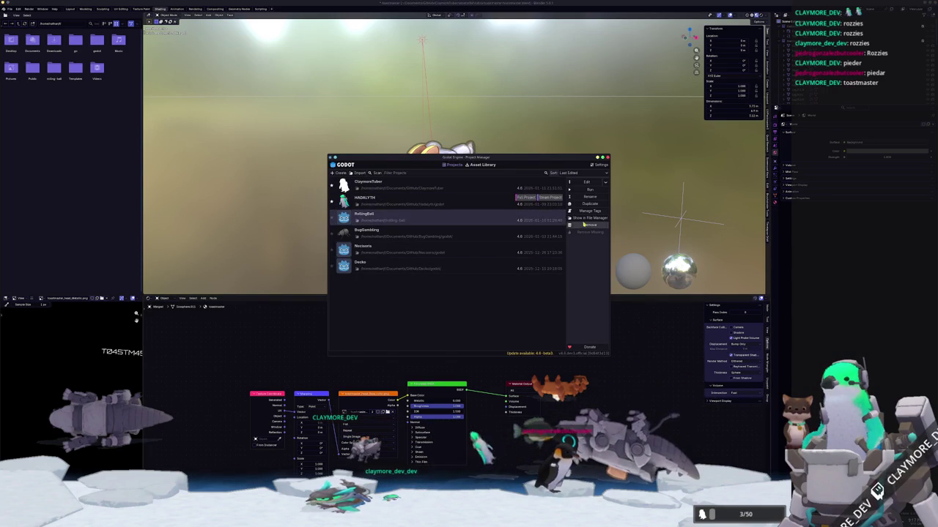
pyautogui.click(586, 226)
pyautogui.click(454, 271)
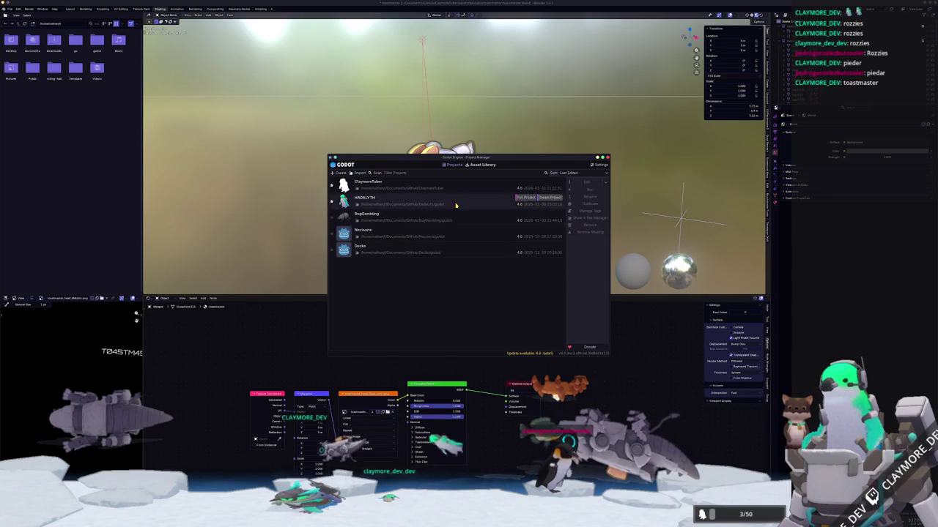
pyautogui.click(580, 182)
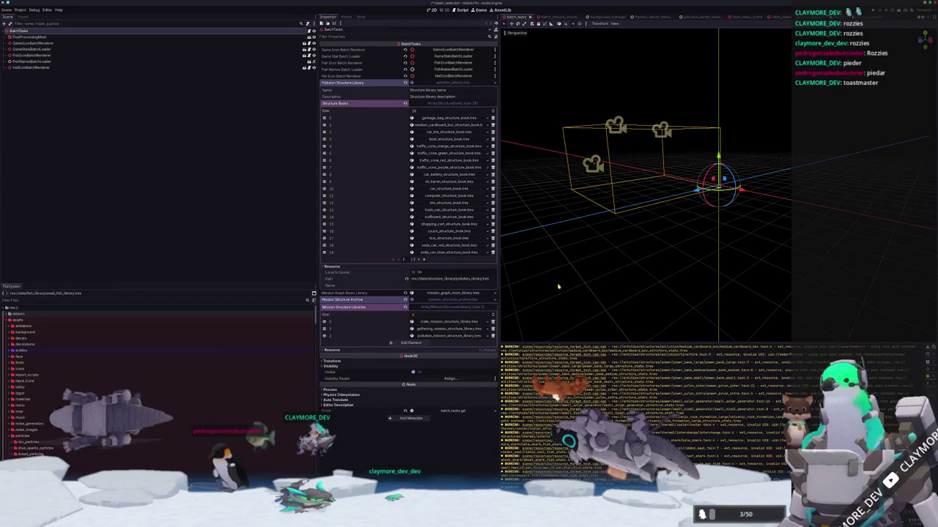
# Step: Save the batch_tasks scene and Quick Open the entity_structure.gd script
pyautogui.hotkey('ctrl', 's')
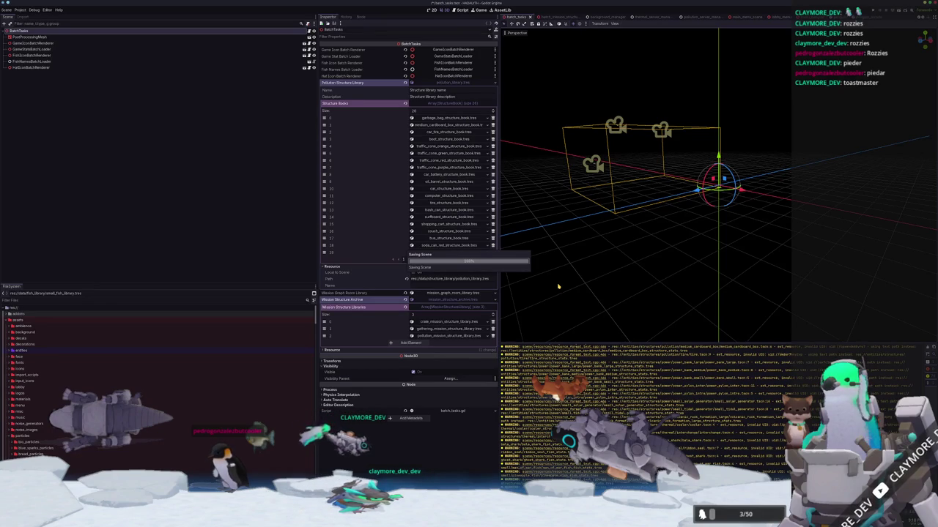
pyautogui.hotkey('alt', 'shift', 'o')
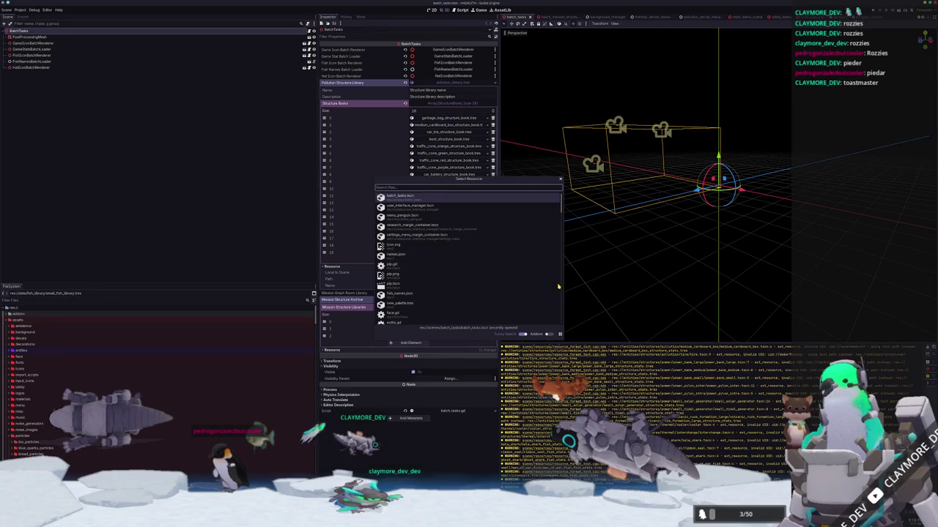
pyautogui.write('entity')
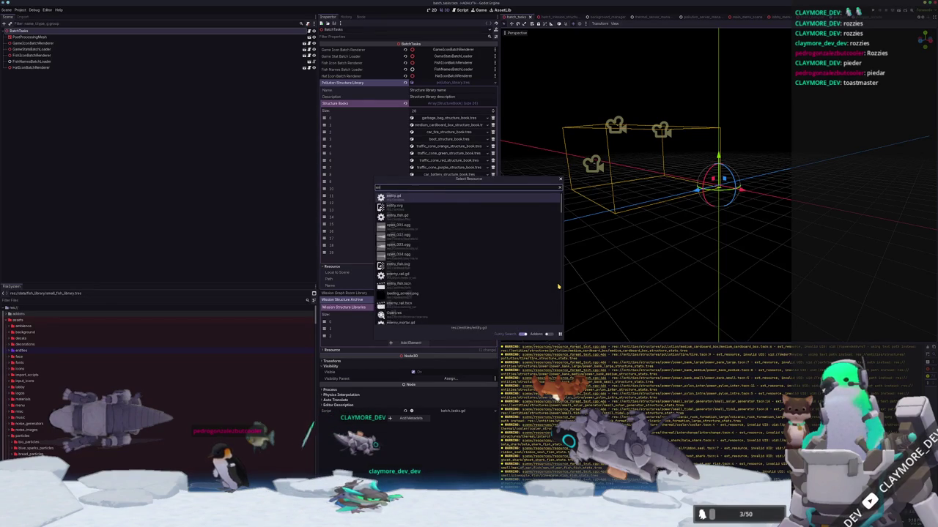
pyautogui.write('_structure')
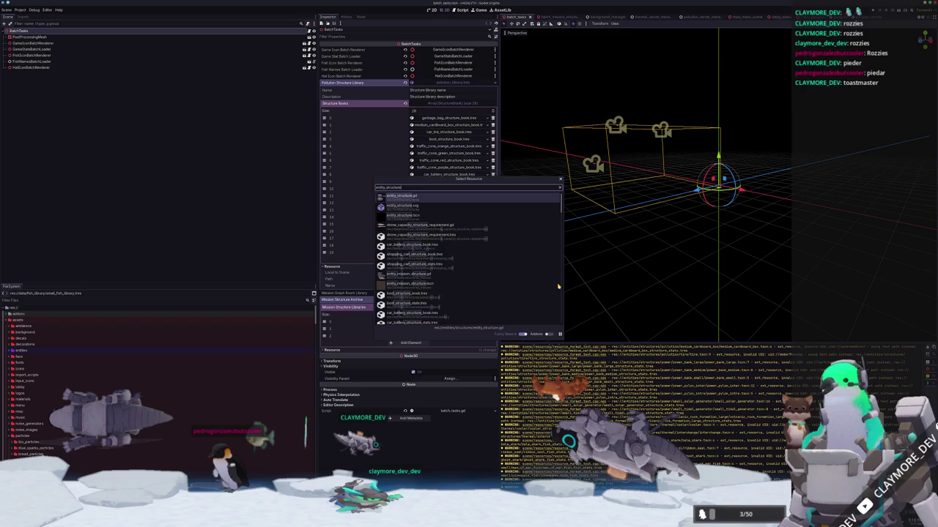
pyautogui.press('Return')
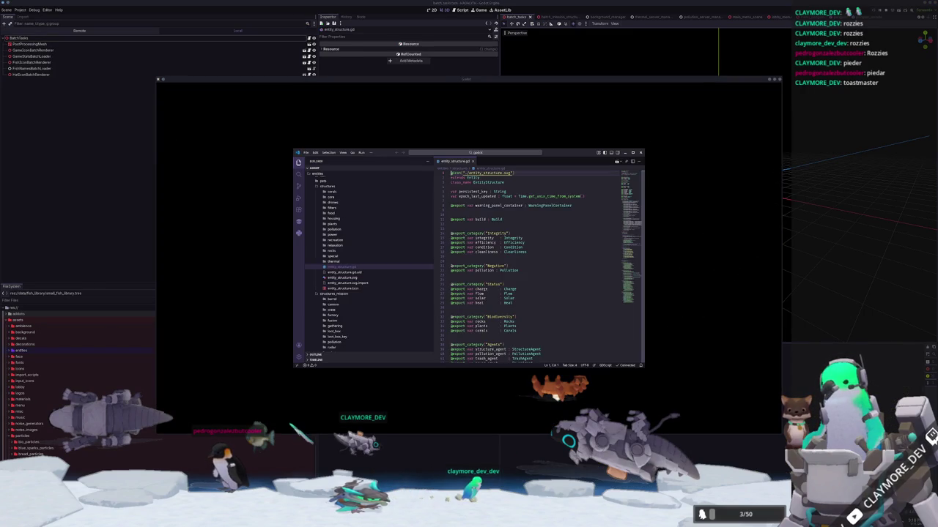
# Step: Enlarge the code text, widen the editor, and jump to the StructureAgent class definition
pyautogui.scroll(-3)
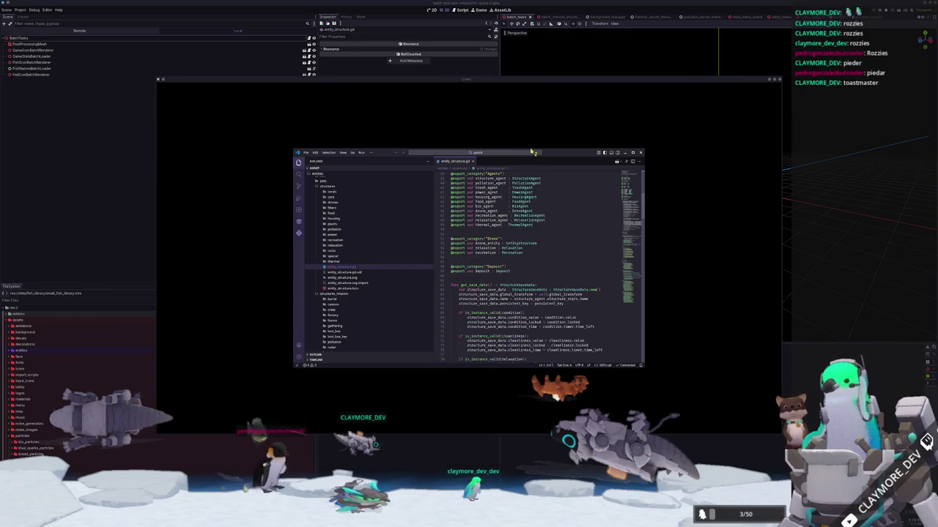
pyautogui.hotkey('ctrl', '=')
pyautogui.hotkey('ctrl', '=')
pyautogui.hotkey('ctrl', '=')
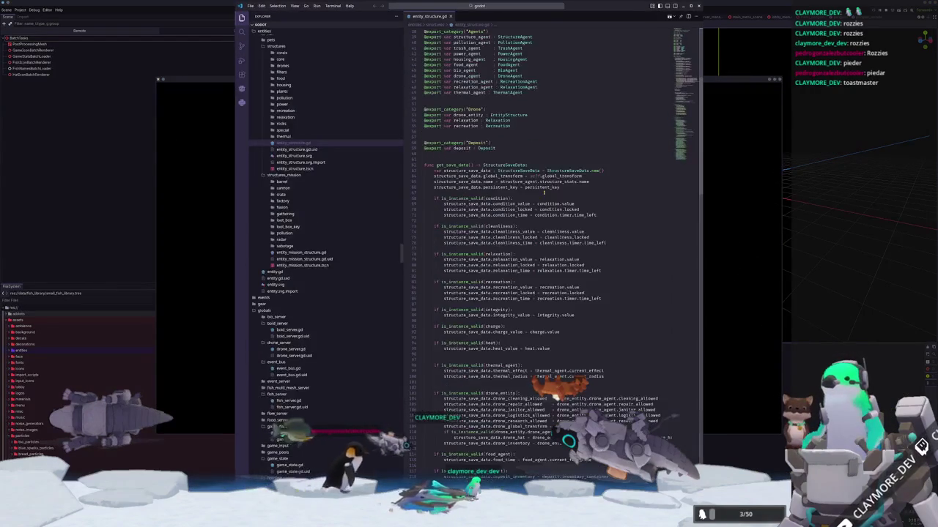
pyautogui.moveTo(403, 187); pyautogui.dragTo(346, 189)
pyautogui.scroll(3)
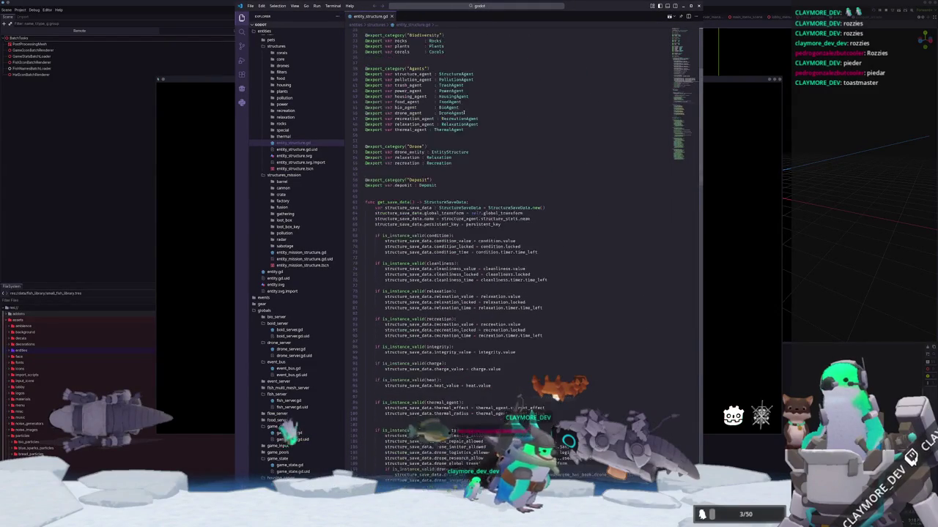
pyautogui.click(460, 149)
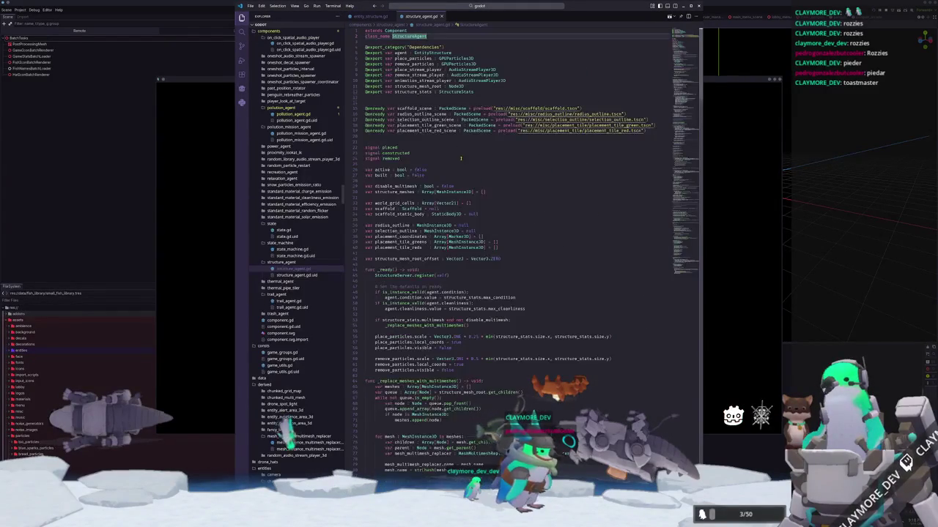
# Step: Look through structure_agent.gd, then open the StructureStats definition with F12
pyautogui.scroll(-3)
pyautogui.scroll(-3)
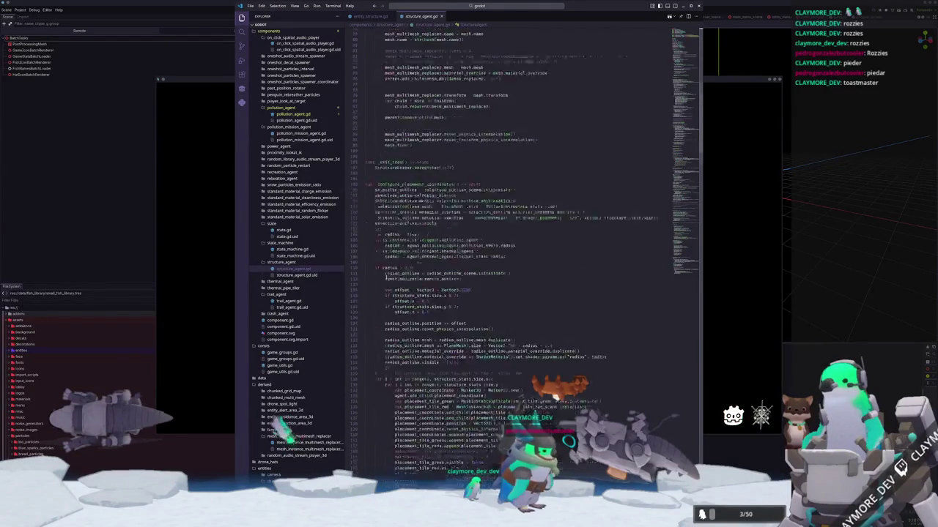
pyautogui.scroll(-3)
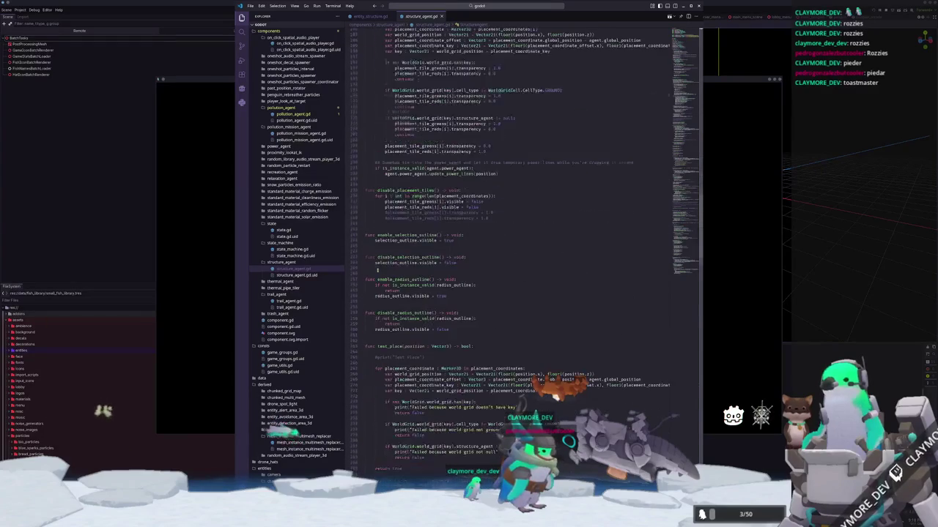
pyautogui.scroll(-3)
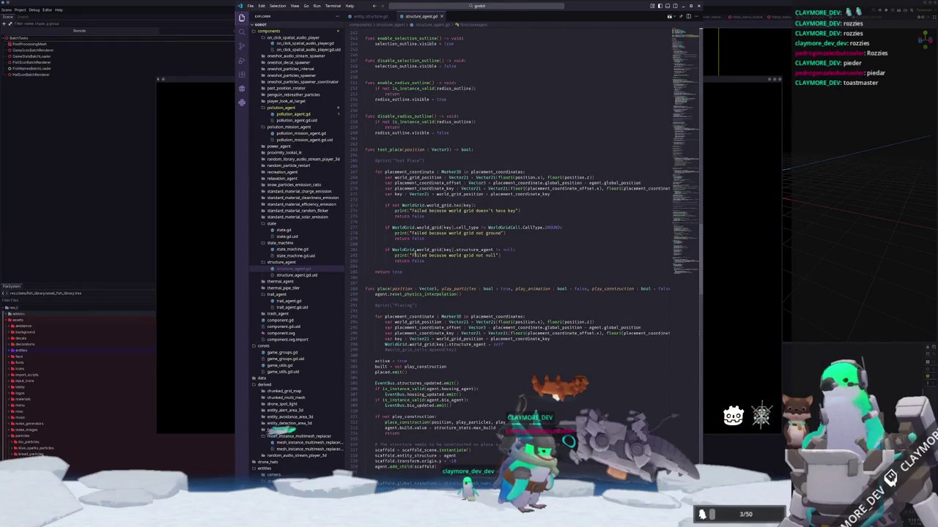
pyautogui.click(470, 244)
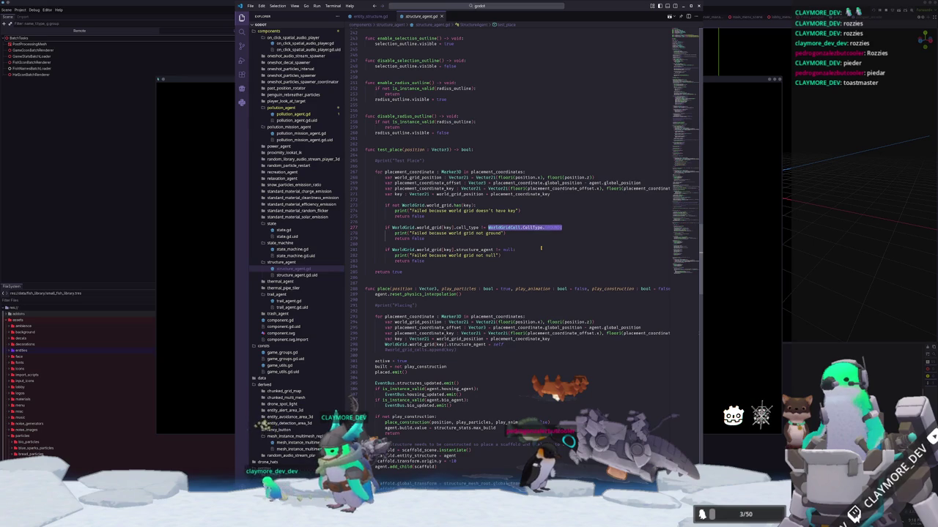
pyautogui.hotkey('ctrl', 'Home')
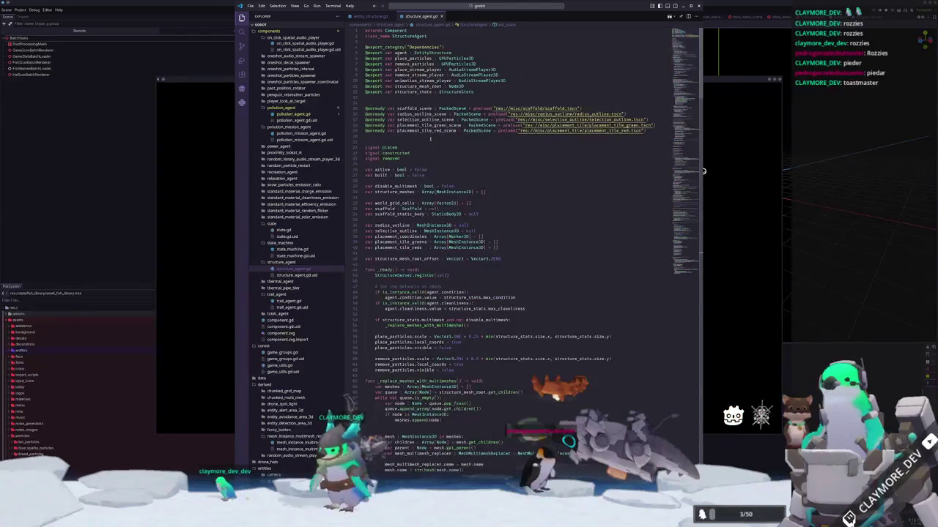
pyautogui.press('F12')
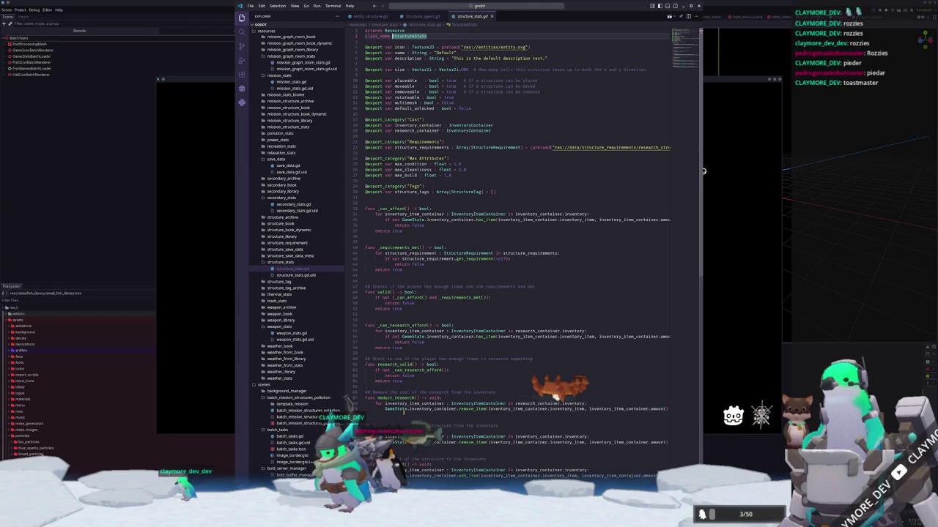
# Step: Add a '## Check to see if the player can afford the research cost' comment above _can_research_afford
pyautogui.click(382, 387)
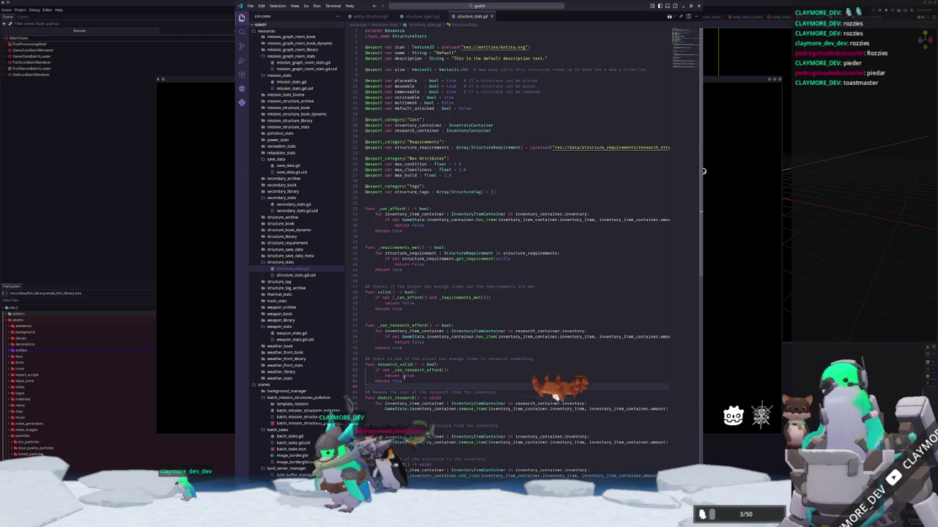
pyautogui.press('Return')
pyautogui.press('Up')
pyautogui.press('Up')
pyautogui.press('Up')
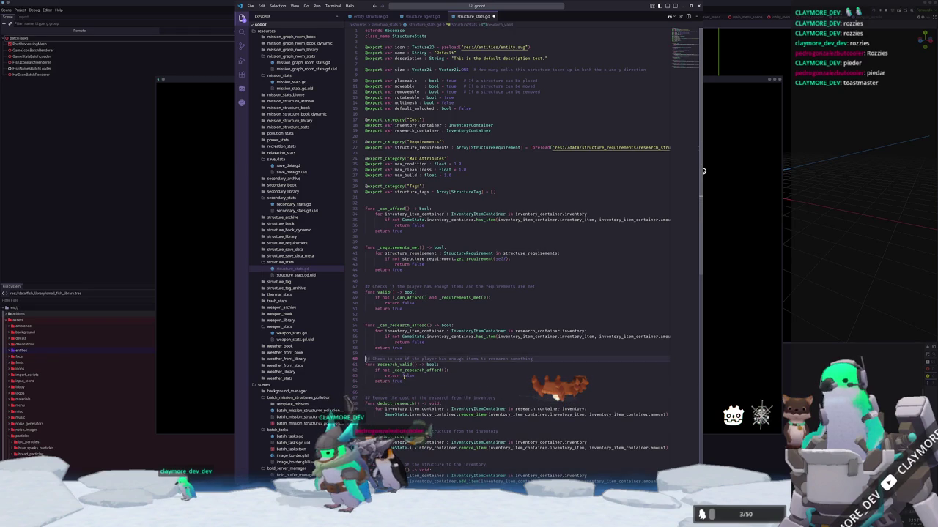
pyautogui.press('Return')
pyautogui.press('Up')
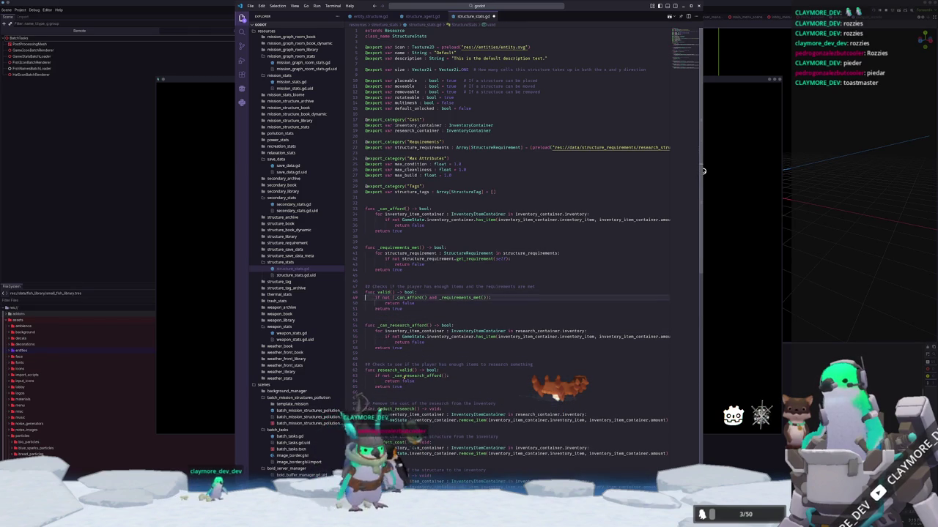
pyautogui.press('Return')
pyautogui.write('## ')
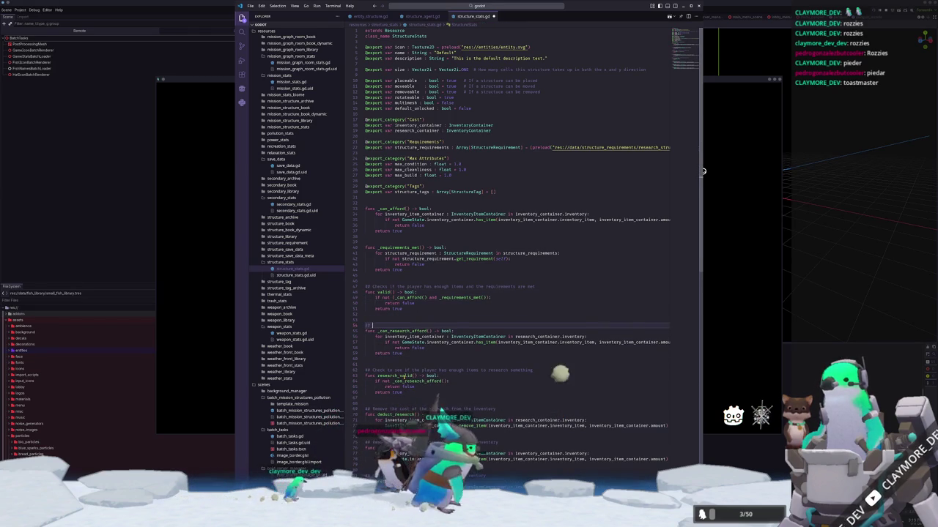
pyautogui.write('Check to see')
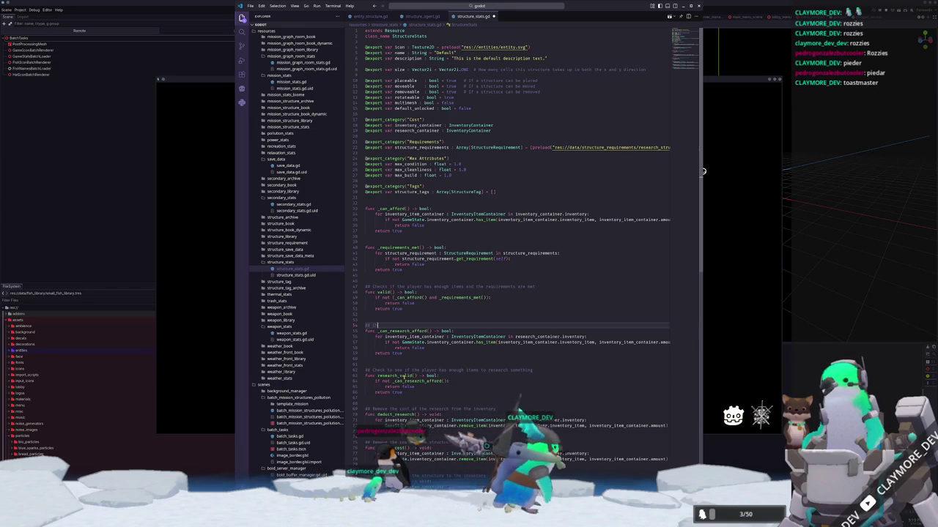
pyautogui.write(' if the player can afford the res')
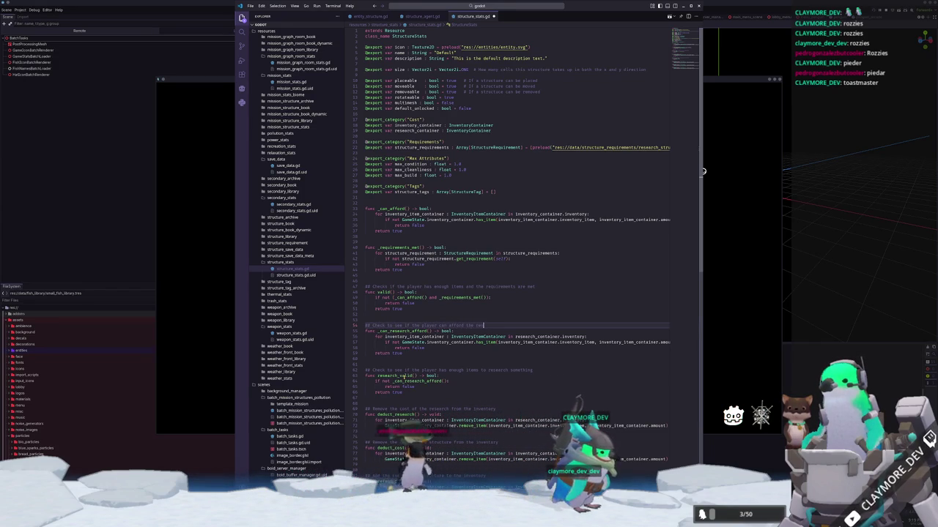
# Step: Save structure_stats.gd and switch to the Codeberg browser window
pyautogui.press('Up')
pyautogui.press('Up')
pyautogui.press('Up')
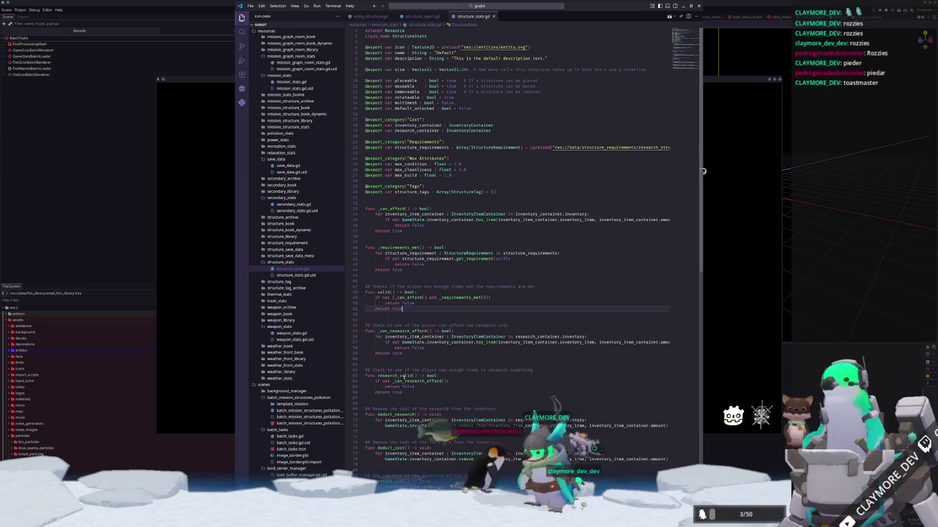
pyautogui.press('Down')
pyautogui.press('Down')
pyautogui.press('Down')
pyautogui.press('Up')
pyautogui.press('Up')
pyautogui.press('Up')
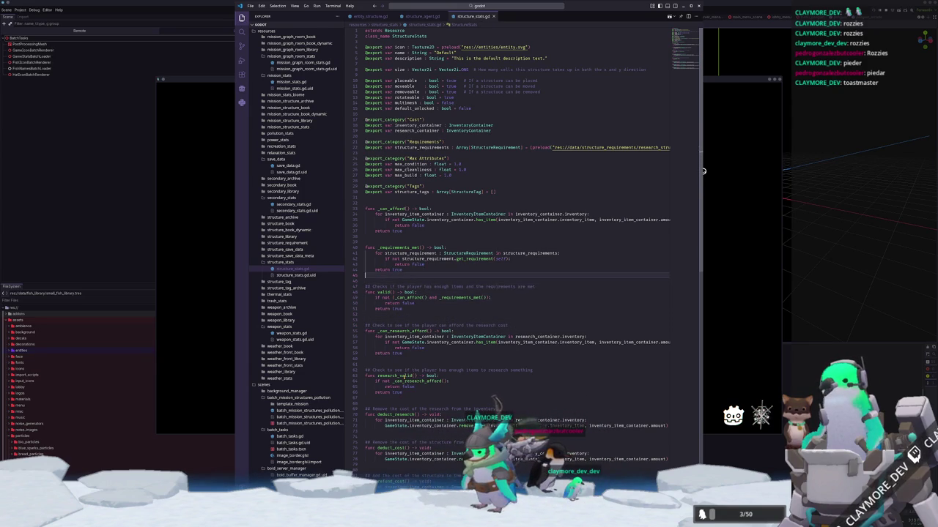
pyautogui.press('Up')
pyautogui.press('Up')
pyautogui.press('Up')
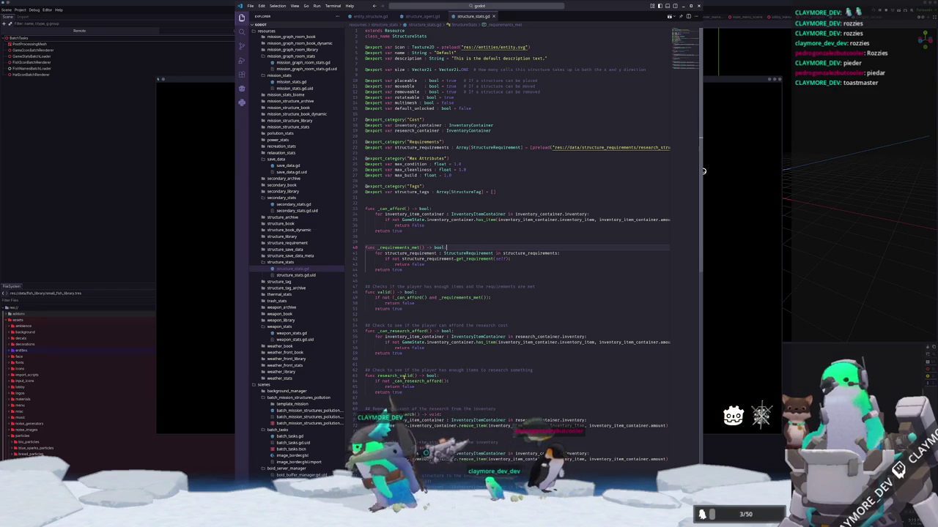
pyautogui.hotkey('ctrl', 's')
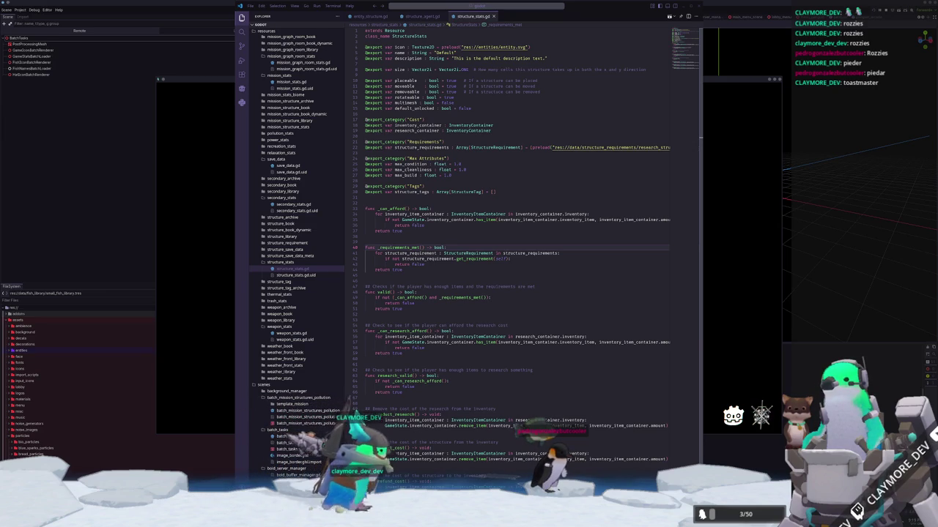
pyautogui.hotkey('alt', 'Tab')
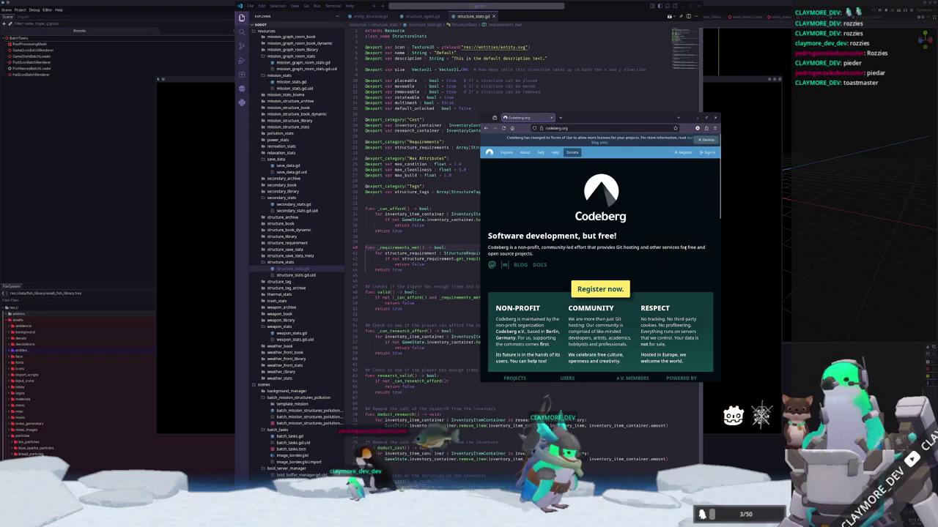
# Step: Skim the Codeberg homepage down to its footer, follow a link, and close the resulting bot-check window
pyautogui.moveTo(686, 248); pyautogui.dragTo(535, 255)
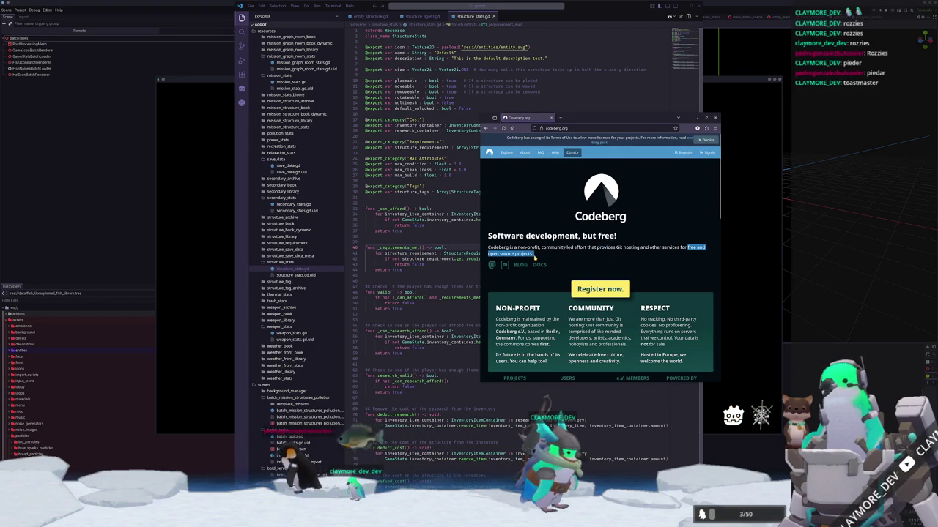
pyautogui.scroll(-3)
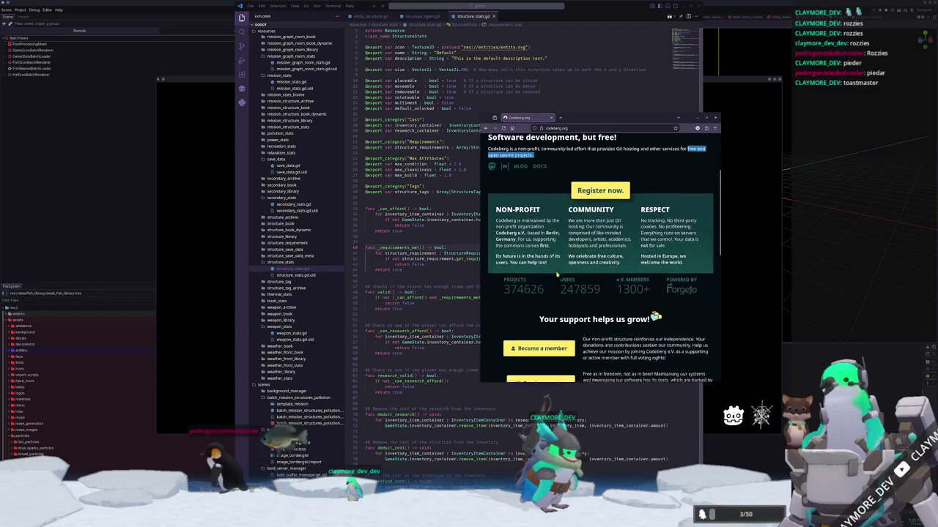
pyautogui.scroll(-3)
pyautogui.scroll(-3)
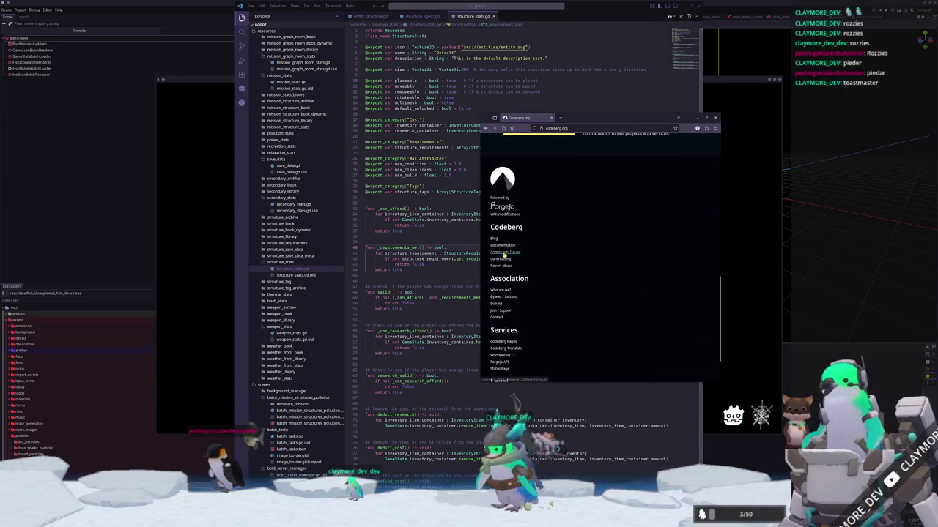
pyautogui.scroll(-3)
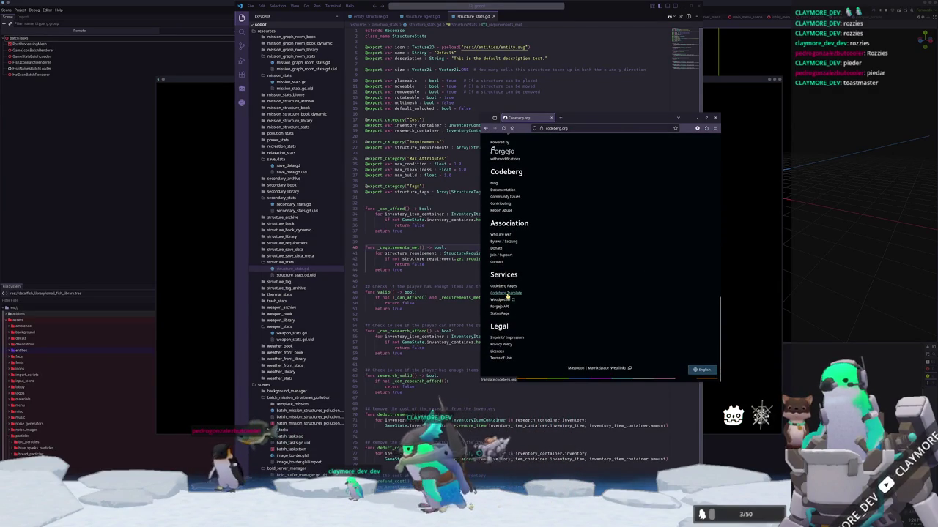
pyautogui.scroll(3)
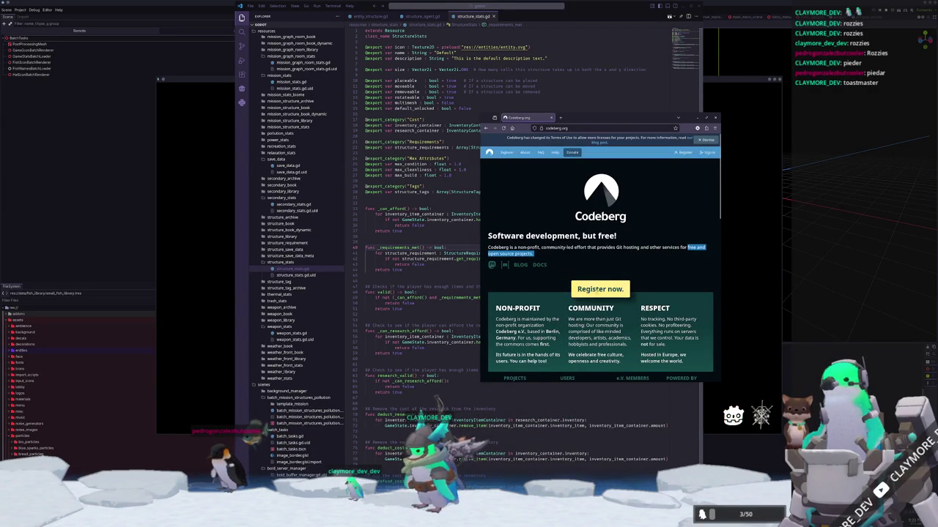
pyautogui.click(573, 151)
pyautogui.hotkey('ctrl', 'w')
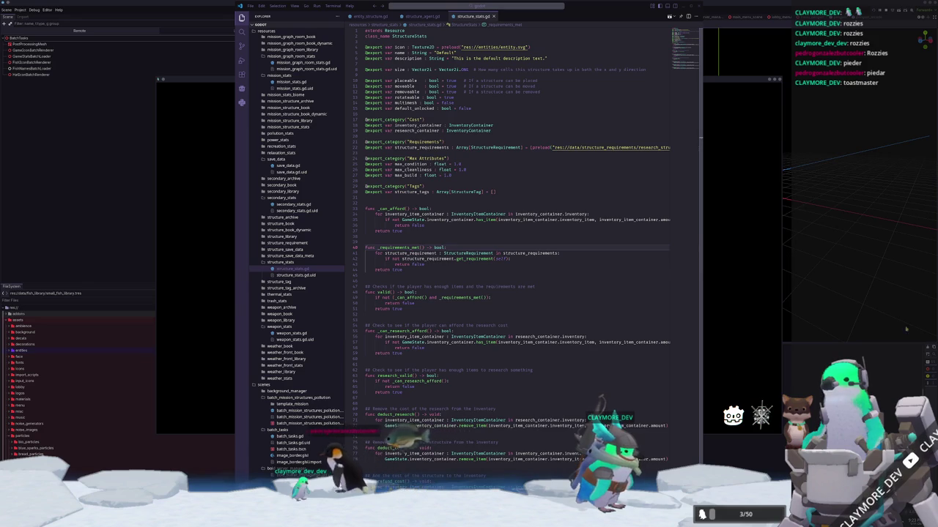
# Step: Open a terminal window over Visual Studio Code with Ctrl+Alt+T
pyautogui.hotkey('ctrl', 'alt', 't')
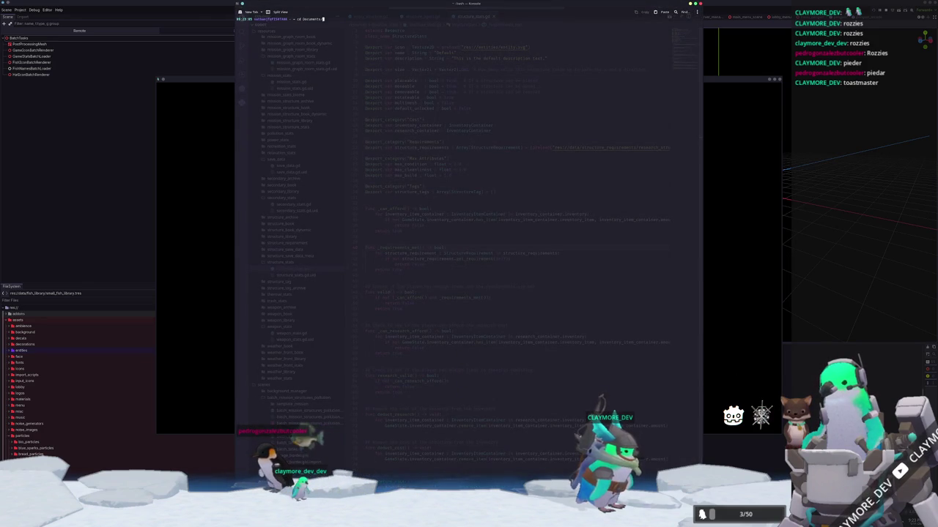
# Step: Move into ~/Documents and list its folders: Adobe, GitHub, Graphics, Programs and VirtualBox
pyautogui.press('Return')
pyautogui.write('ls')
pyautogui.write('mkdir Code')
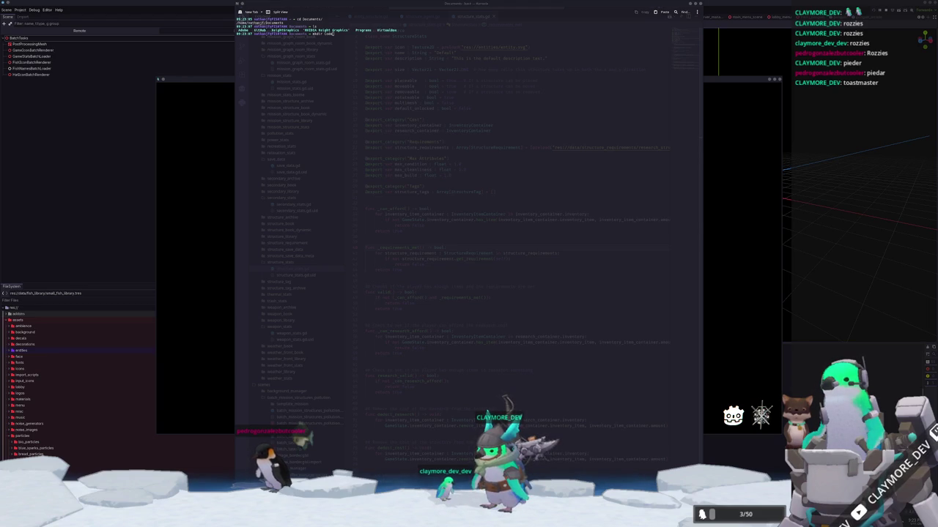
pyautogui.hotkey('alt', 'Tab')
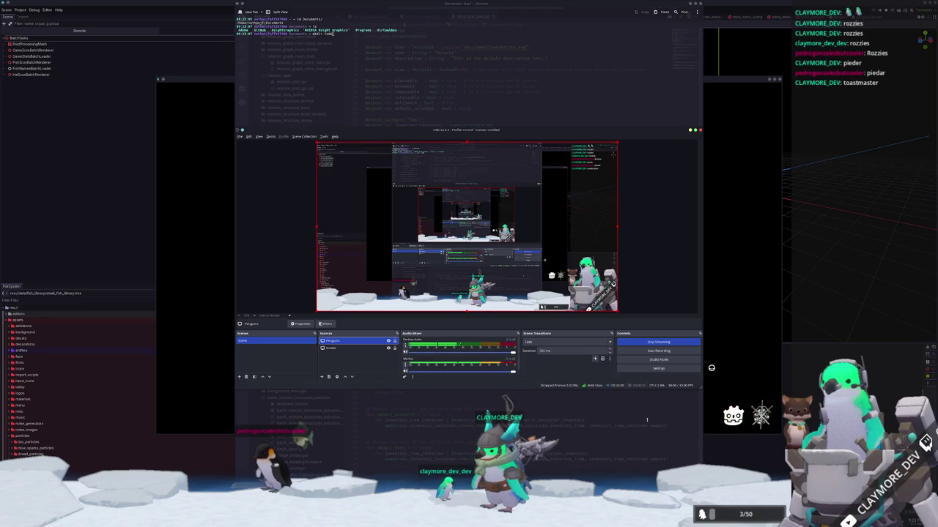
pyautogui.hotkey('alt', 'Tab')
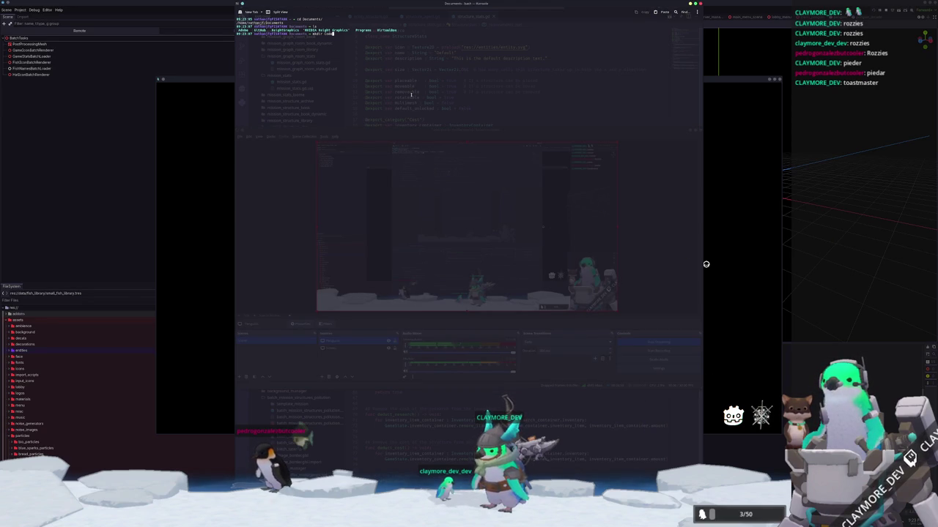
# Step: Create a Codeberg folder in Documents with mkdir and move into it
pyautogui.write('berg')
pyautogui.press('Return')
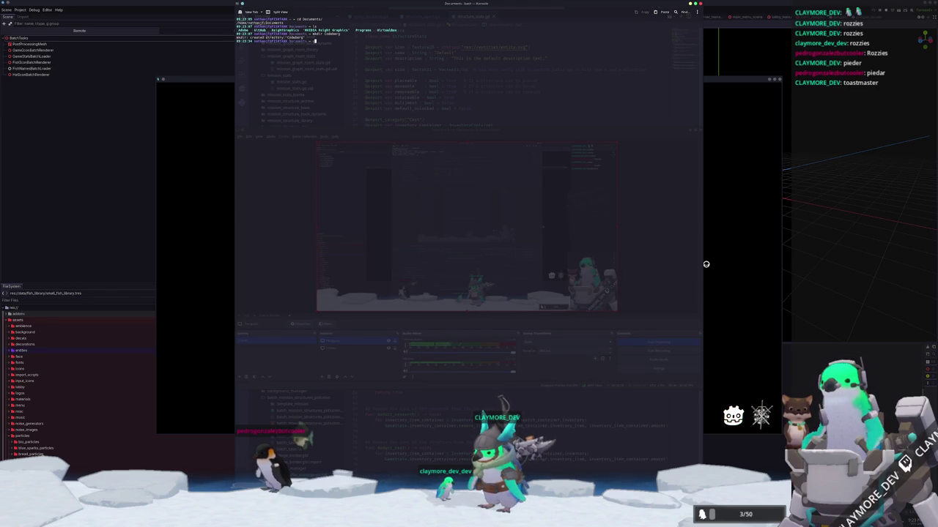
pyautogui.write('cd Codeberg')
pyautogui.press('Tab')
pyautogui.press('Return')
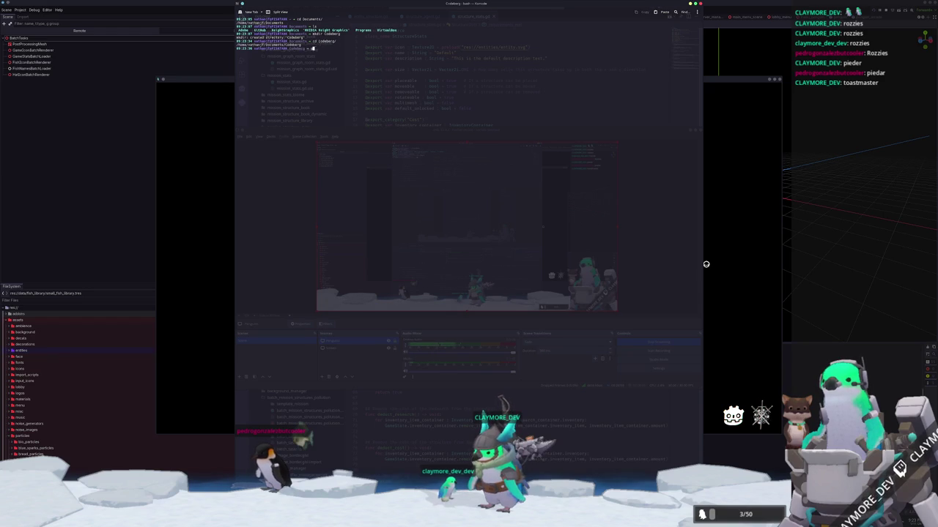
# Step: Git clone the Hadalyth codeberg.org repository URL, entering the Codeberg username when prompted
pyautogui.hotkey('ctrl', 'shift', 'v')
pyautogui.press('Return')
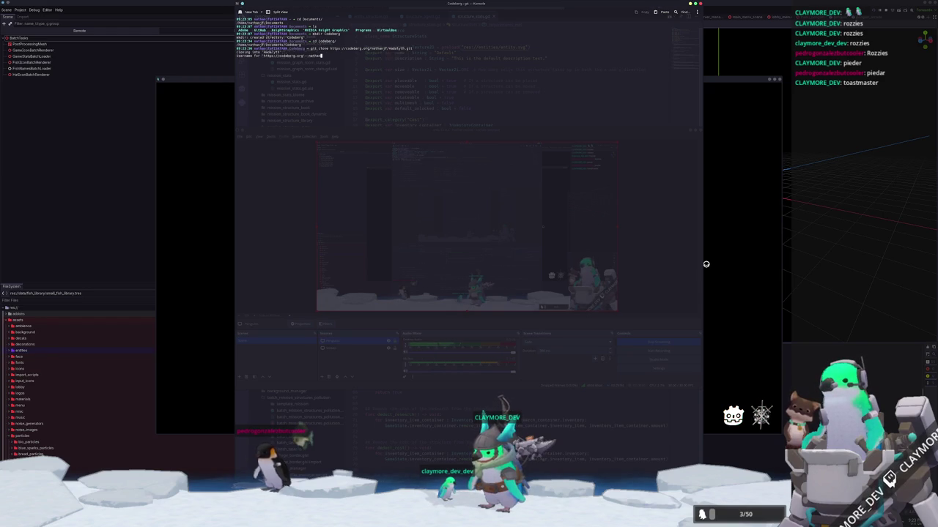
pyautogui.write('jf')
pyautogui.press('Return')
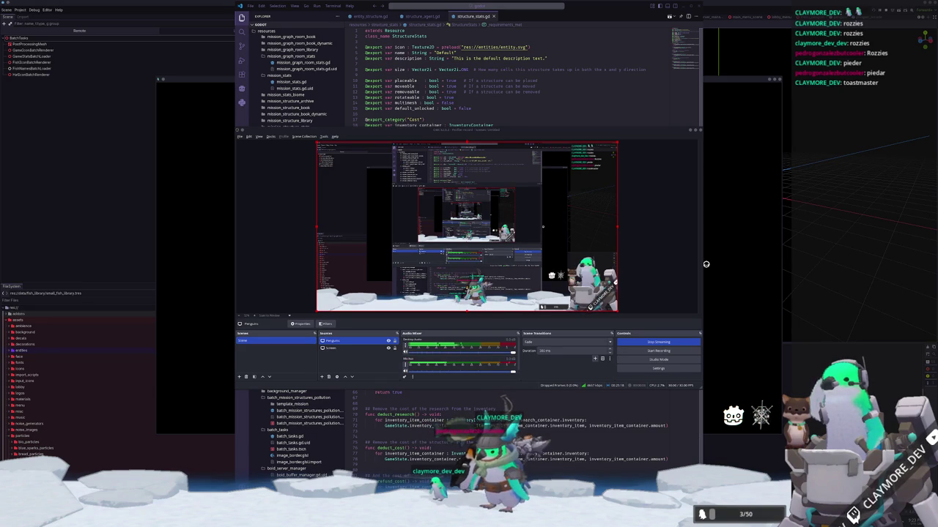
pyautogui.hotkey('alt', 'Tab')
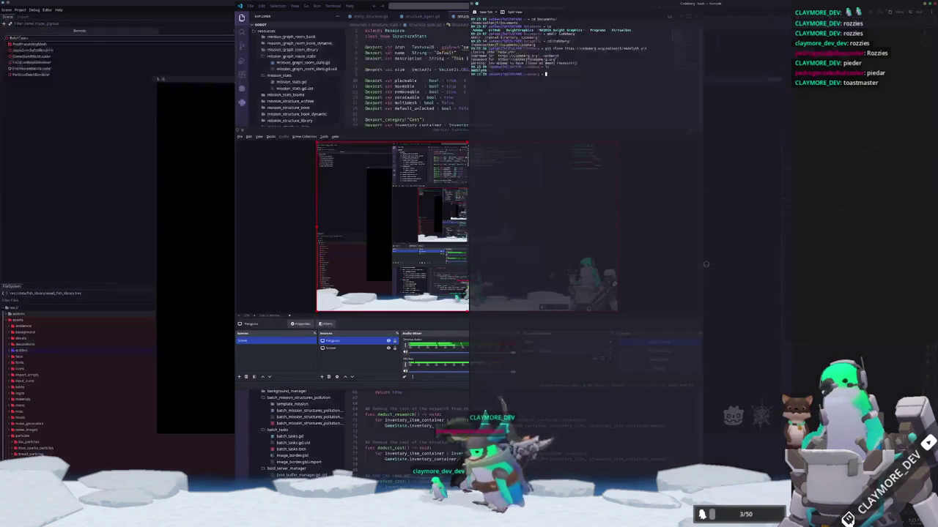
# Step: Go up to Documents and try a plain cp of GitHub/hadalyth into Codeberg
pyautogui.write('cd ..')
pyautogui.press('Return')
pyautogui.write('cp')
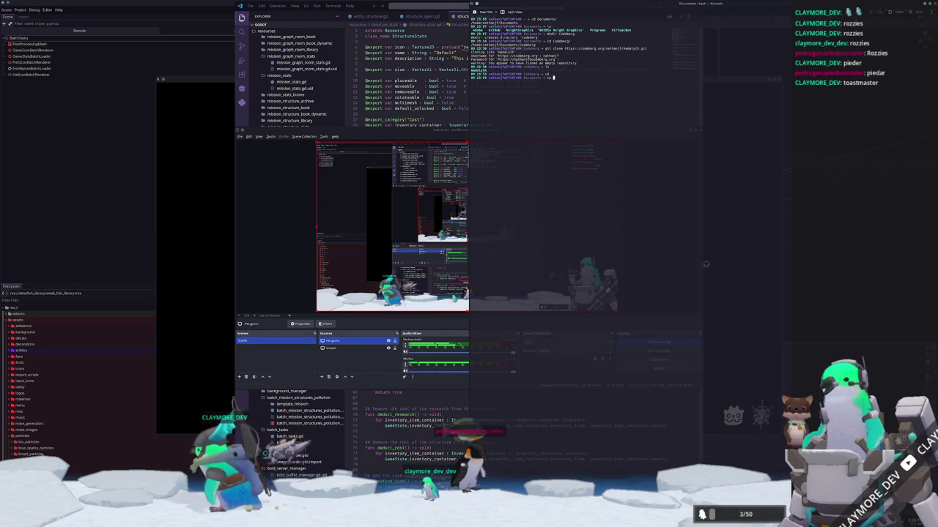
pyautogui.write('-')
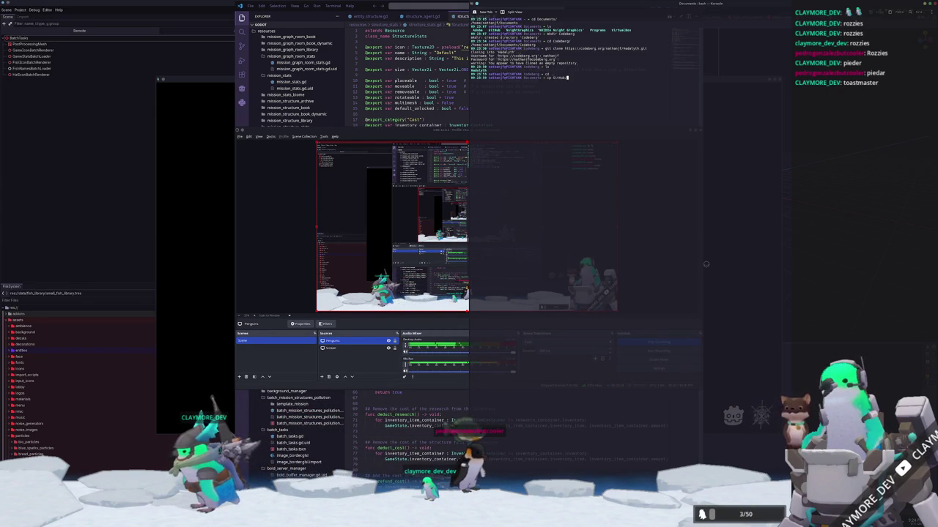
pyautogui.press('BackSpace')
pyautogui.write('Code')
pyautogui.write('berg/Hadalyth')
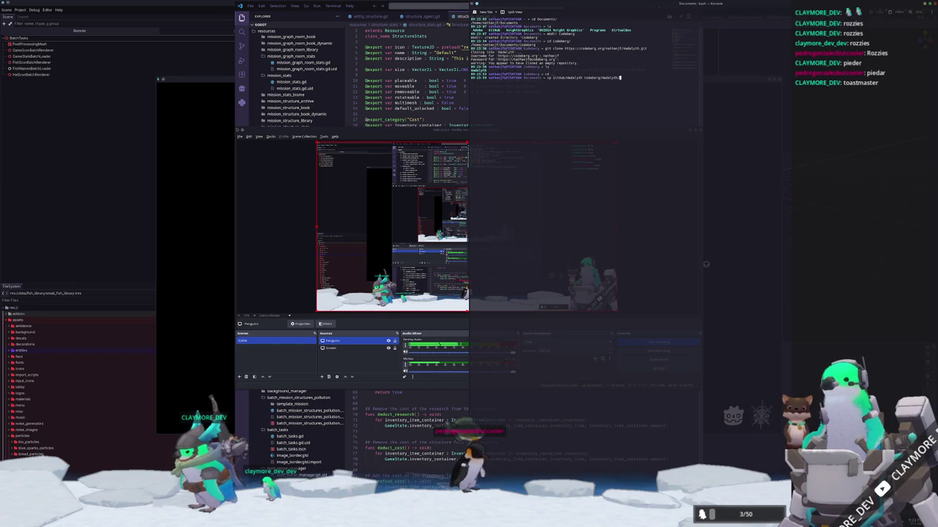
pyautogui.write('/')
pyautogui.press('Return')
# Step: Rerun the copy with cp -rv to recursively copy the whole project folder
pyautogui.press('Up')
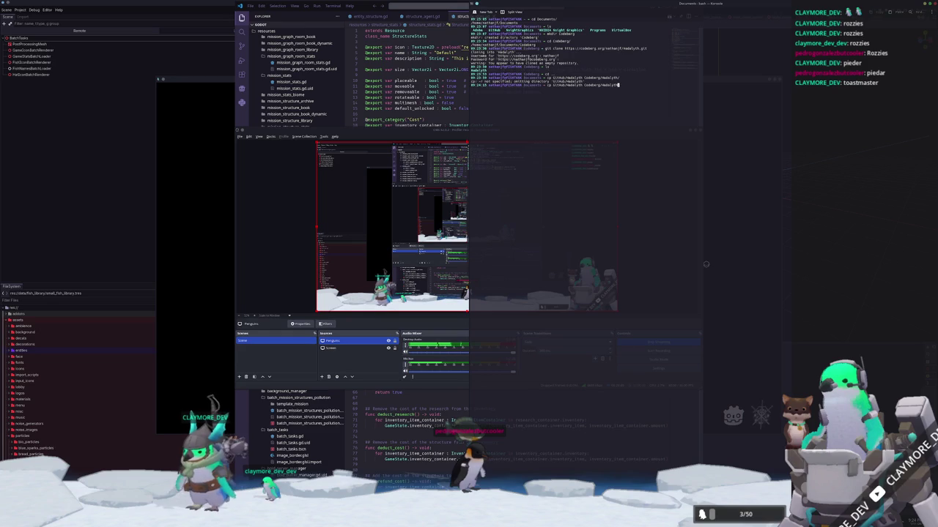
pyautogui.hotkey('ctrl', 'Left')
pyautogui.hotkey('ctrl', 'Left')
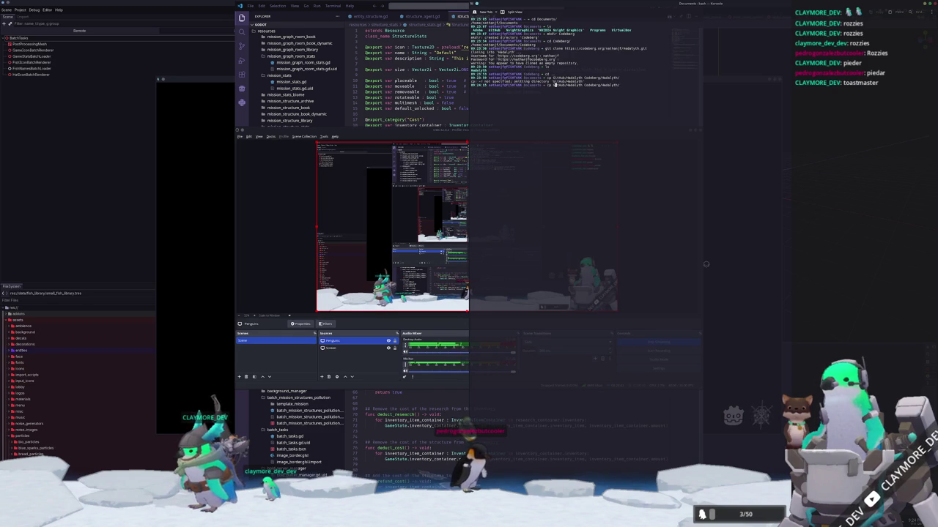
pyautogui.write('-rv')
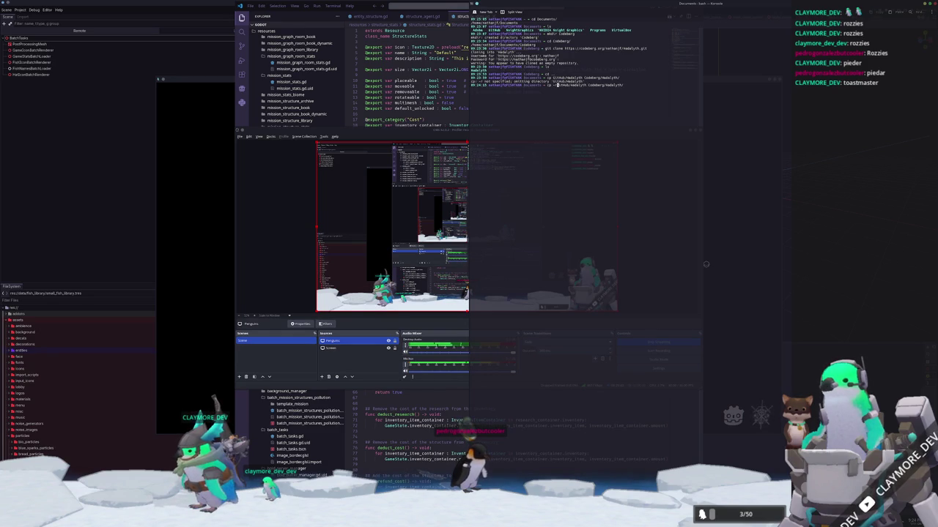
pyautogui.press('Return')
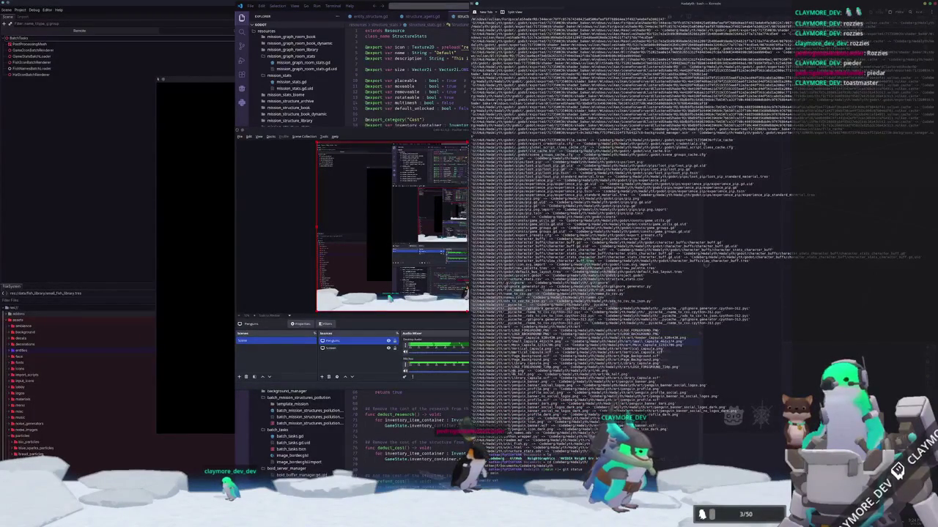
# Step: Run git status in the Codeberg Hadalyth repository to see the untracked project files
pyautogui.press('Return')
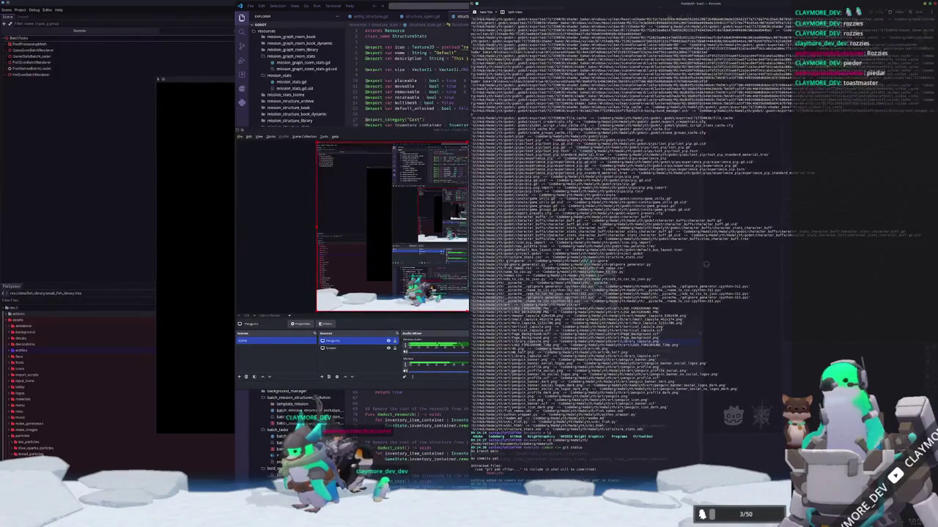
pyautogui.press('Return')
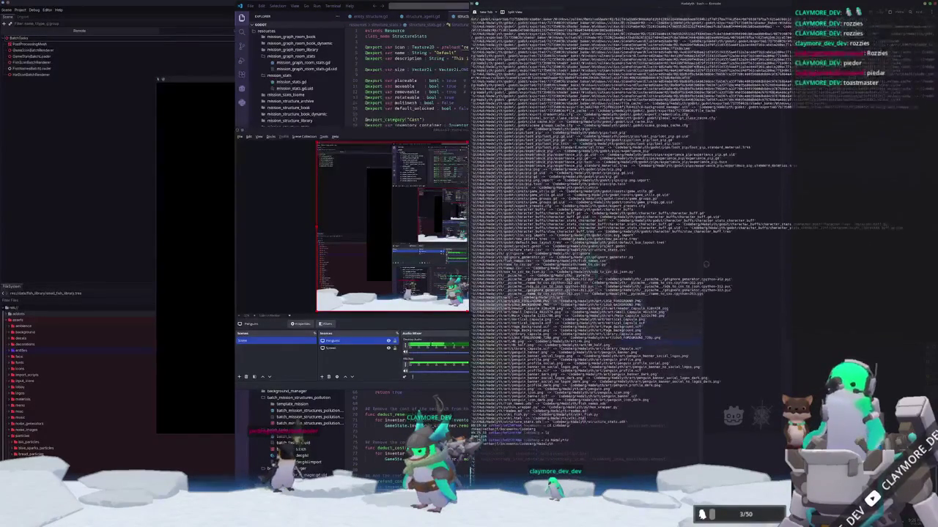
# Step: Enter the Madalyth repository folder and open a second Konsole terminal in home
pyautogui.press('Return')
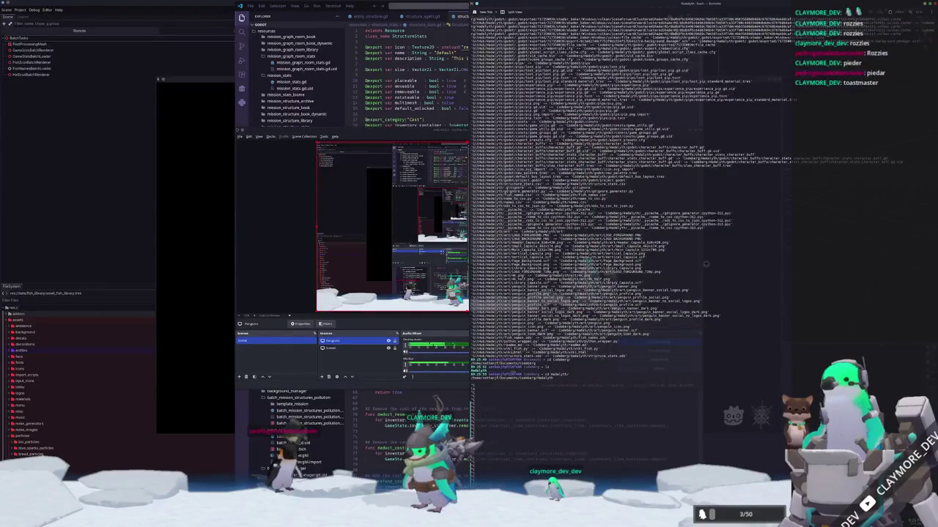
pyautogui.hotkey('ctrl', 'alt', 't')
pyautogui.write('rm 2026-01-09_23-10-37.mp4')
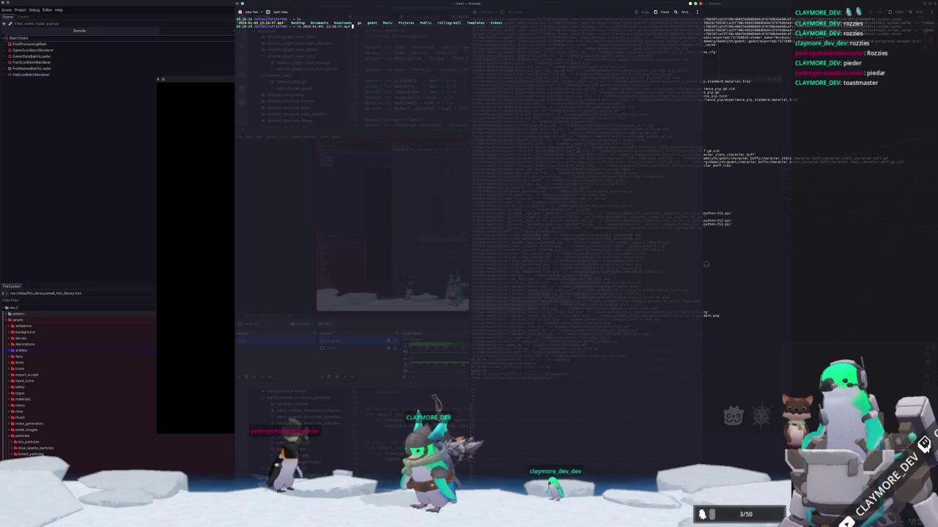
# Step: List the home folder and remove the rolling-ball folder
pyautogui.write('ls')
pyautogui.press('Return')
pyautogui.write('ls -l')
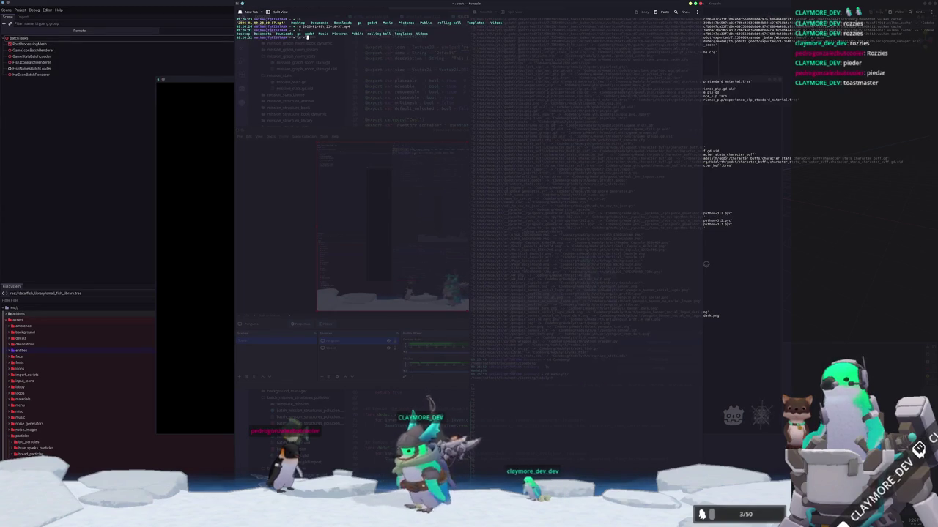
pyautogui.press('Return')
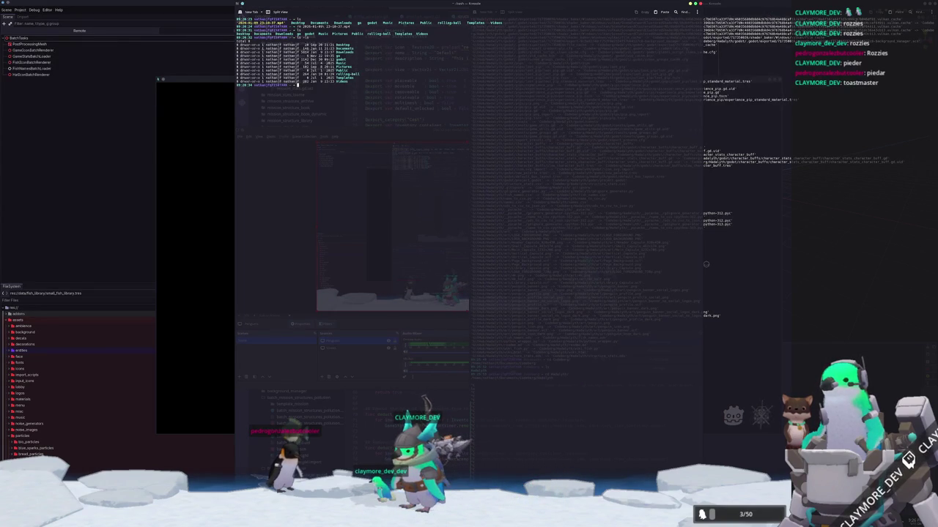
pyautogui.write('rm -rf rolling-ball/ls')
pyautogui.press('Return')
# Step: Move into ~/Videos and delete the salamander gif files
pyautogui.write('cd Videos/')
pyautogui.press('Return')
pyautogui.write('ls')
pyautogui.press('Return')
pyautogui.write('ja')
pyautogui.press('Tab')
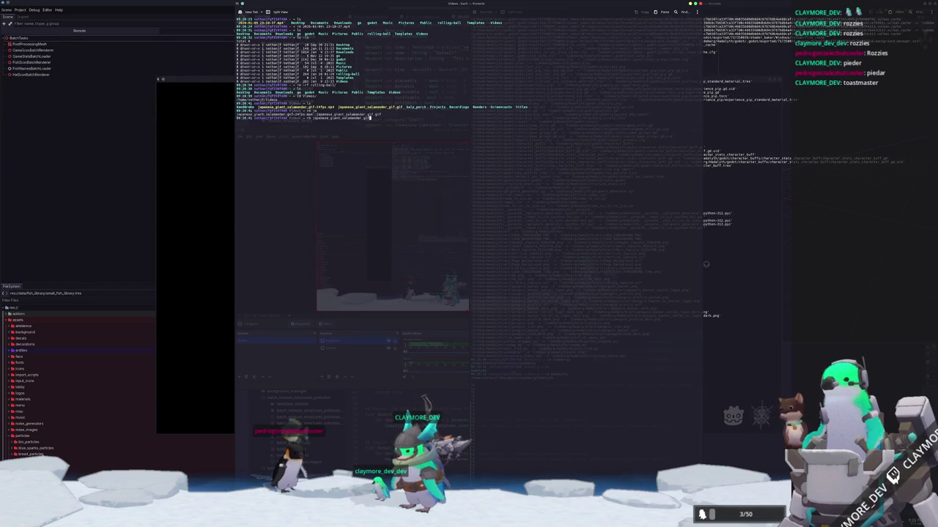
pyautogui.press('Tab')
pyautogui.write('.')
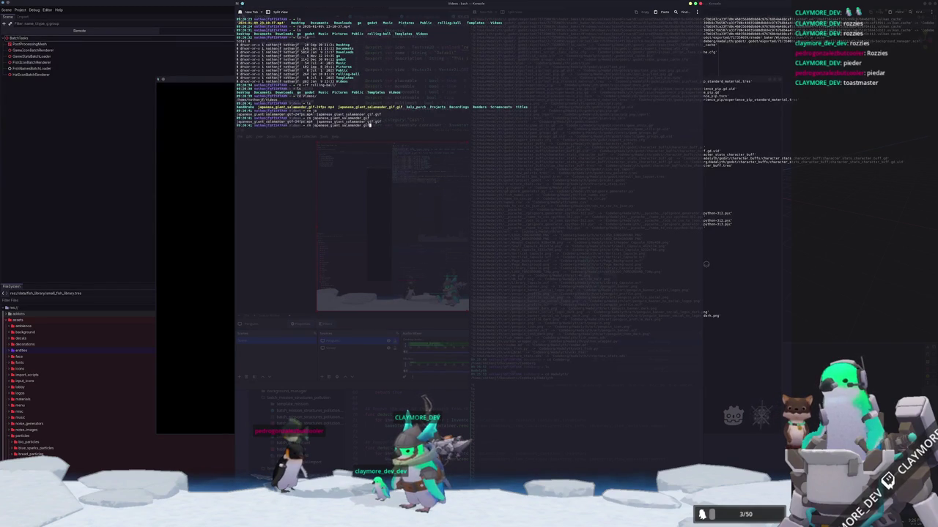
pyautogui.press('Return')
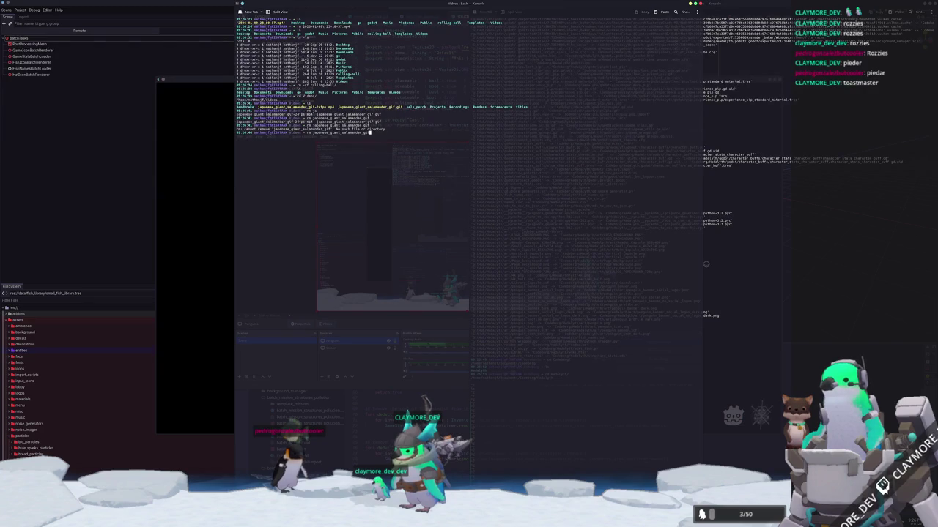
# Step: Delete the kelp_perch folder from Videos using rm -rf kelp_perch/
pyautogui.write('ls')
pyautogui.press('Return')
pyautogui.write('ls -l')
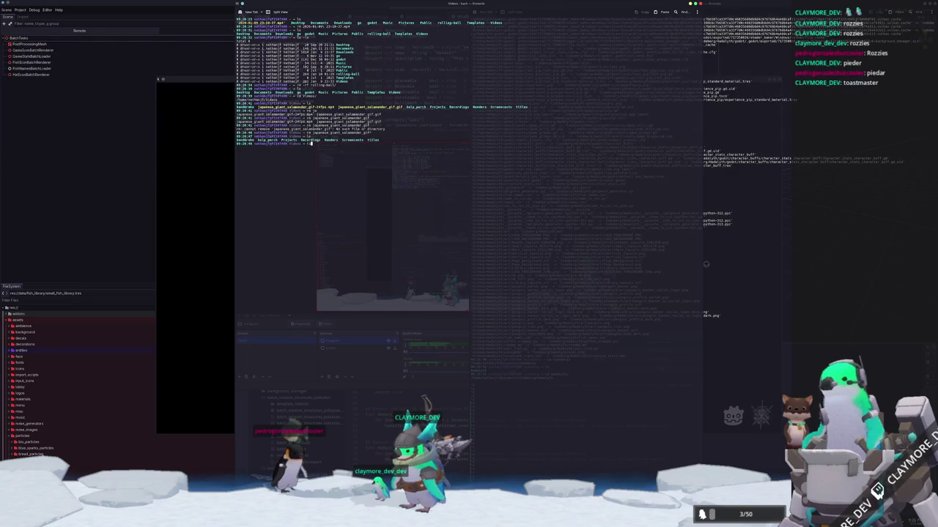
pyautogui.press('Return')
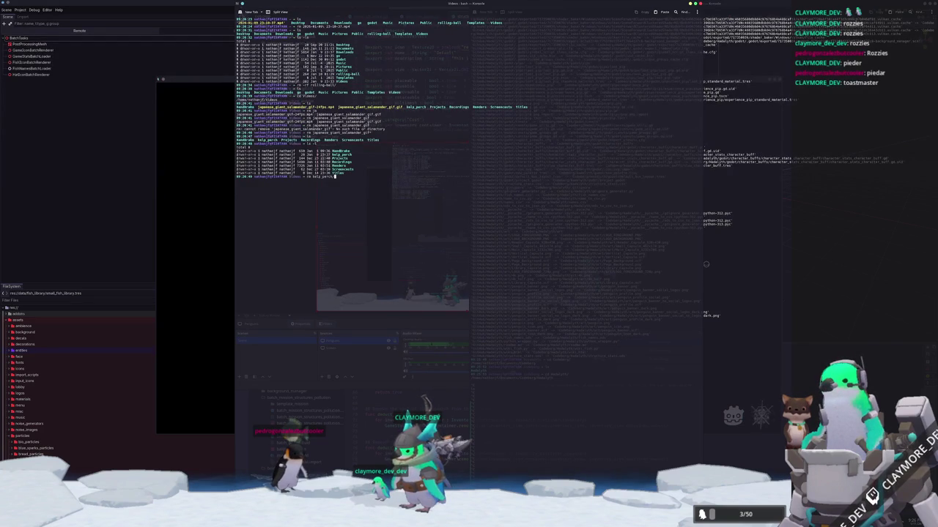
pyautogui.write('/')
pyautogui.press('Return')
pyautogui.write('rm -')
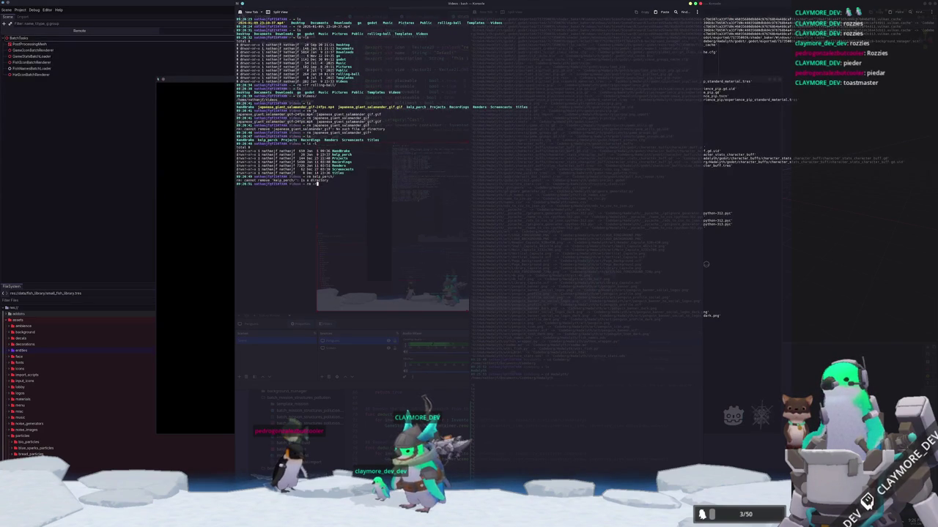
pyautogui.write('f kelp_perch/')
pyautogui.press('Return')
# Step: Delete the titles folder from Videos using rm -rf titles/
pyautogui.write('ls')
pyautogui.press('Return')
pyautogui.write('ls -l')
pyautogui.press('Return')
pyautogui.write('cl')
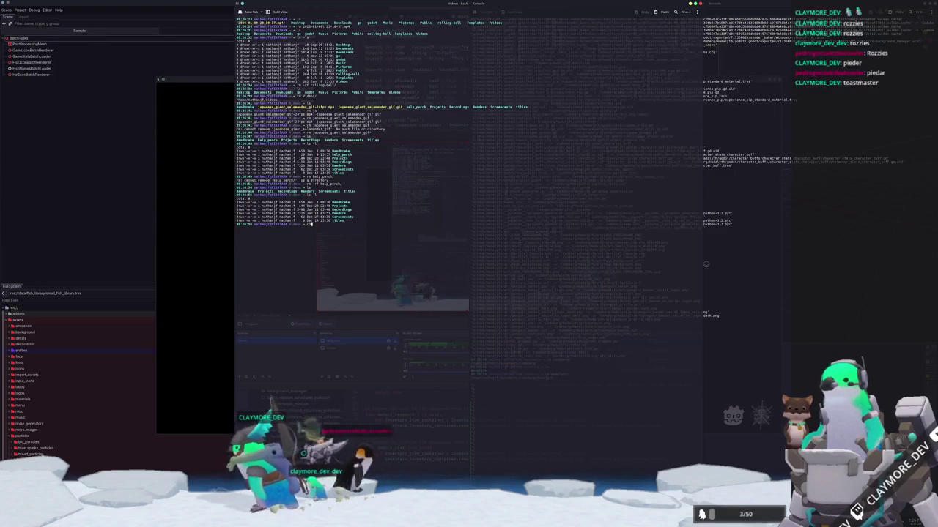
pyautogui.write('e')
pyautogui.write('titles/')
pyautogui.press('Return')
pyautogui.write('rm ')
pyautogui.write('-rf titl')
pyautogui.write('es/')
pyautogui.press('Return')
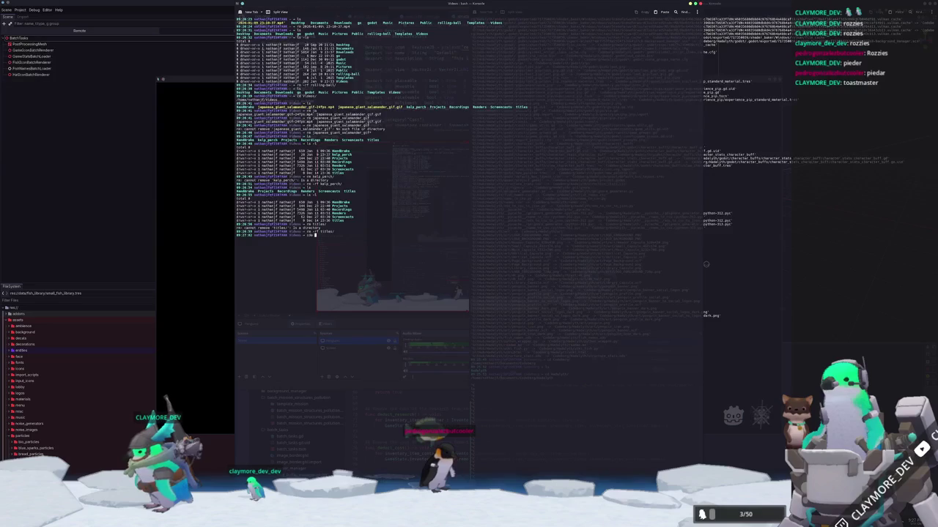
# Step: Return to the home folder, list it, and start a nano command on the .bash file
pyautogui.press('Return')
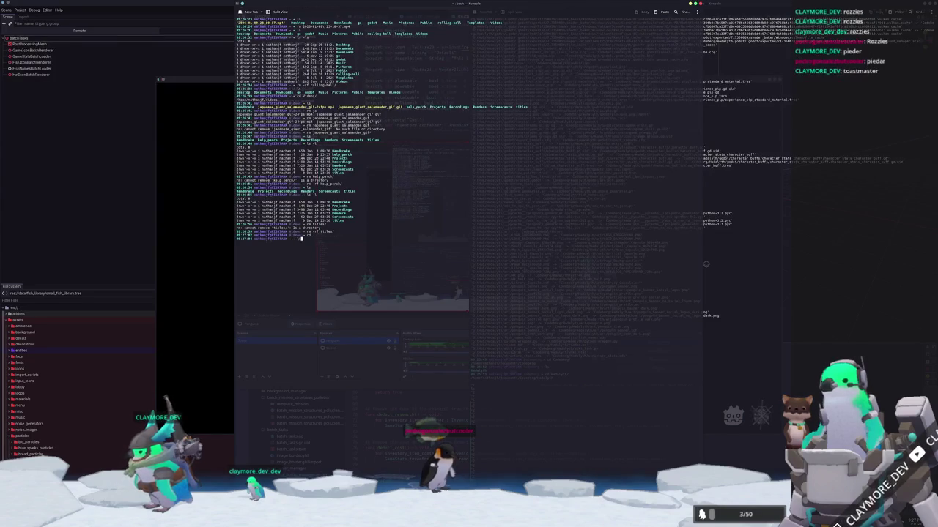
pyautogui.write('ls')
pyautogui.press('Return')
pyautogui.write('nano bash')
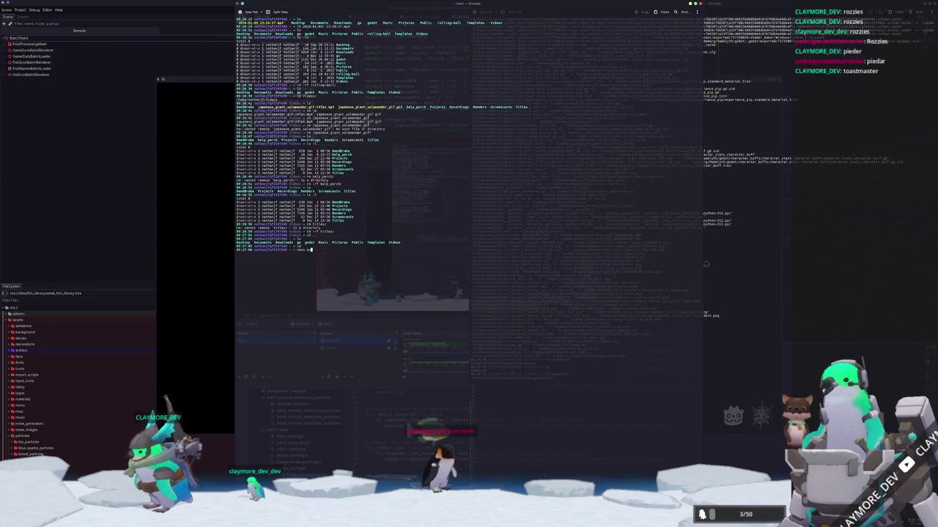
pyautogui.press('BackSpace')
pyautogui.press('BackSpace')
pyautogui.press('BackSpace')
pyautogui.press('Tab')
pyautogui.press('Tab')
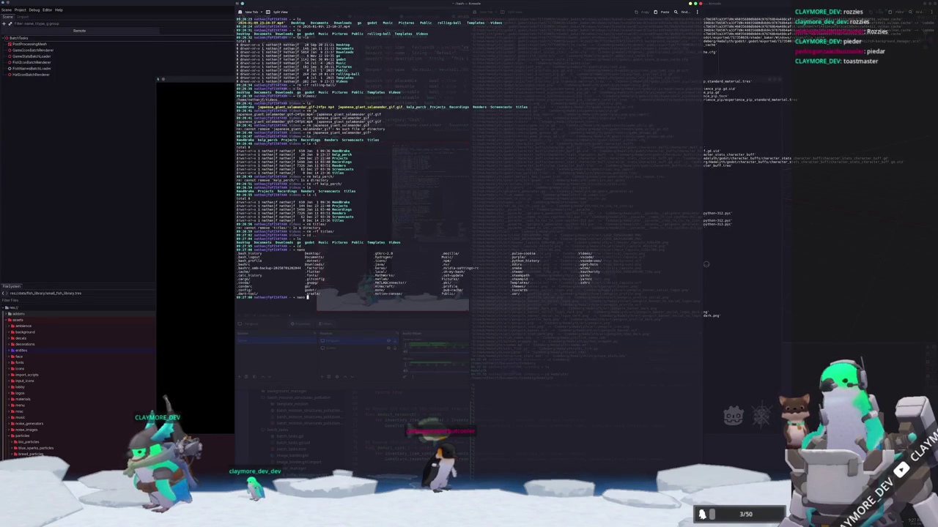
pyautogui.write('b')
pyautogui.press('Tab')
pyautogui.press('Tab')
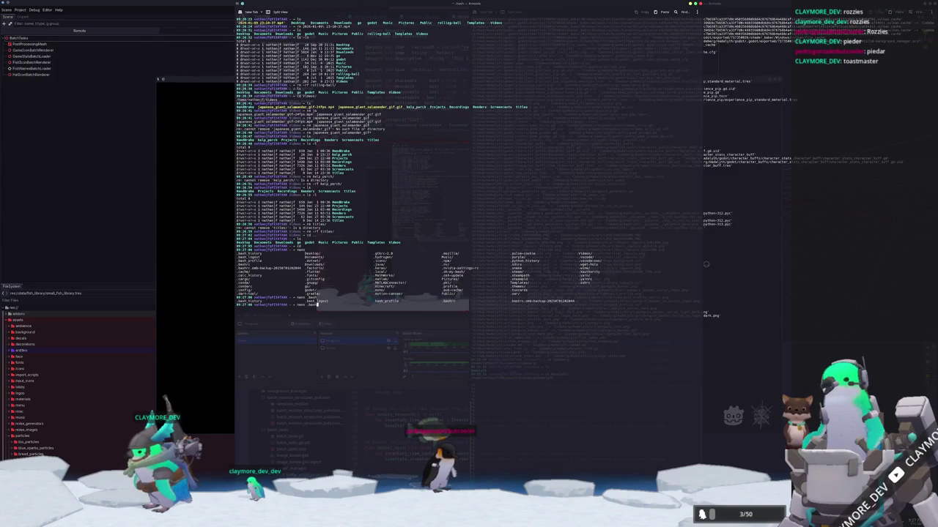
pyautogui.write('r')
pyautogui.write('c')
pyautogui.press('Return')
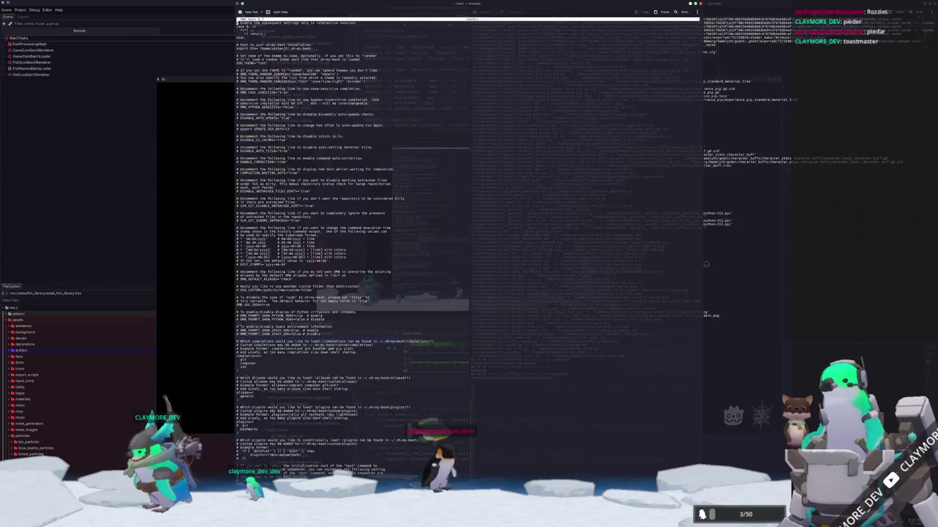
pyautogui.click(237, 245)
pyautogui.click(236, 356)
pyautogui.click(237, 377)
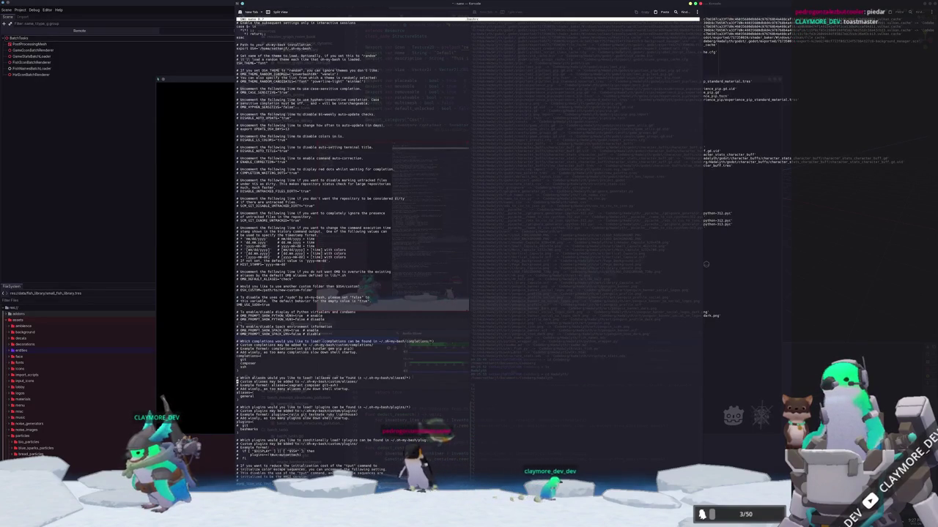
pyautogui.click(236, 423)
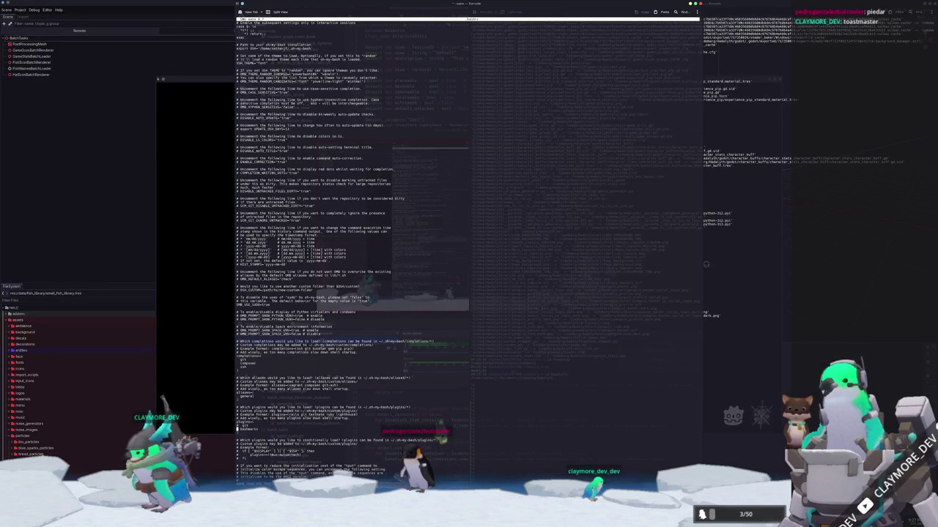
pyautogui.scroll(-3)
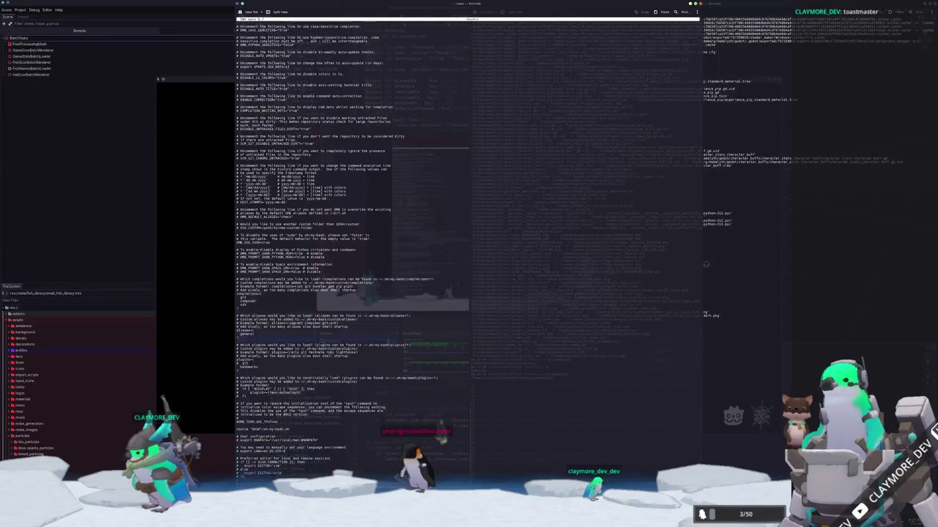
pyautogui.scroll(-3)
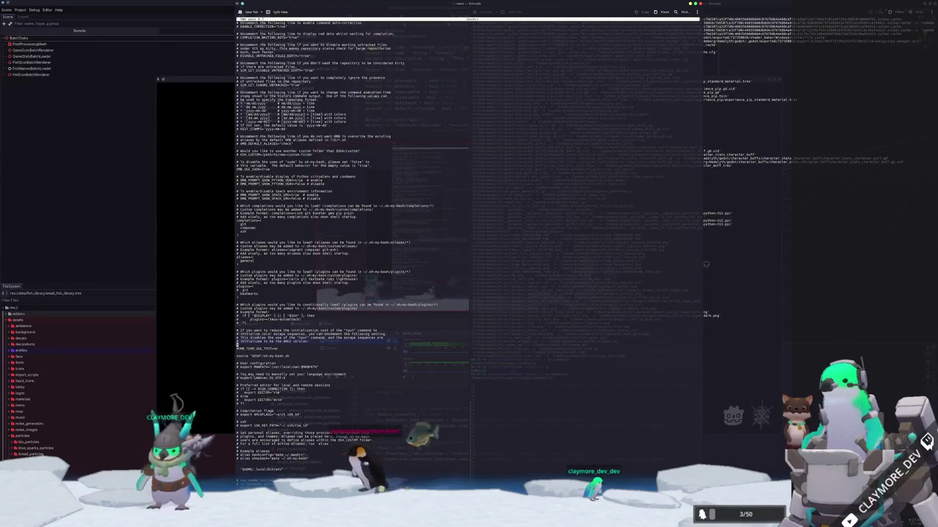
pyautogui.press('Up')
pyautogui.press('Up')
pyautogui.press('Up')
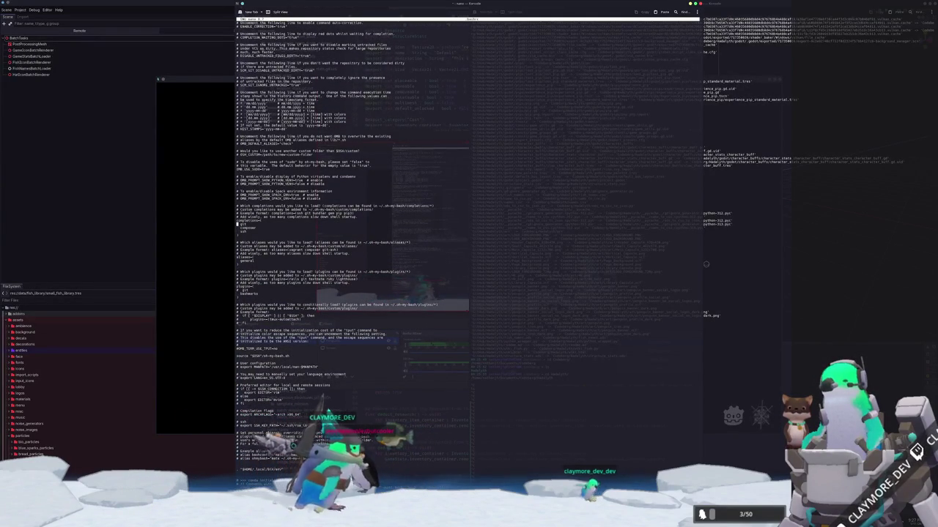
pyautogui.press('Down')
pyautogui.press('Down')
pyautogui.press('Down')
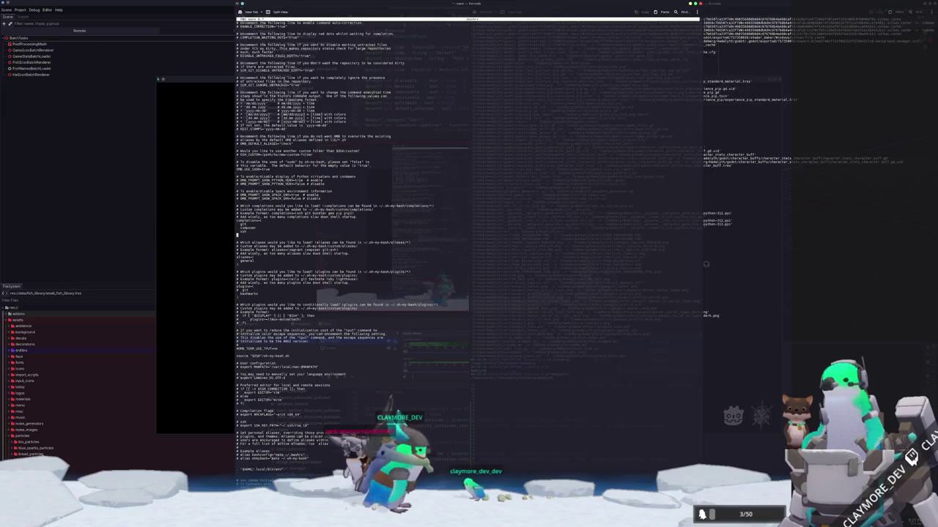
pyautogui.press('Down')
pyautogui.press('Down')
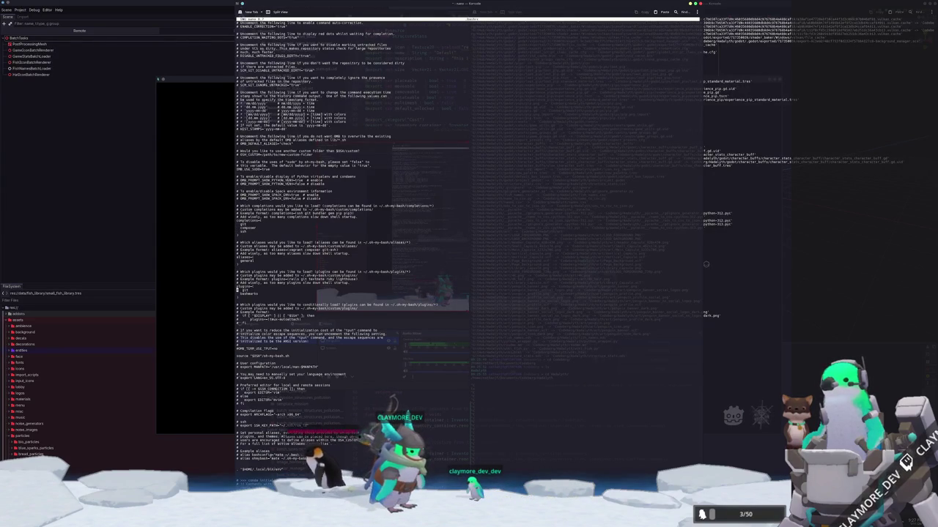
pyautogui.press('Down')
pyautogui.press('Down')
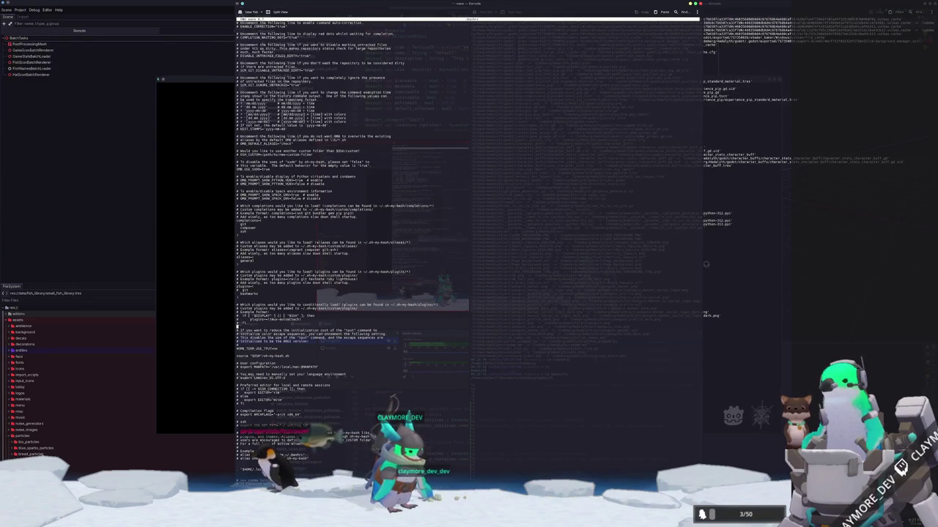
pyautogui.hotkey('ctrl', 'x')
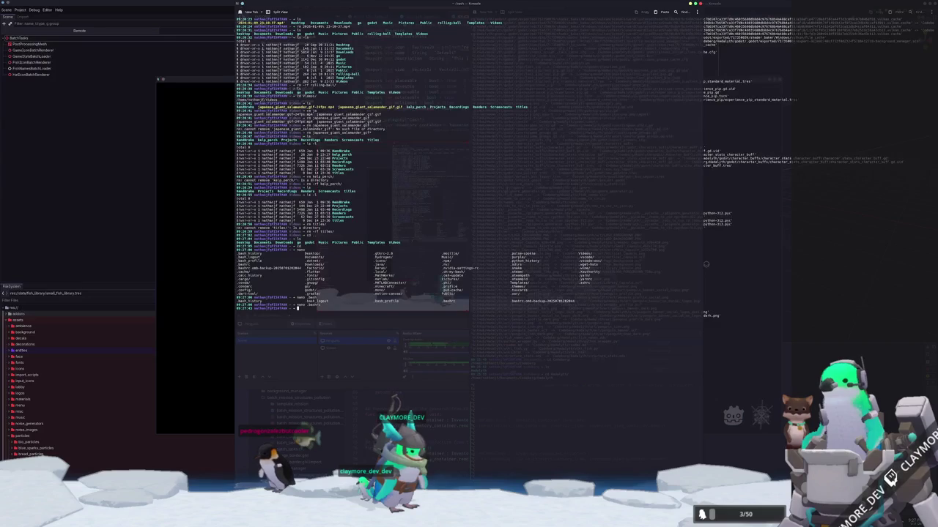
# Step: Check git status and commit the Hadalyth copy, then close the spare terminal window
pyautogui.click(609, 414)
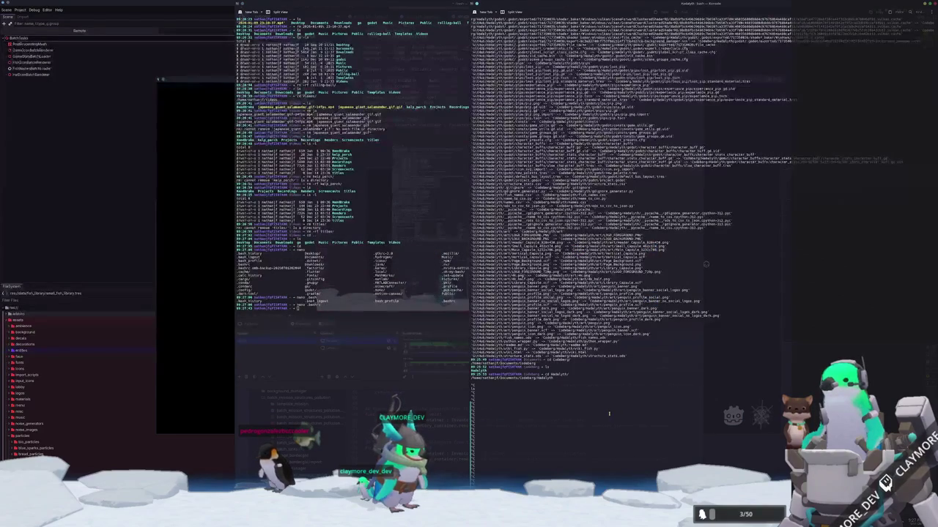
pyautogui.write('git status')
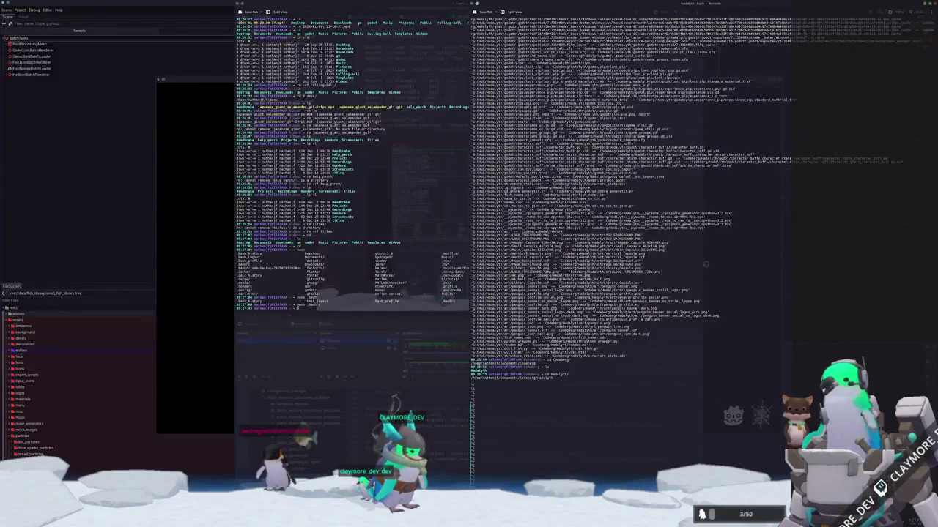
pyautogui.press('Return')
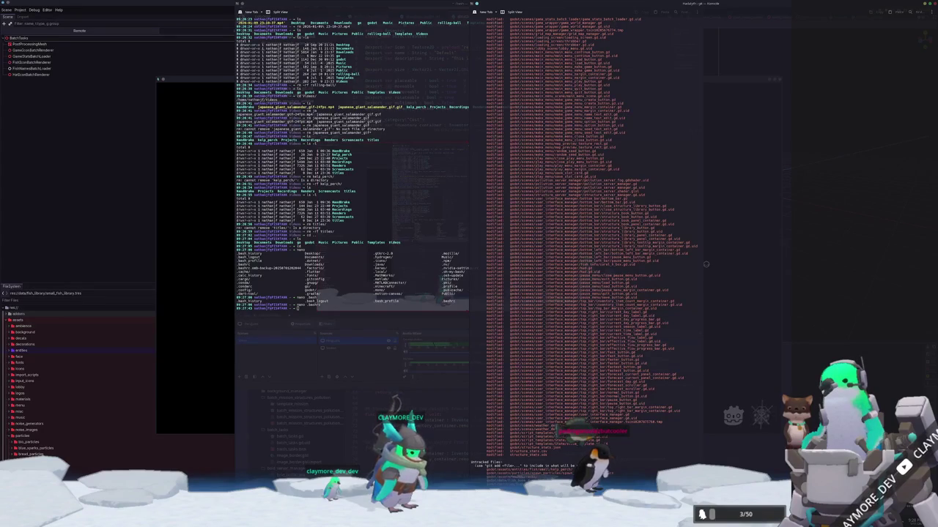
pyautogui.press('Return')
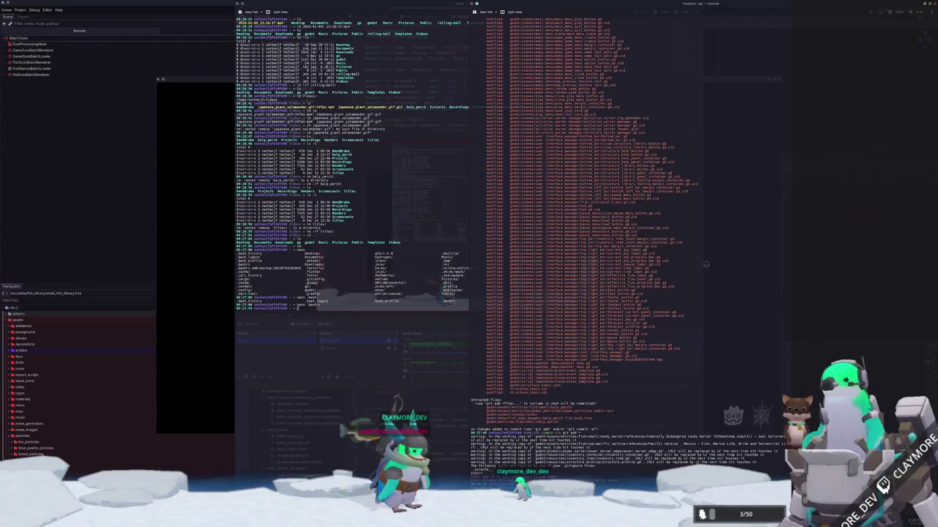
pyautogui.hotkey('ctrl', 'd')
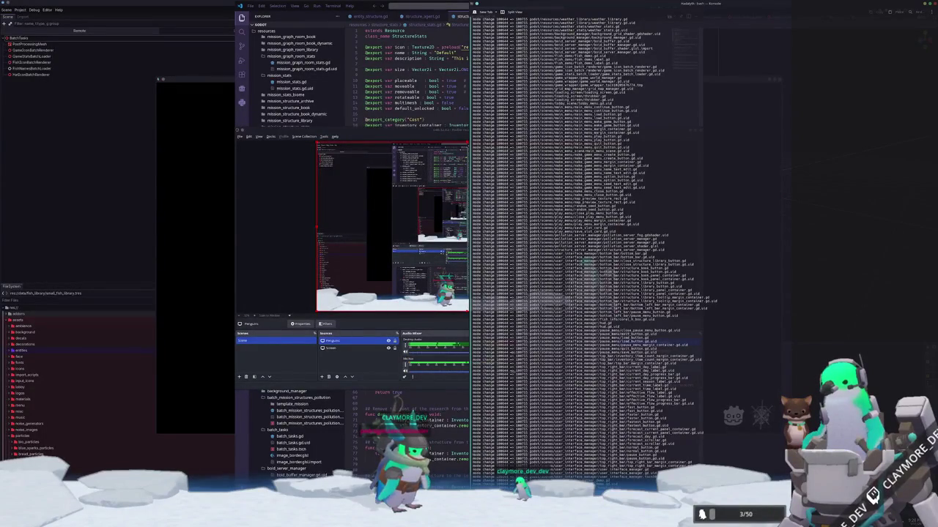
# Step: In the repository list, cancel removing Lightkeeper and switch to the existing Hadalyth repository
pyautogui.hotkey('alt', 'Tab')
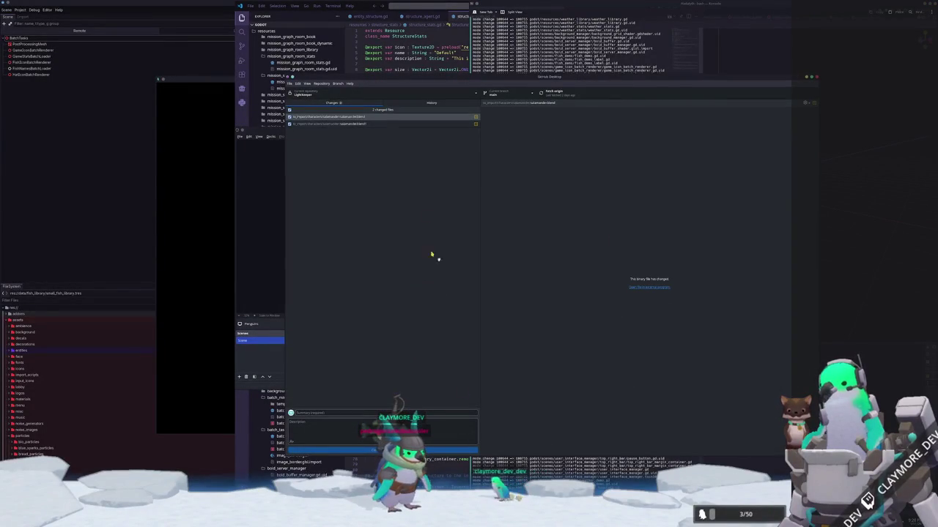
pyautogui.click(379, 96)
pyautogui.rightClick(302, 207)
pyautogui.click(329, 274)
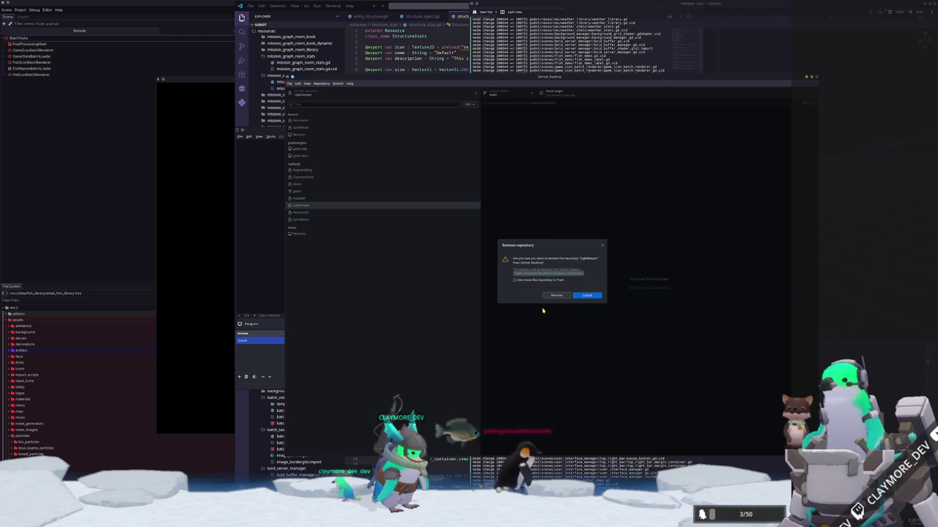
pyautogui.click(588, 296)
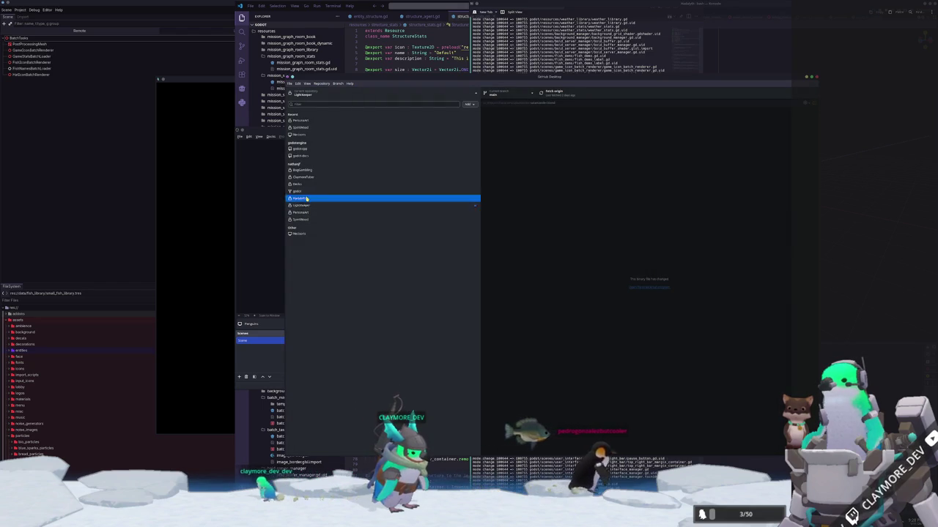
pyautogui.click(306, 197)
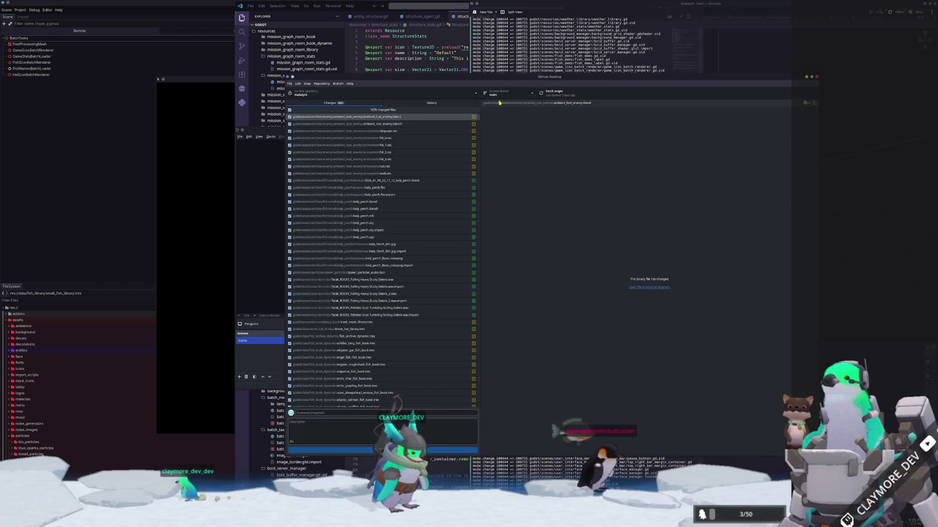
pyautogui.scroll(3)
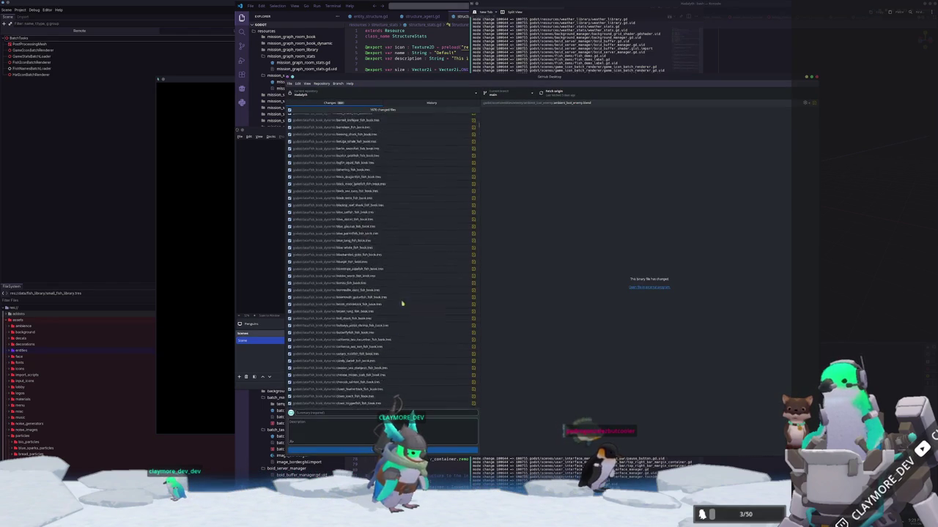
# Step: Add Documents/Codeberg/Hadalyth as an existing local repository
pyautogui.click(302, 93)
pyautogui.click(467, 104)
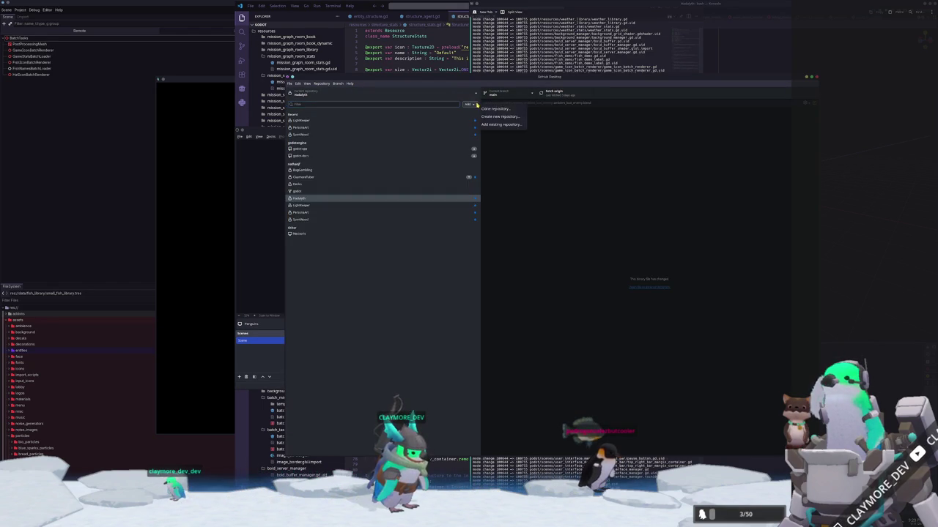
pyautogui.click(498, 124)
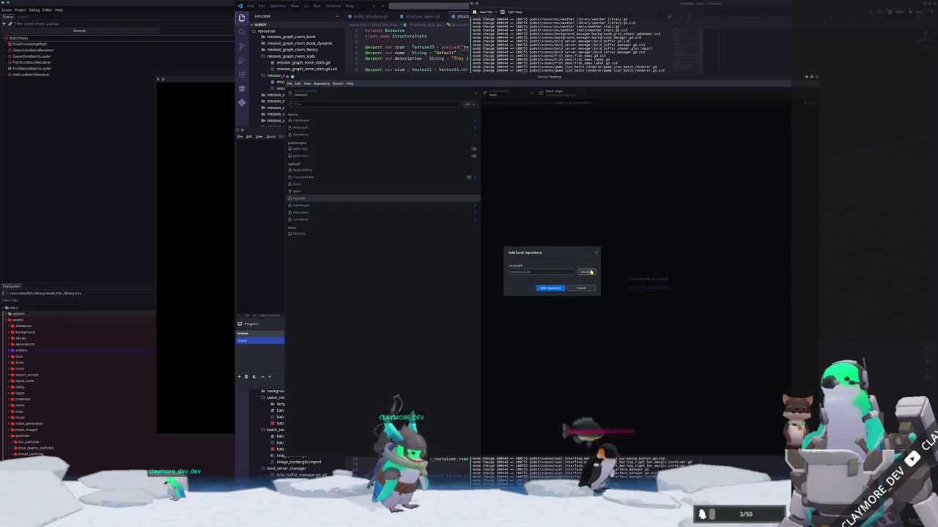
pyautogui.click(588, 271)
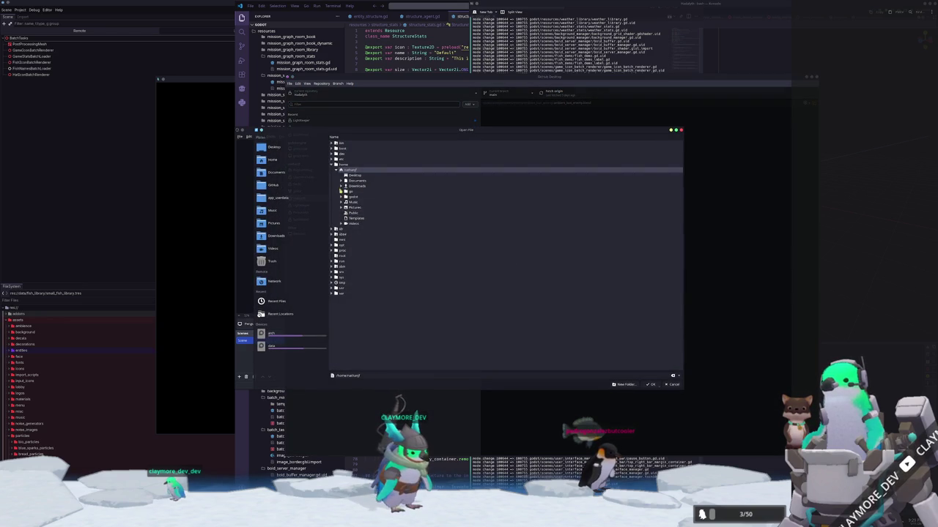
pyautogui.click(341, 181)
pyautogui.click(346, 191)
pyautogui.click(361, 197)
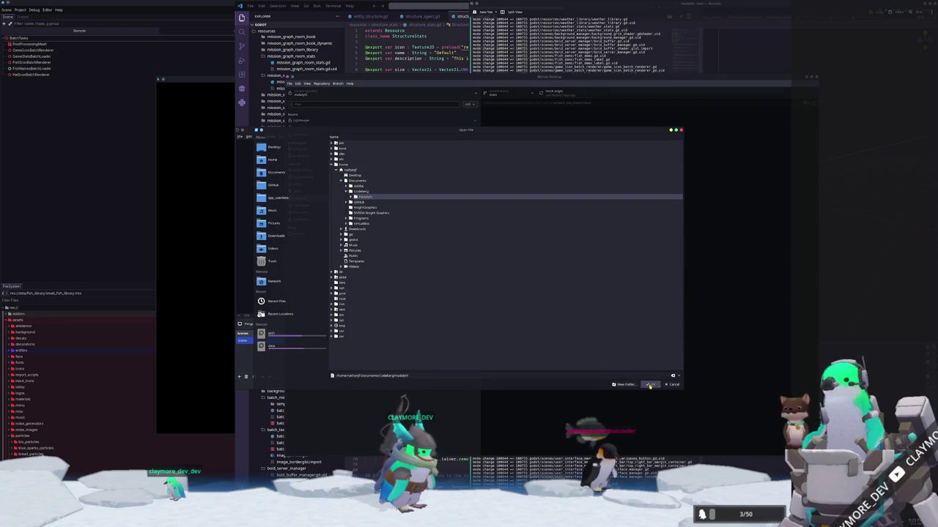
pyautogui.click(650, 385)
pyautogui.click(548, 289)
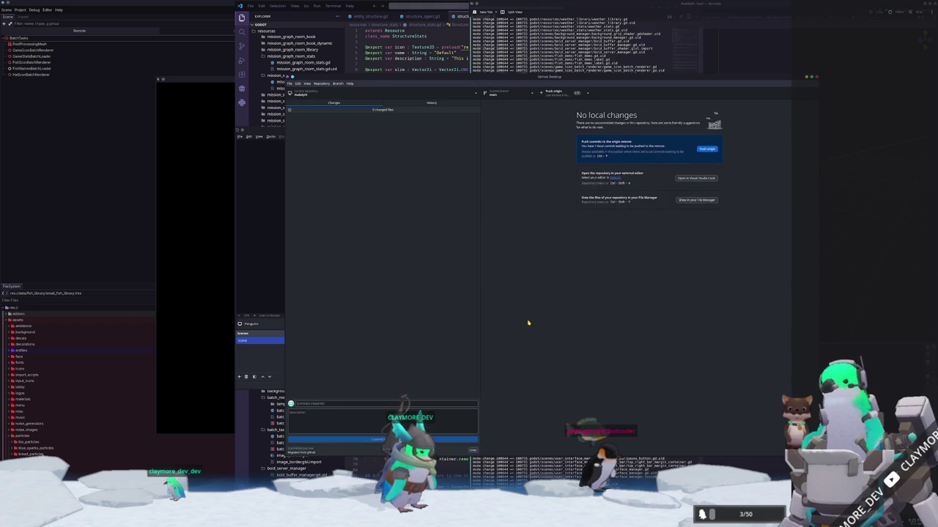
# Step: View the History tab and list the files in the 'Migrated from github' commit
pyautogui.click(432, 102)
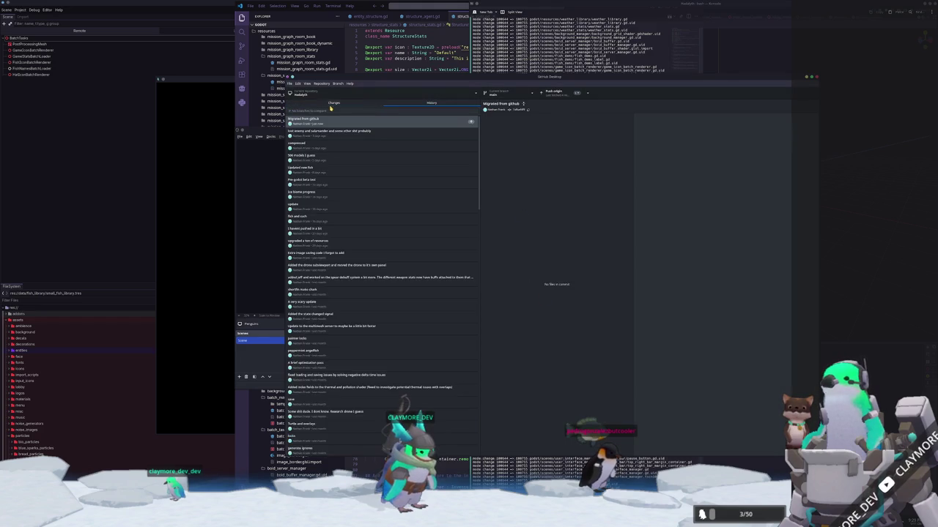
pyautogui.click(334, 103)
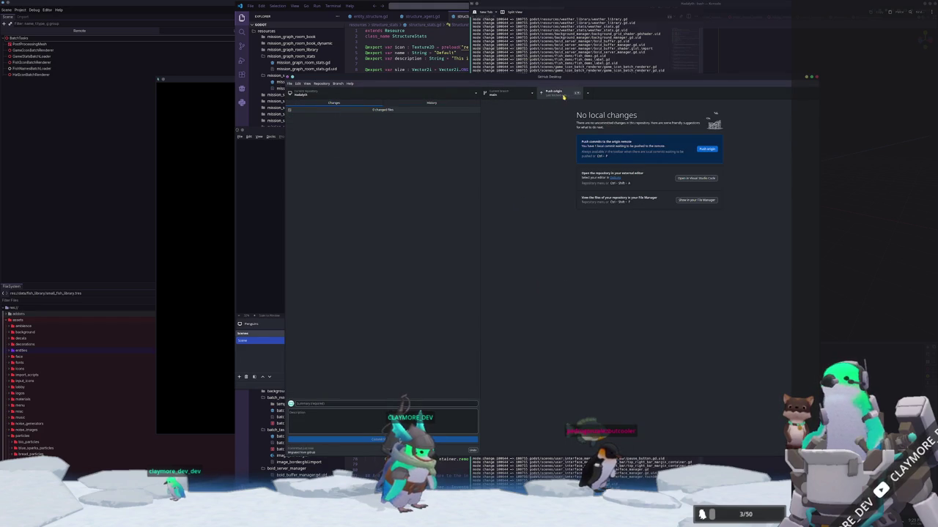
pyautogui.click(432, 103)
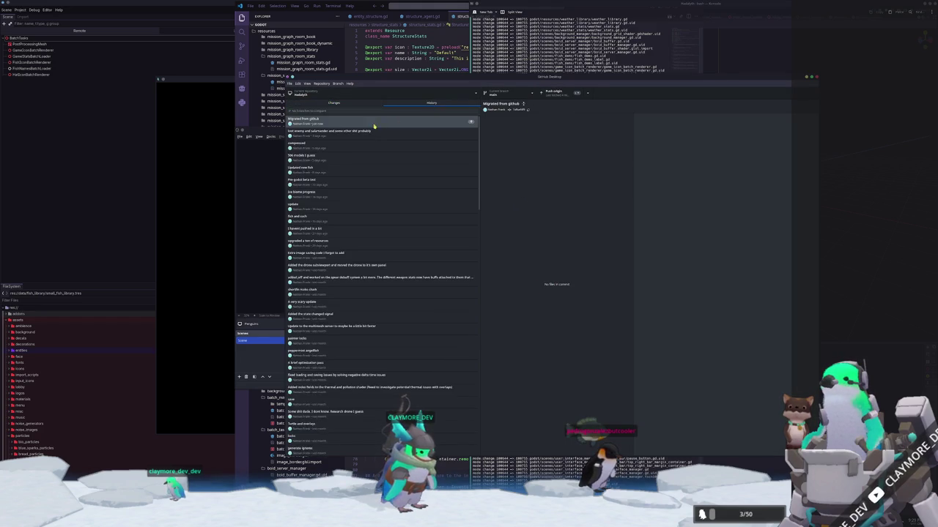
pyautogui.click(376, 123)
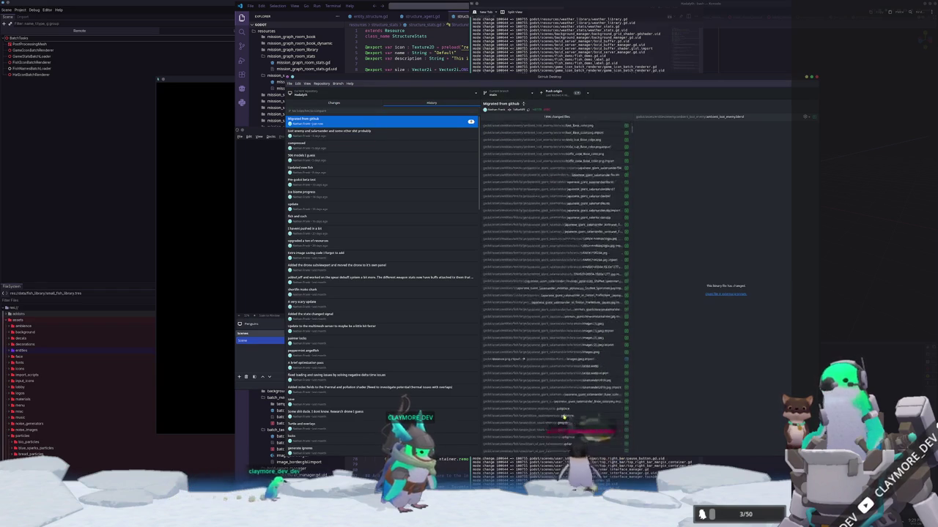
pyautogui.scroll(-3)
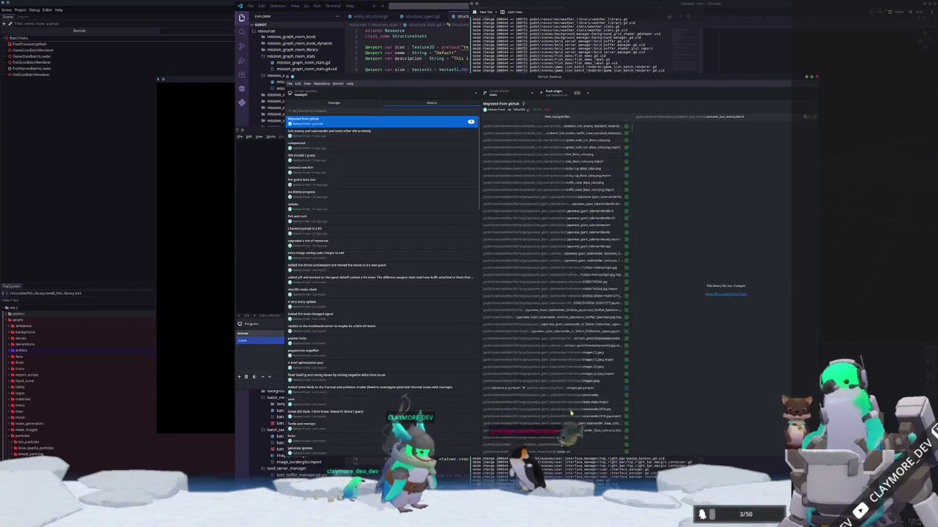
# Step: Bring the Konsole window forward and scroll through its git output
pyautogui.click(509, 474)
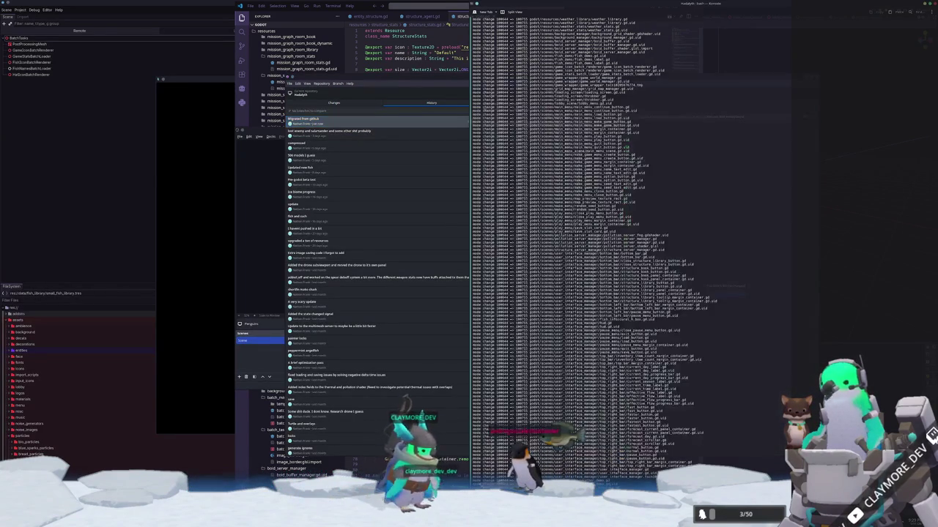
pyautogui.scroll(-3)
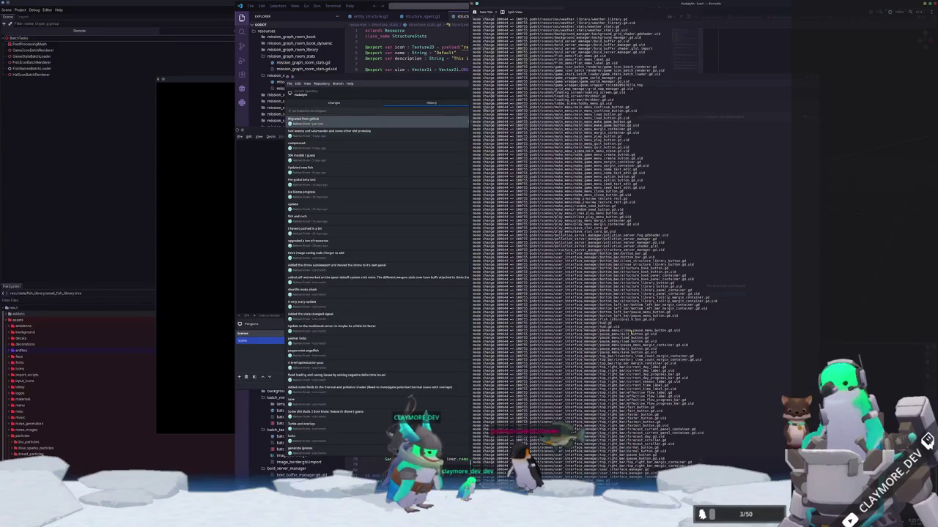
pyautogui.scroll(-3)
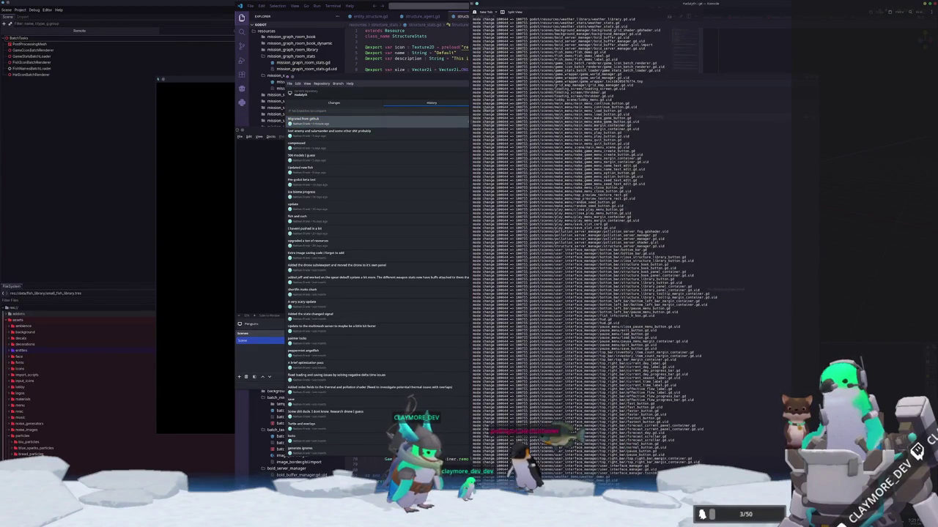
pyautogui.scroll(-3)
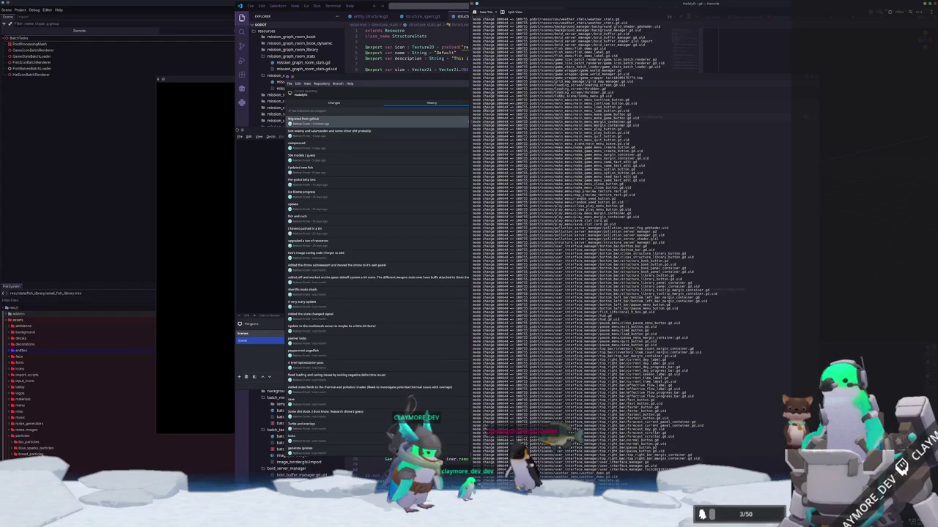
pyautogui.scroll(-3)
pyautogui.scroll(-3)
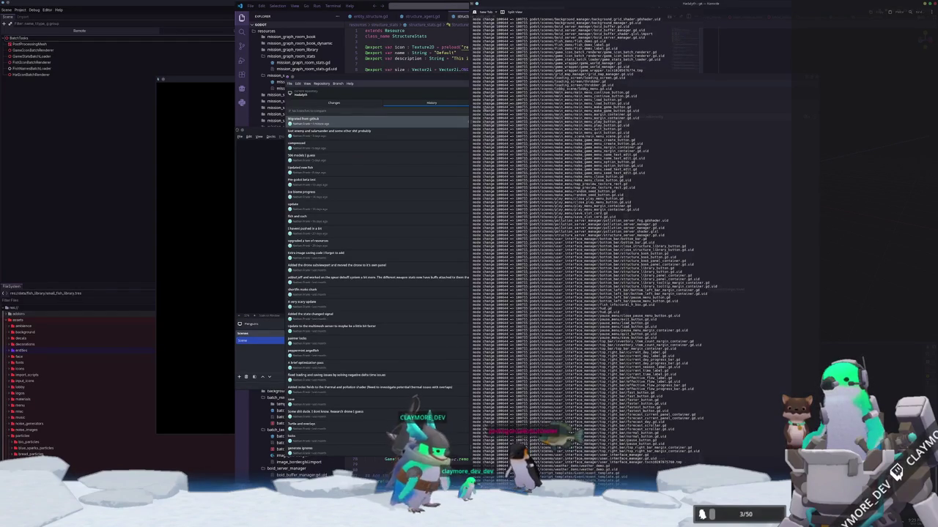
pyautogui.scroll(-3)
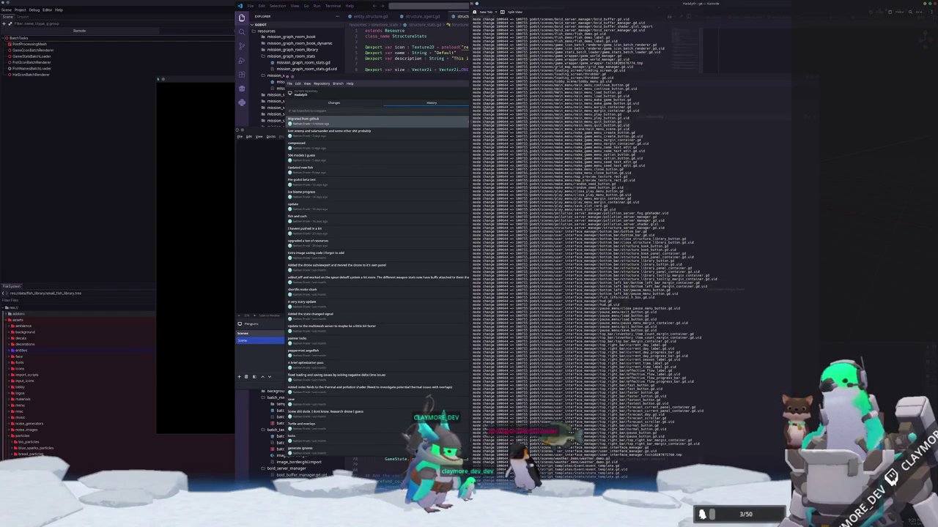
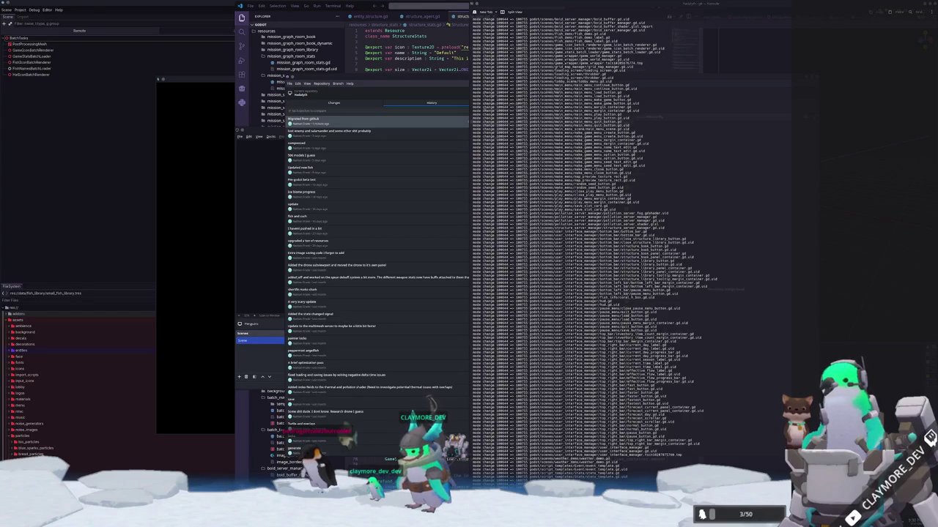
# Step: Dismiss the Codeberg terms notice and open the Hadalyth repository's Settings page
pyautogui.hotkey('alt', 'Tab')
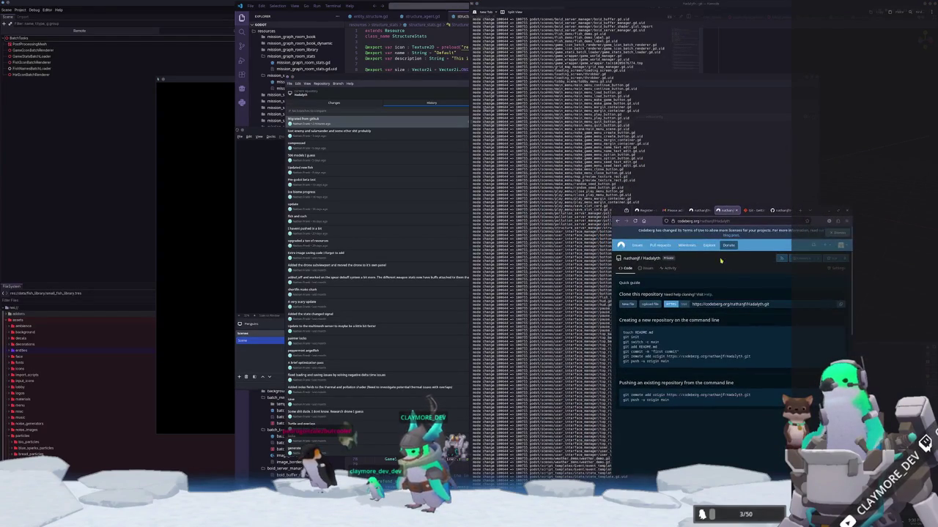
pyautogui.click(833, 234)
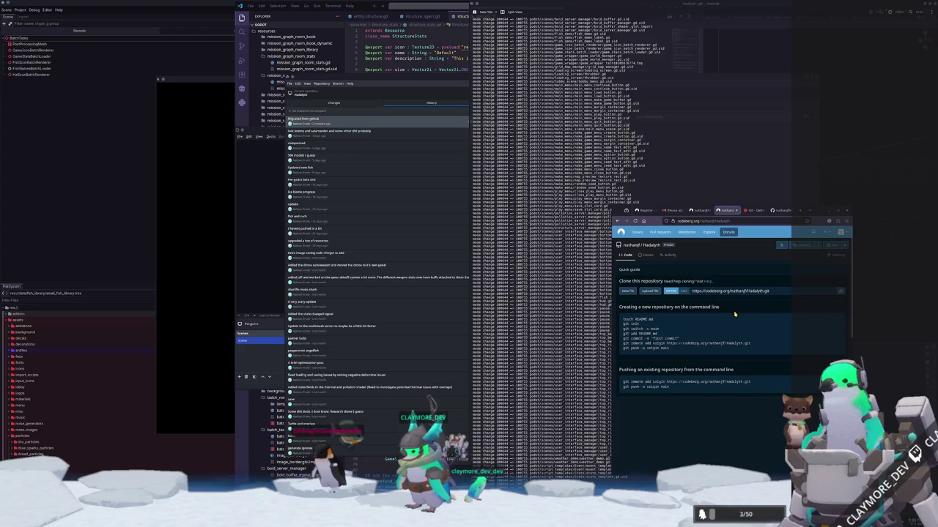
pyautogui.scroll(-3)
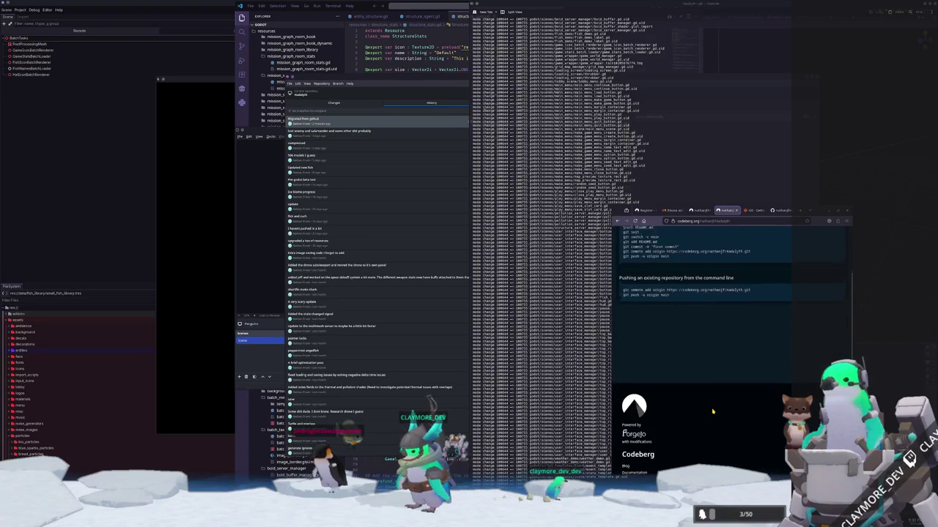
pyautogui.scroll(3)
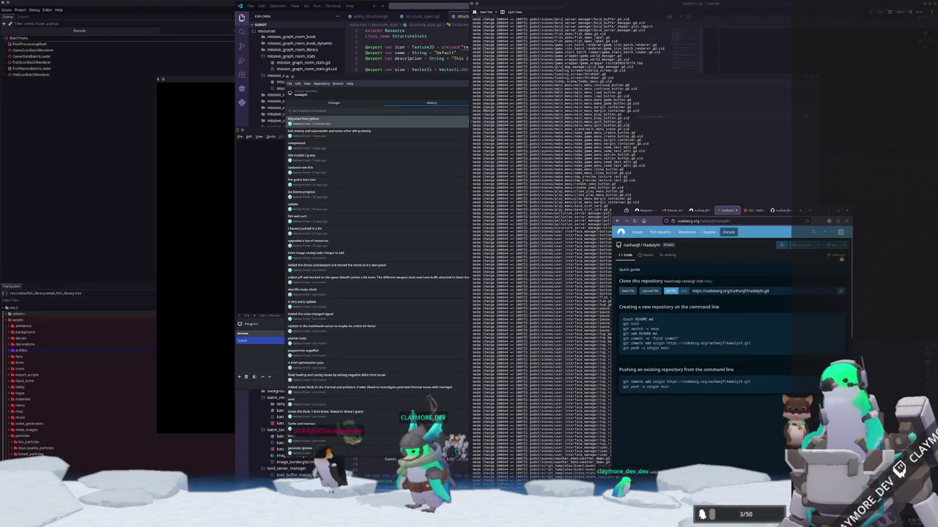
pyautogui.click(837, 255)
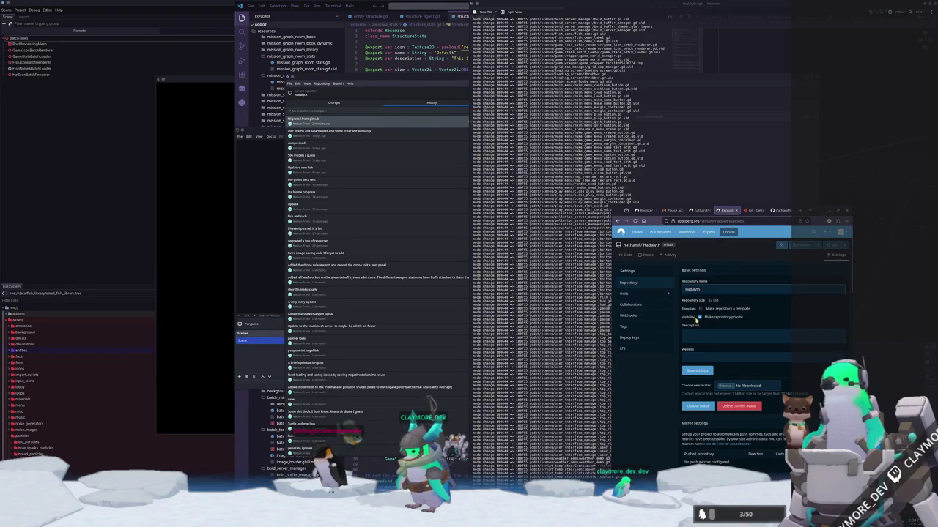
pyautogui.scroll(-3)
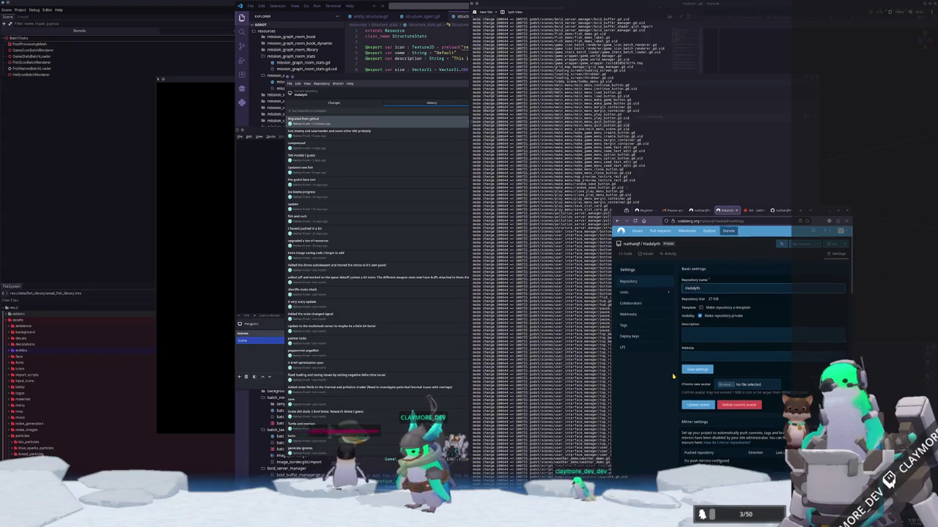
pyautogui.scroll(-3)
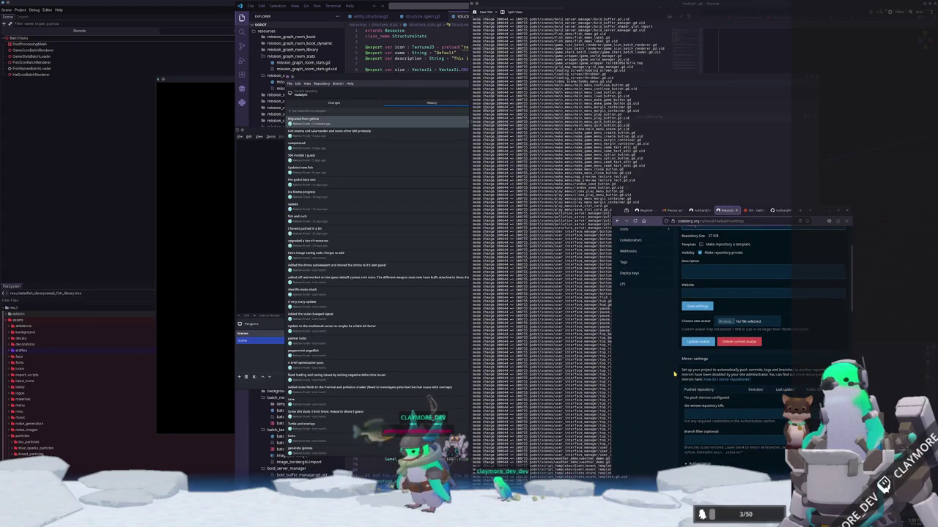
pyautogui.scroll(3)
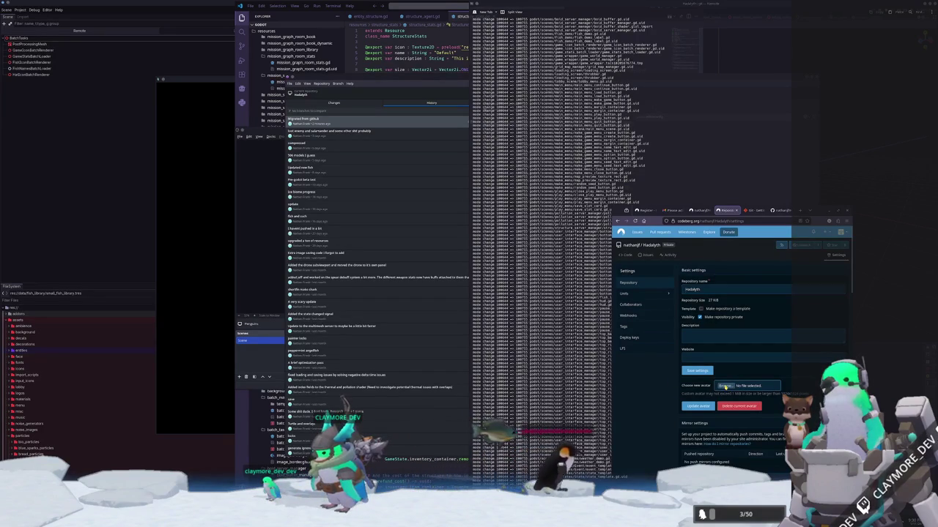
# Step: Browse the avatar file chooser from Documents/Github to the Hadalyth art folder
pyautogui.click(725, 386)
pyautogui.moveTo(702, 244); pyautogui.dragTo(636, 313)
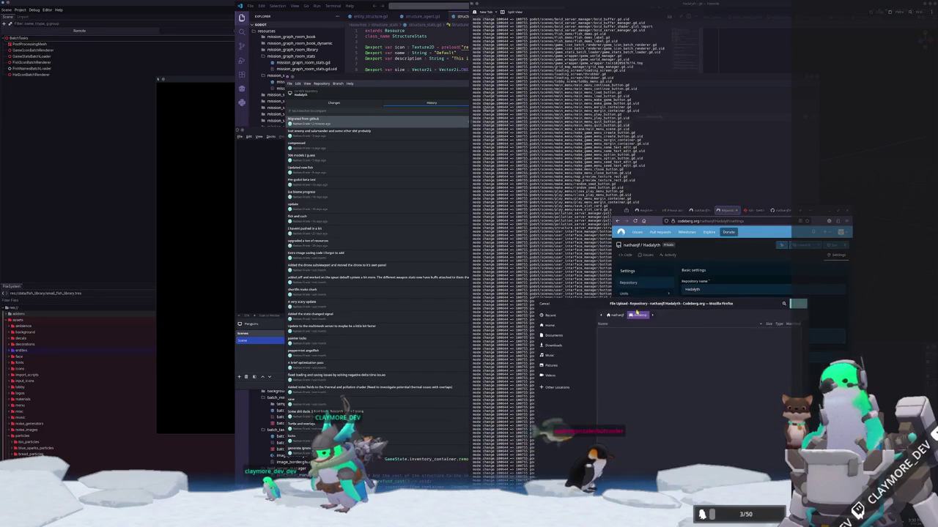
pyautogui.click(618, 317)
pyautogui.doubleClick(618, 336)
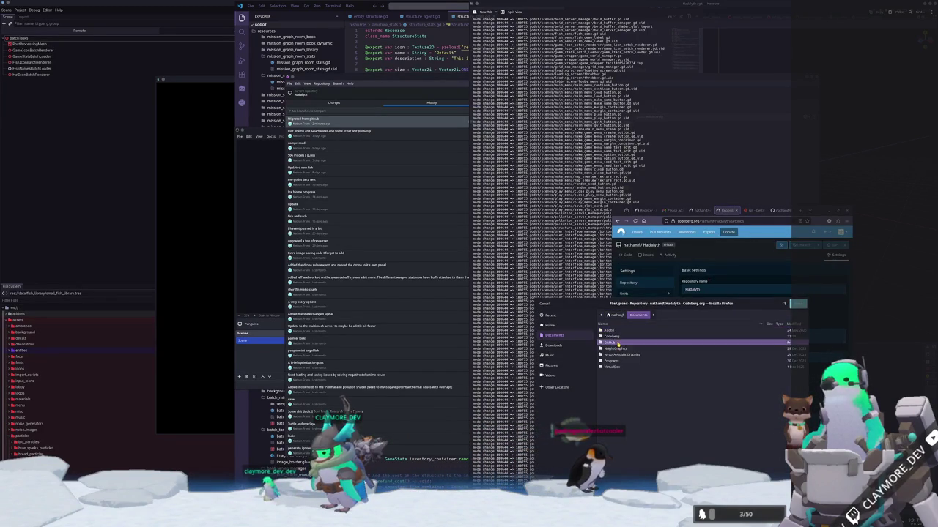
pyautogui.doubleClick(619, 342)
pyautogui.doubleClick(619, 342)
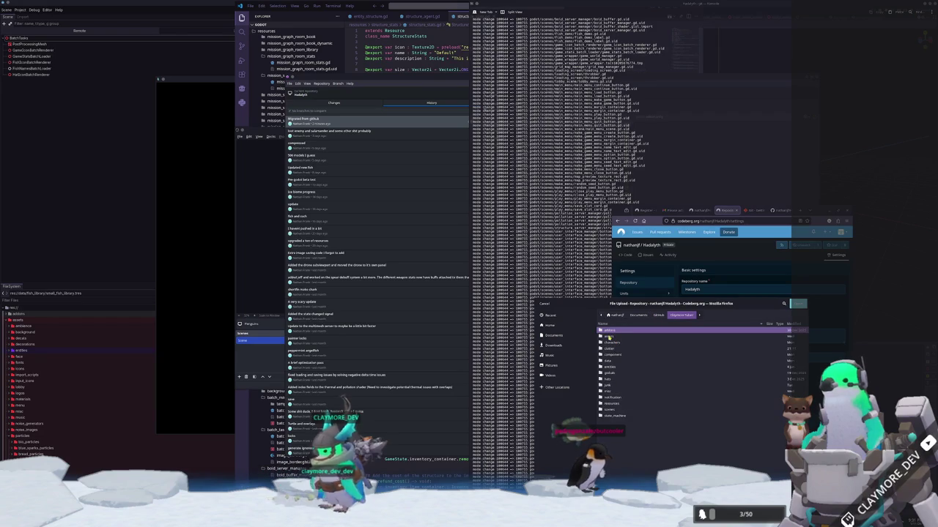
pyautogui.doubleClick(609, 336)
pyautogui.hotkey('alt', 'Up')
pyautogui.hotkey('alt', 'Up')
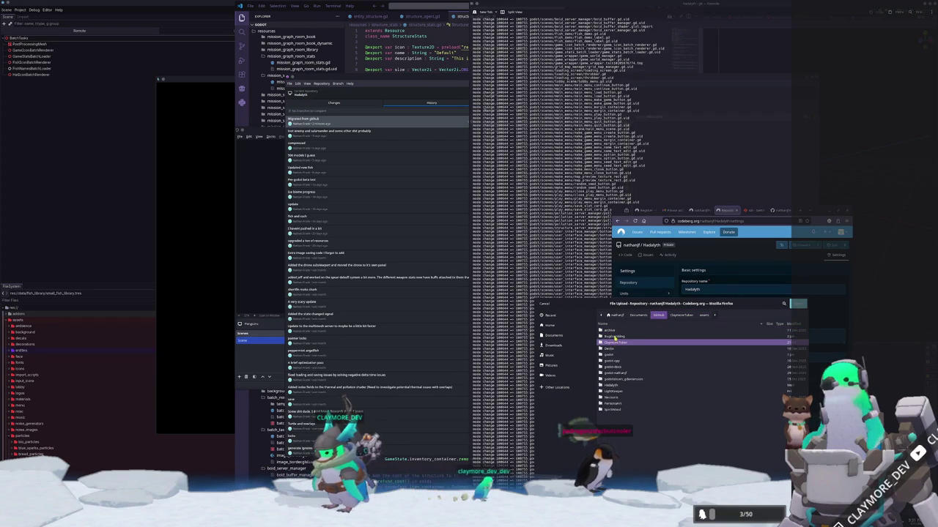
pyautogui.press('Up')
pyautogui.doubleClick(614, 386)
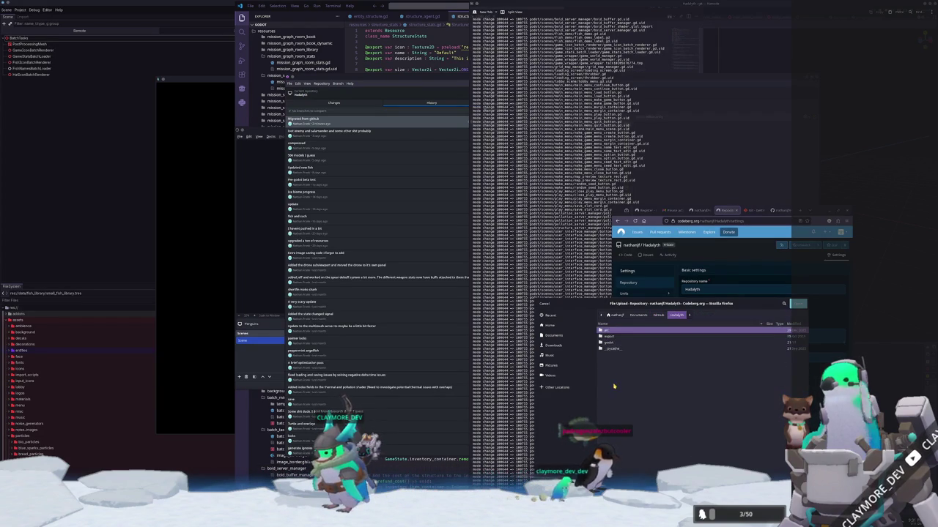
pyautogui.doubleClick(615, 331)
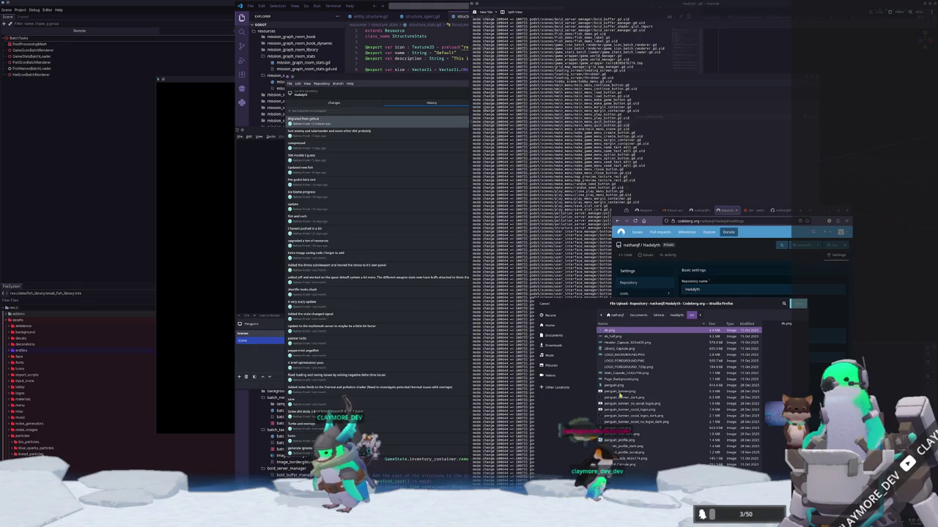
# Step: Choose a penguin PNG as the repository avatar, which Codeberg rejects as too wide
pyautogui.click(616, 427)
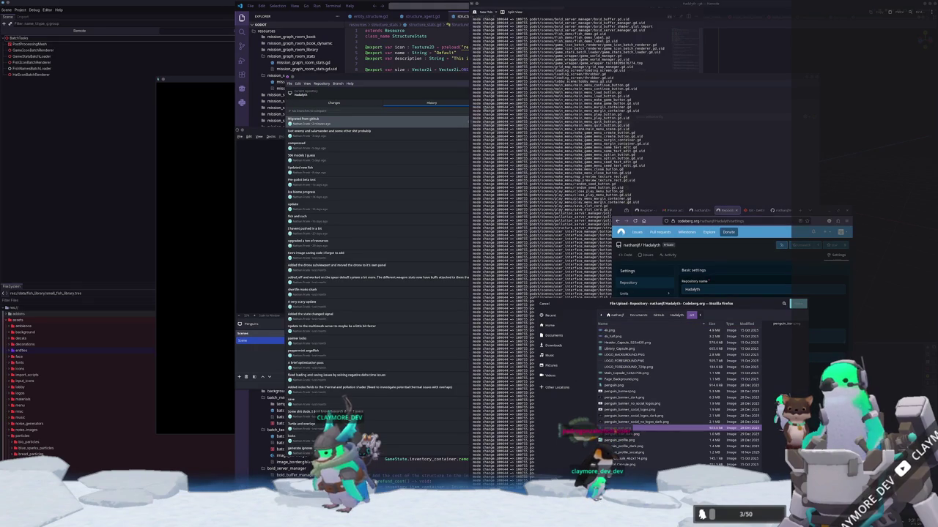
pyautogui.click(614, 434)
pyautogui.doubleClick(616, 435)
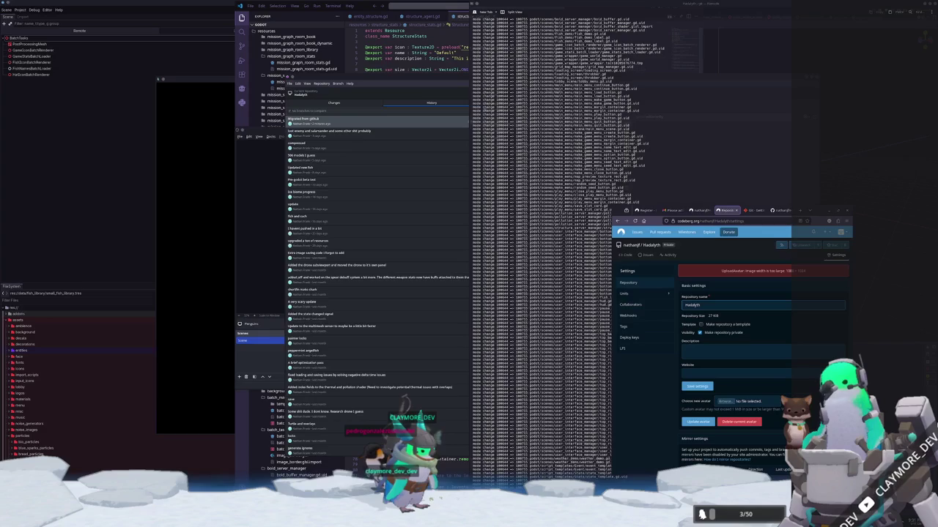
pyautogui.hotkey('alt', 'Tab')
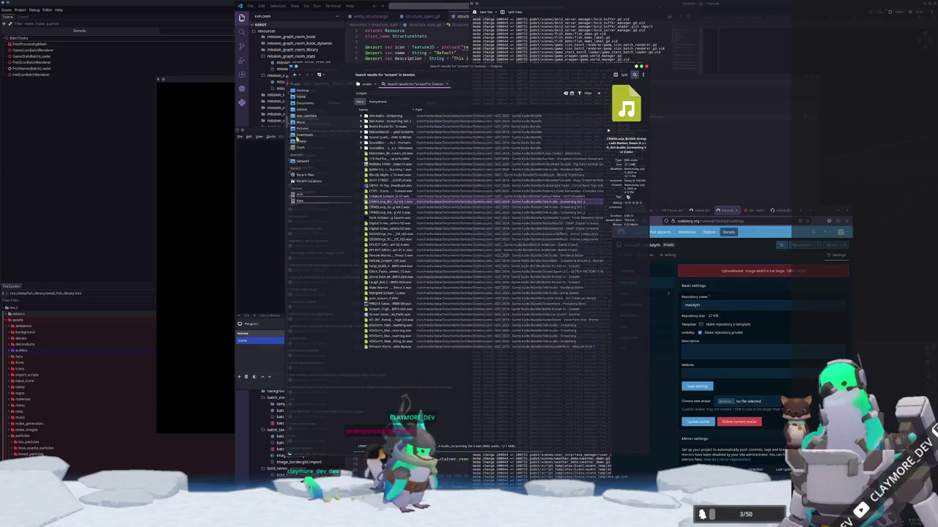
# Step: Add Codeberg to Dolphin's Places and open Hadalyth/art/penguin_icon_dark.png in the image viewer
pyautogui.click(350, 107)
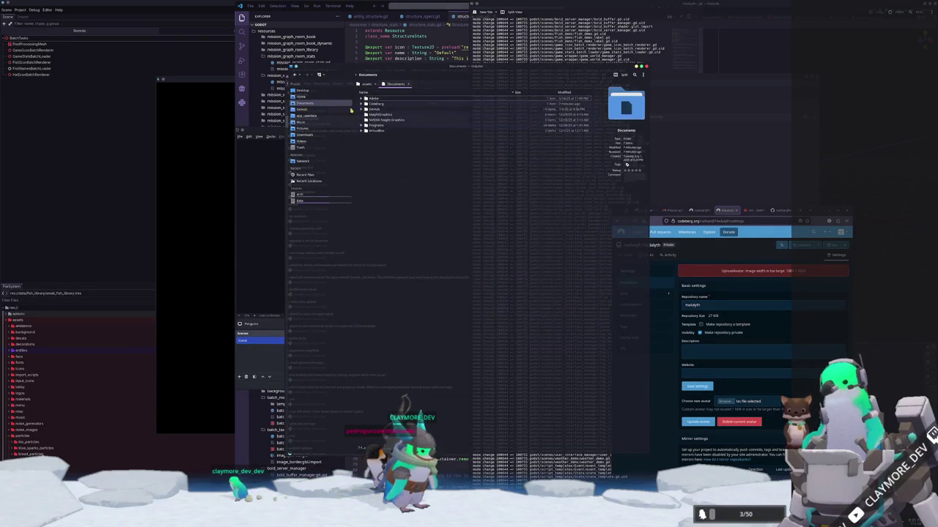
pyautogui.moveTo(375, 103); pyautogui.dragTo(302, 110)
pyautogui.click(305, 109)
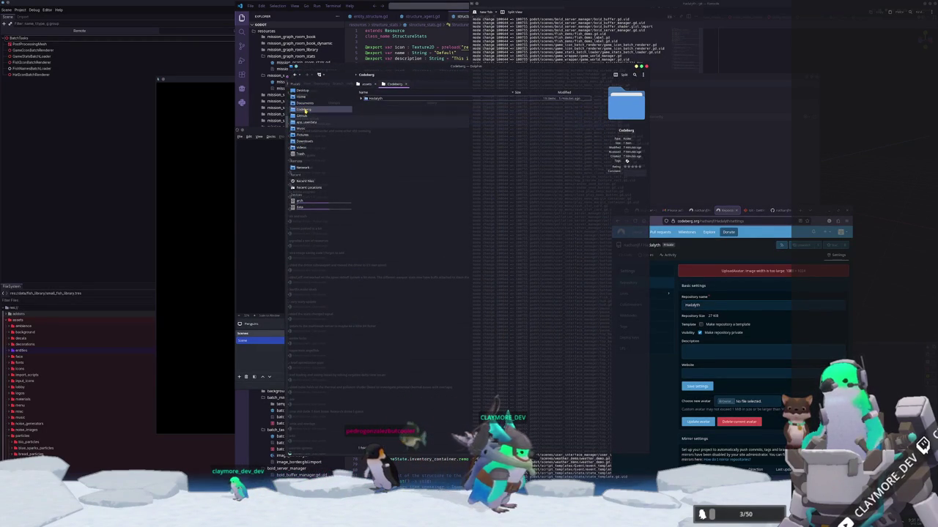
pyautogui.click(361, 100)
pyautogui.click(371, 119)
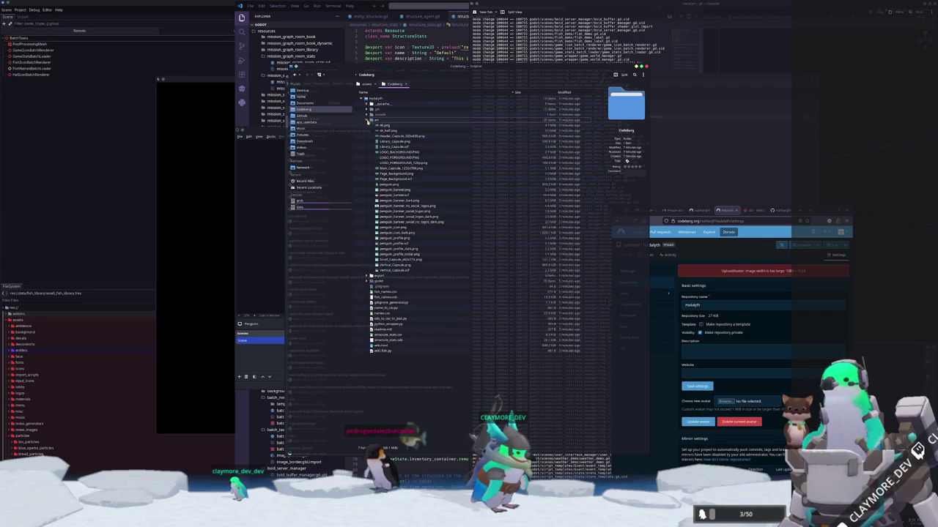
pyautogui.doubleClick(398, 233)
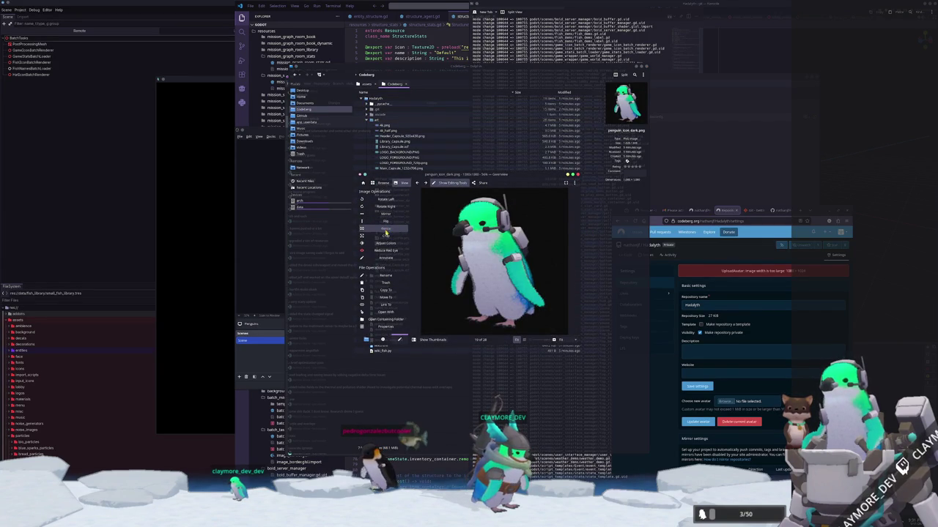
# Step: Resize the penguin icon to 1024×1024 and save it as penguin_icon_dark_1024.png
pyautogui.click(386, 231)
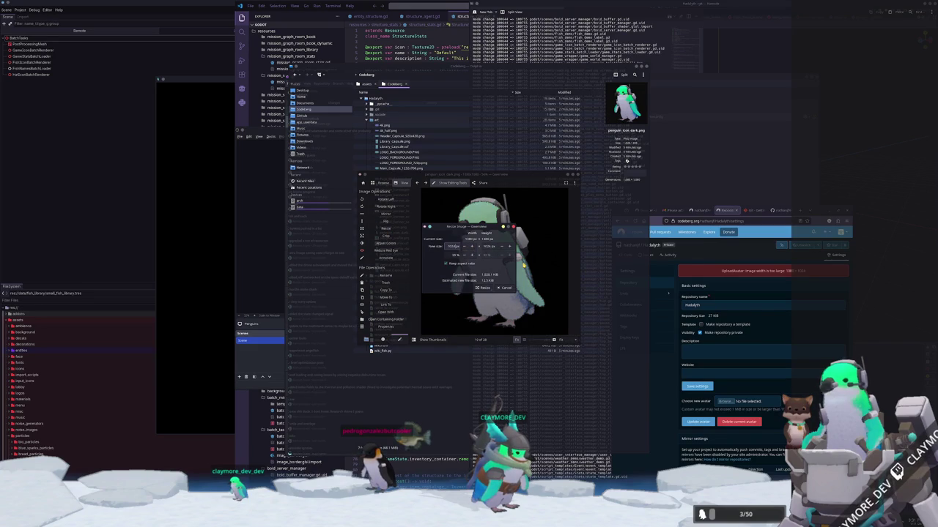
pyautogui.click(483, 287)
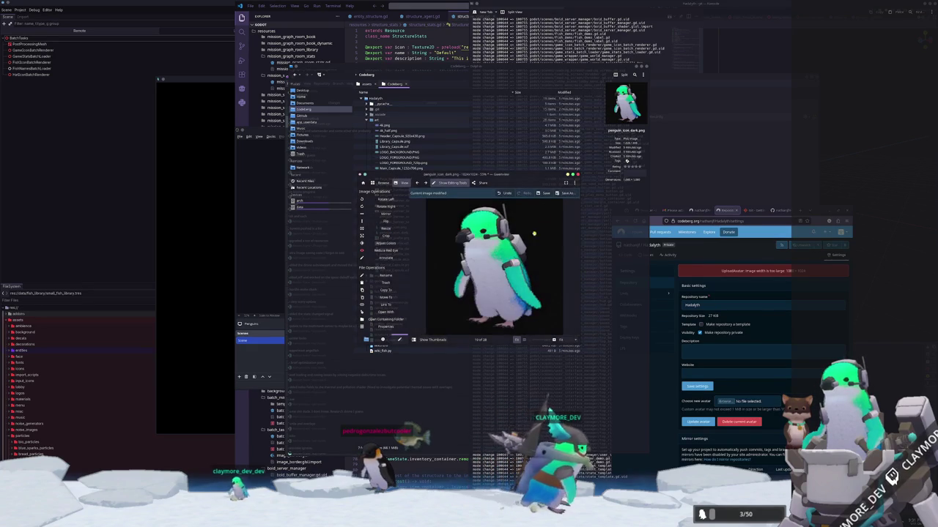
pyautogui.click(566, 192)
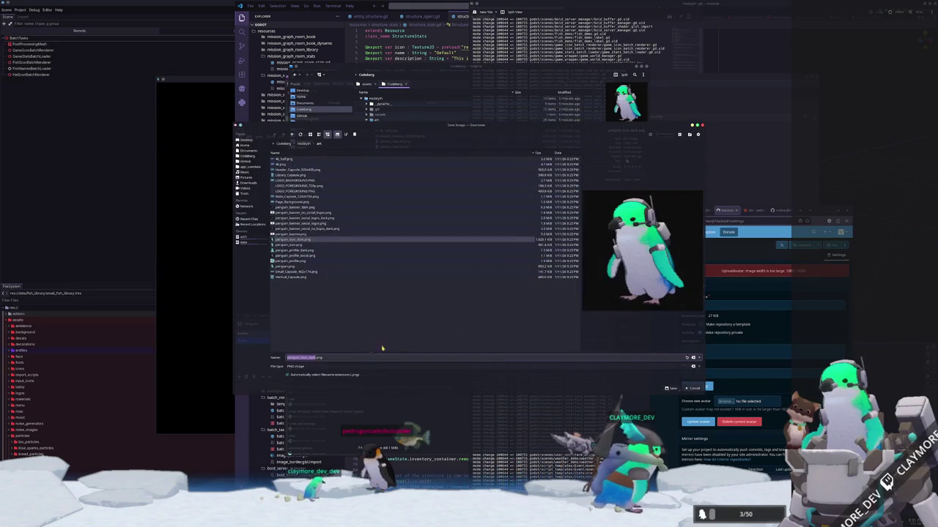
pyautogui.press('Right')
pyautogui.write('_sq')
pyautogui.press('BackSpace')
pyautogui.press('BackSpace')
pyautogui.write('1024')
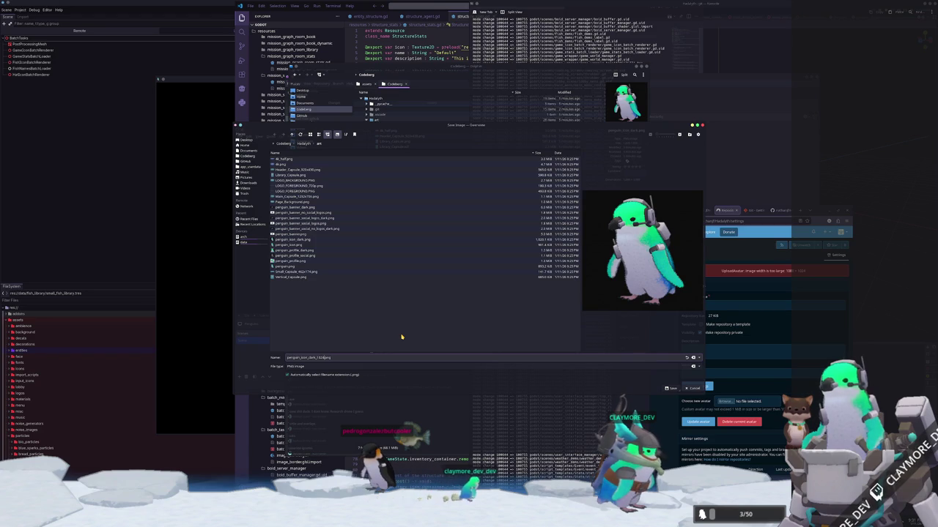
pyautogui.press('Return')
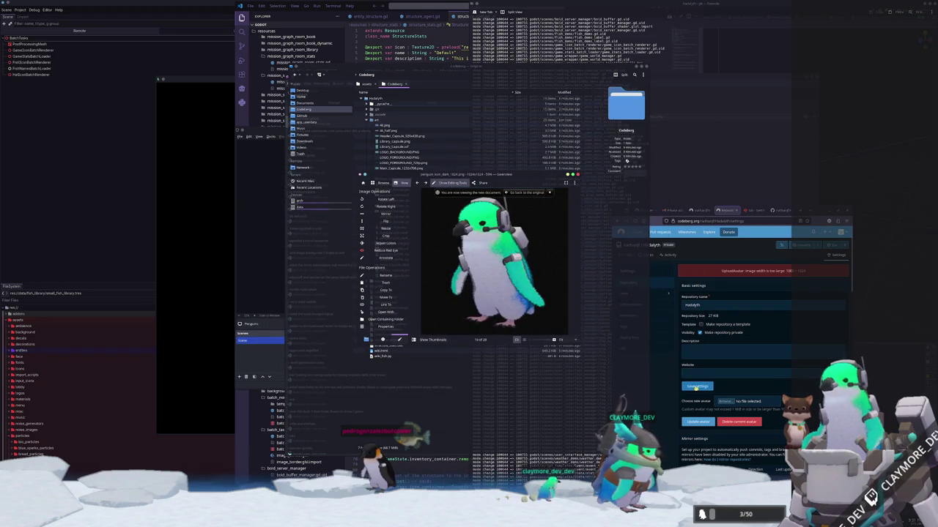
pyautogui.click(724, 401)
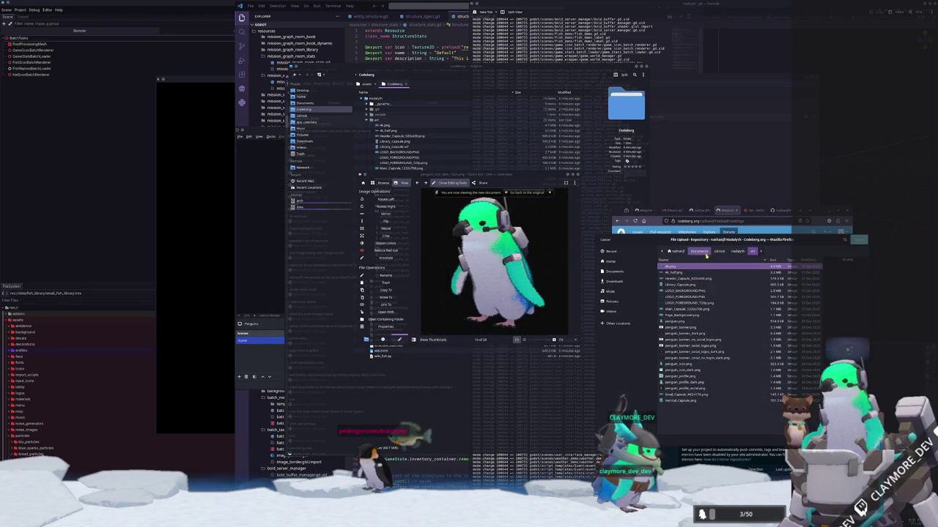
# Step: Pick penguin_icon_dark_1024.png from the Codeberg art folder as the avatar file
pyautogui.click(705, 252)
pyautogui.doubleClick(671, 271)
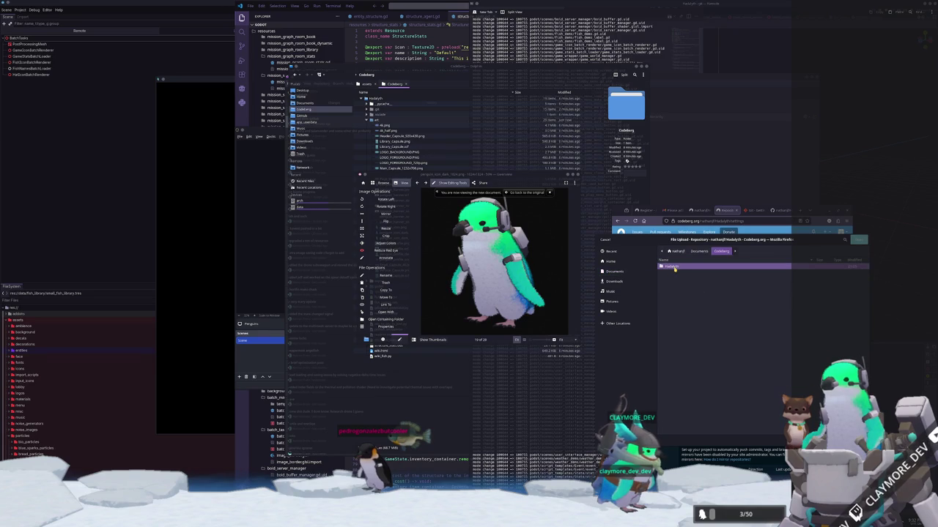
pyautogui.doubleClick(670, 267)
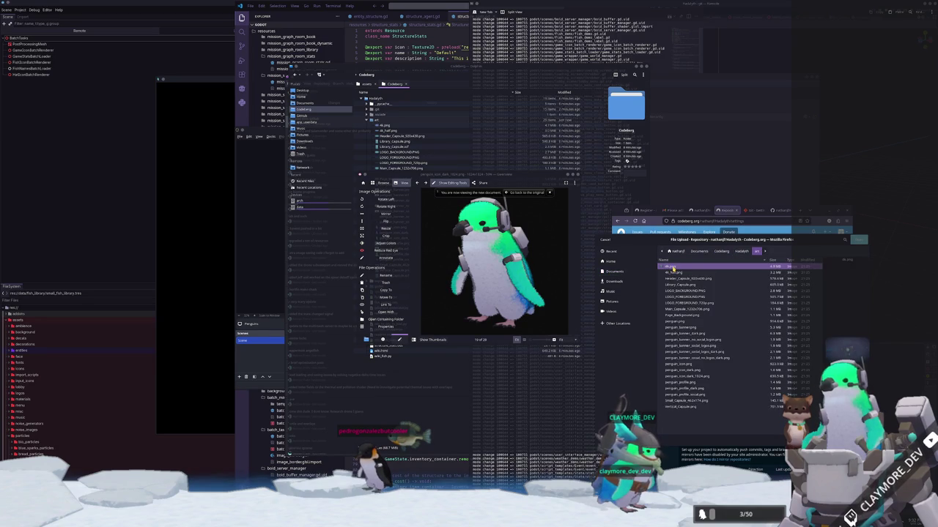
pyautogui.click(678, 376)
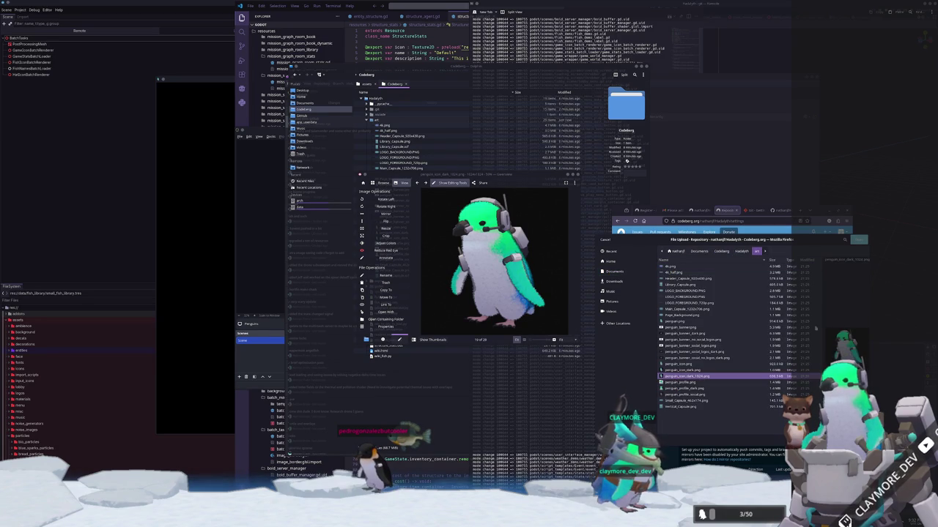
pyautogui.press('Return')
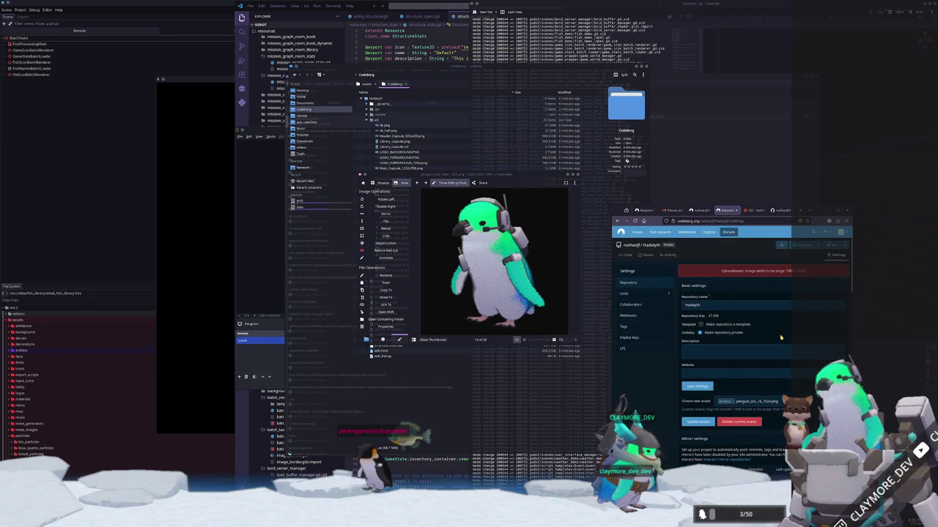
# Step: Apply the update to set the resized penguin as the repository avatar
pyautogui.scroll(-3)
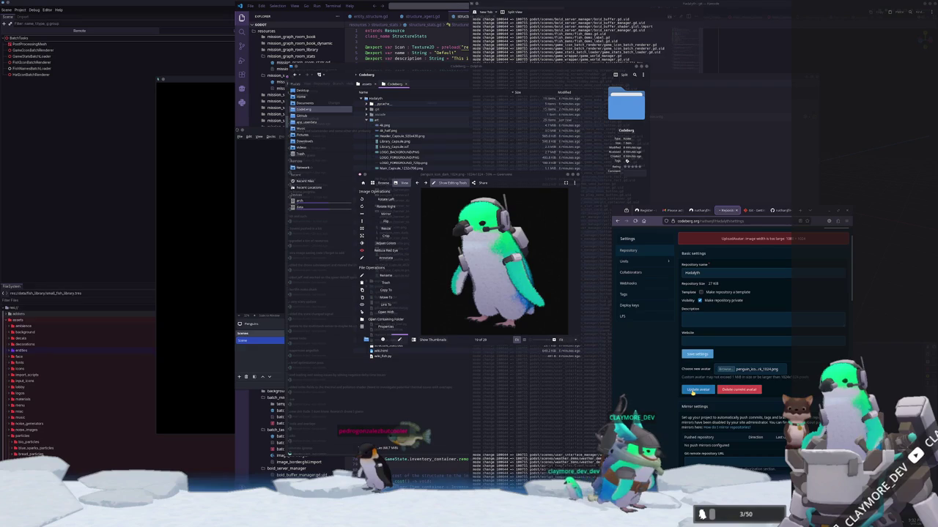
pyautogui.click(688, 387)
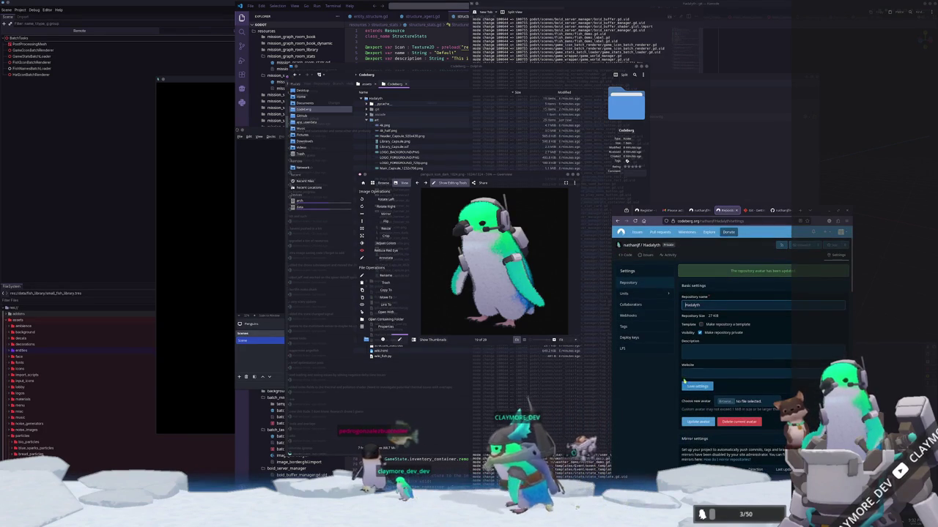
pyautogui.scroll(-3)
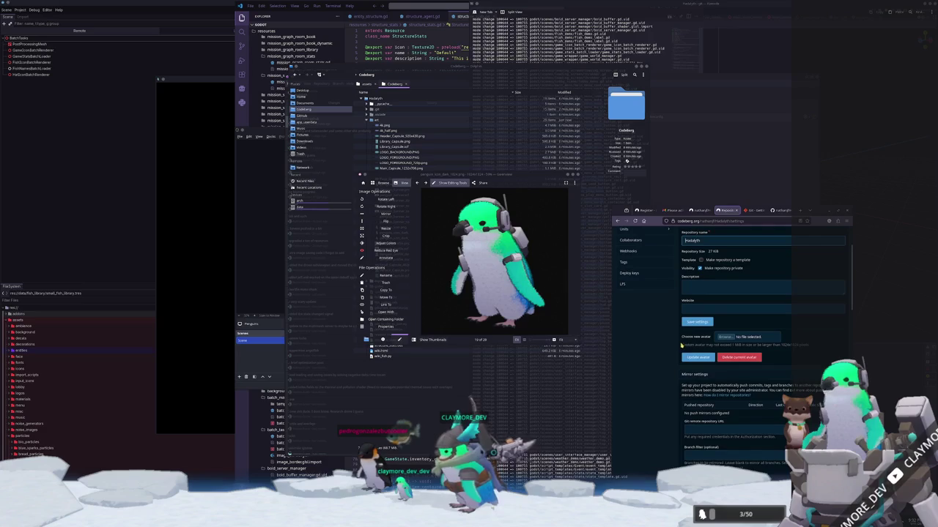
pyautogui.scroll(-3)
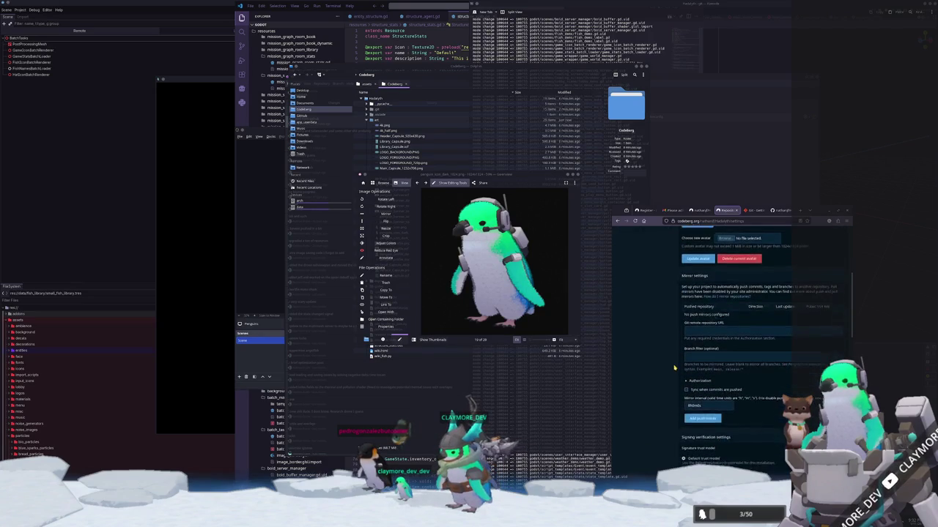
pyautogui.scroll(-3)
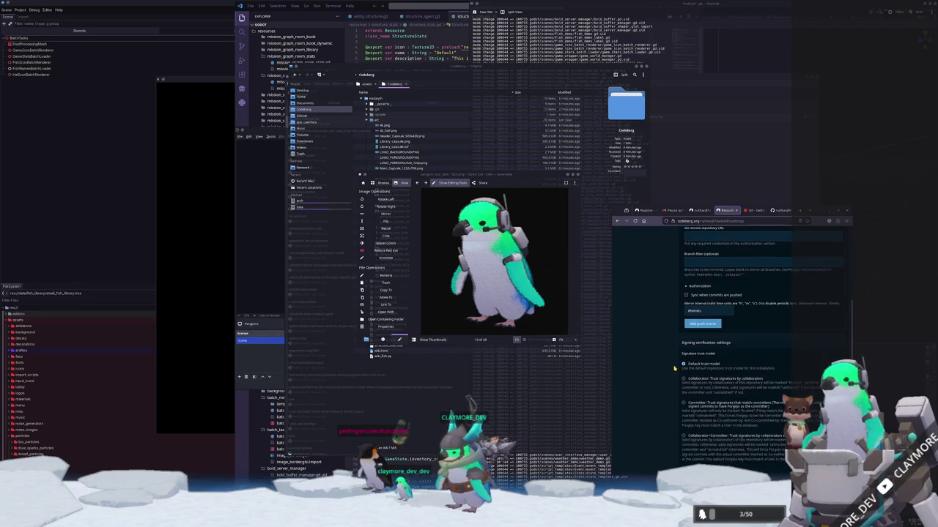
pyautogui.scroll(-3)
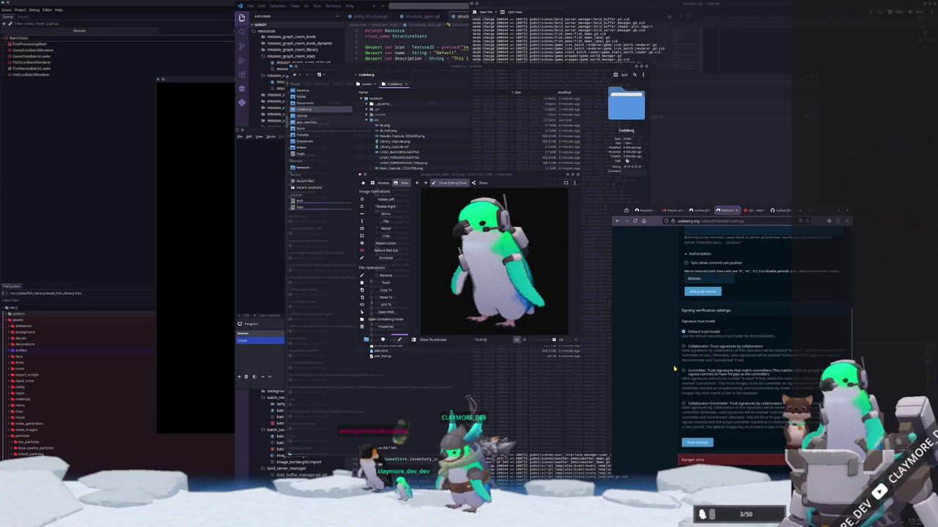
pyautogui.scroll(-3)
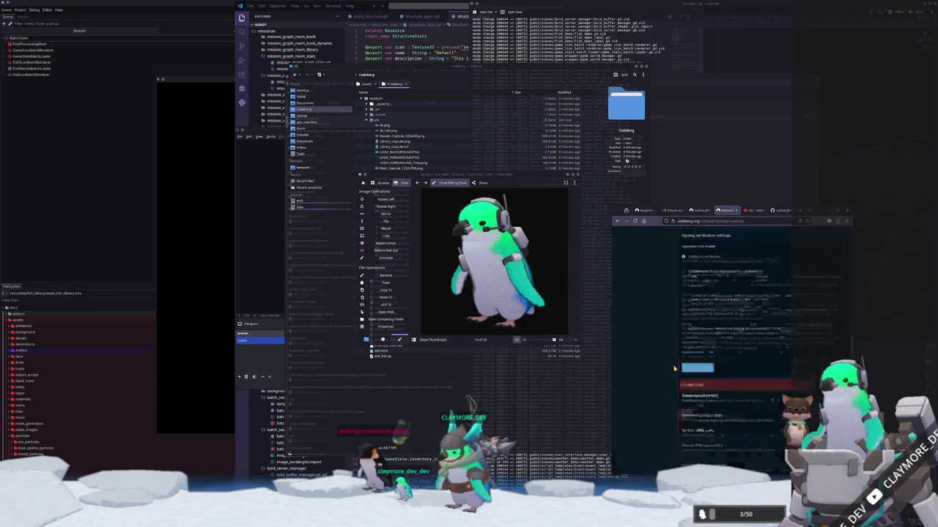
pyautogui.scroll(3)
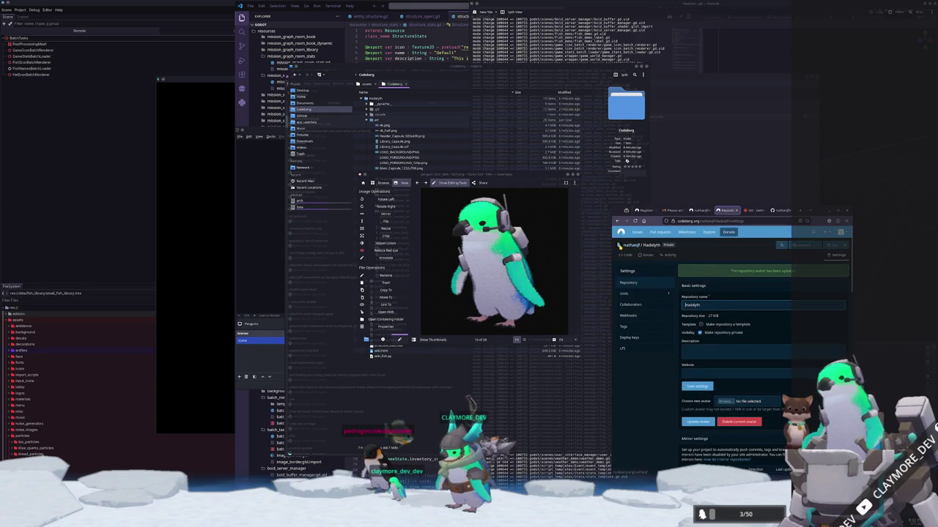
# Step: Browse the Hadalyth repository's Issues and Activity tabs, ending back on the Code page
pyautogui.click(651, 245)
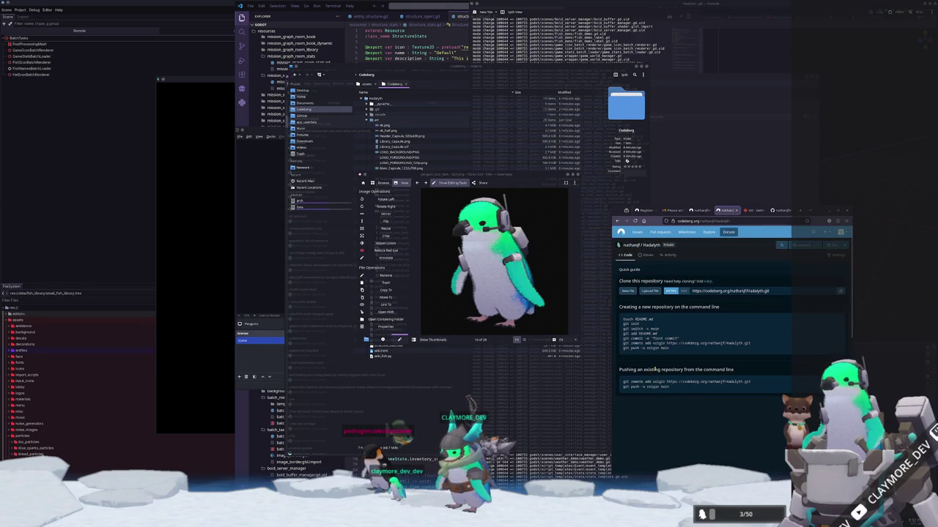
pyautogui.click(645, 257)
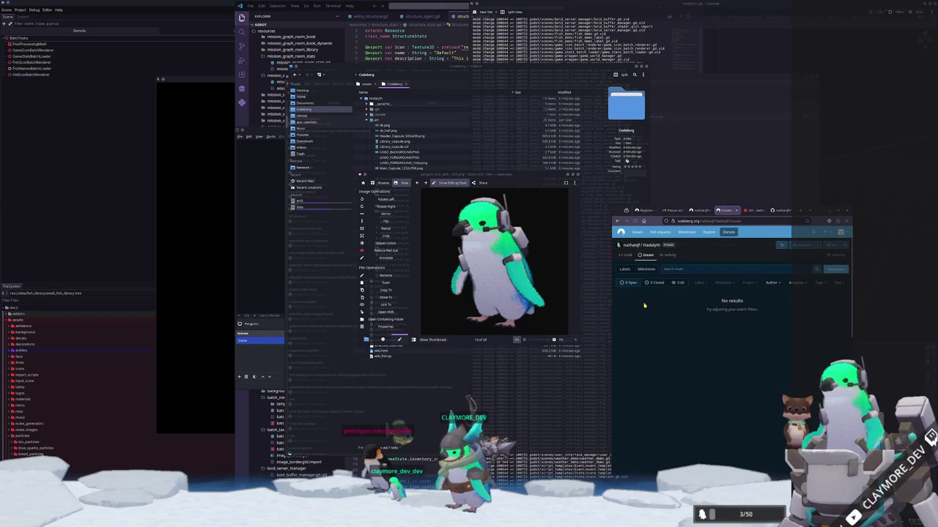
pyautogui.click(669, 255)
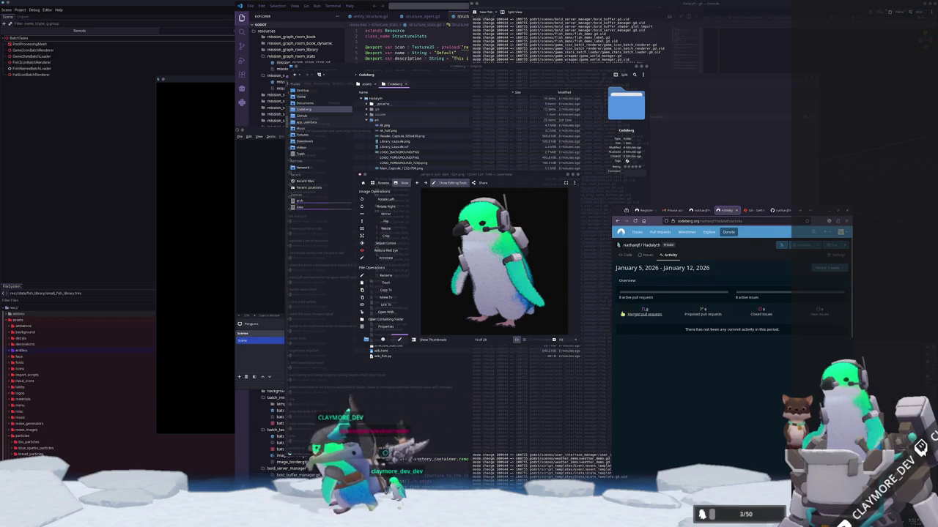
pyautogui.click(627, 255)
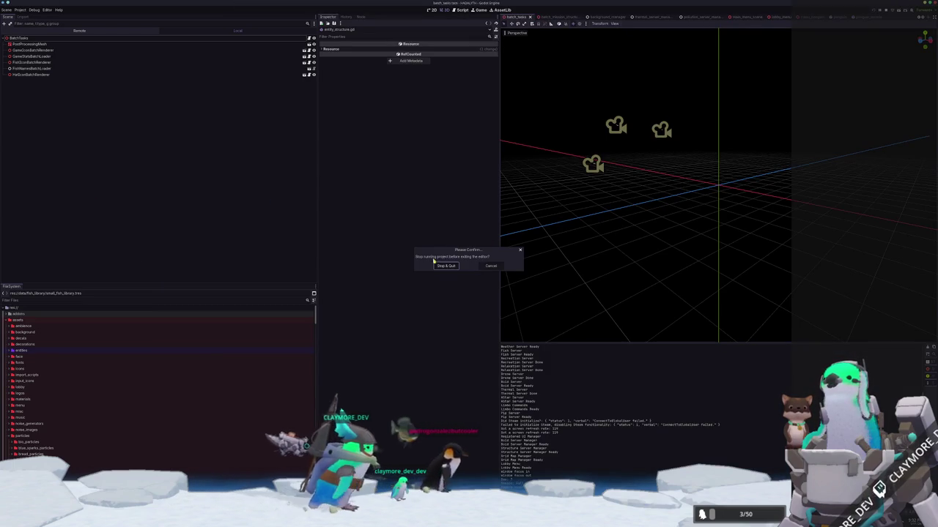
# Step: Stop and quit the editor, then import Documents/Codeberg/Hadalyth/godot/project.godot into Godot
pyautogui.click(471, 269)
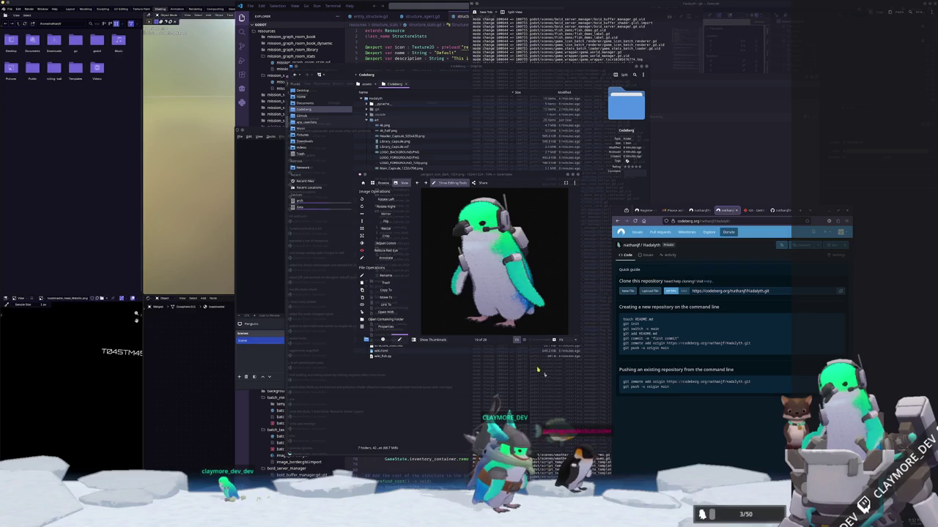
pyautogui.click(359, 173)
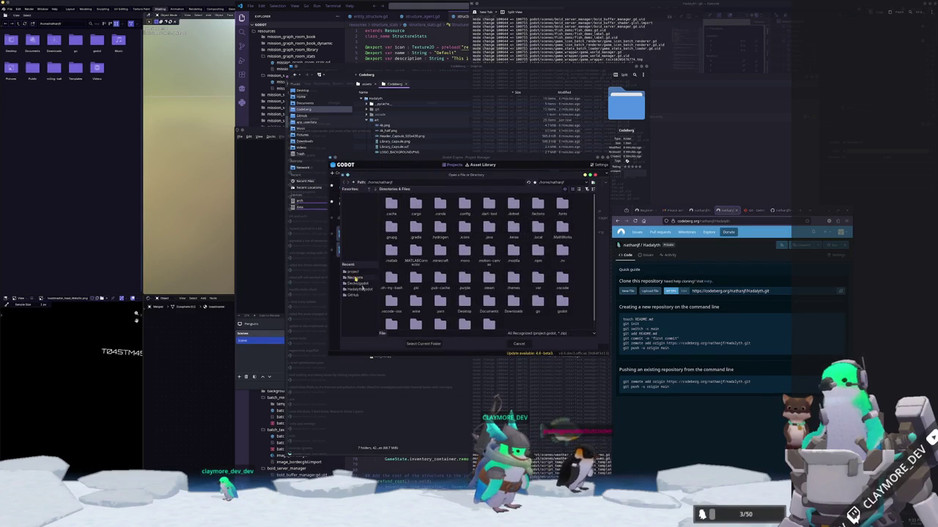
pyautogui.click(359, 273)
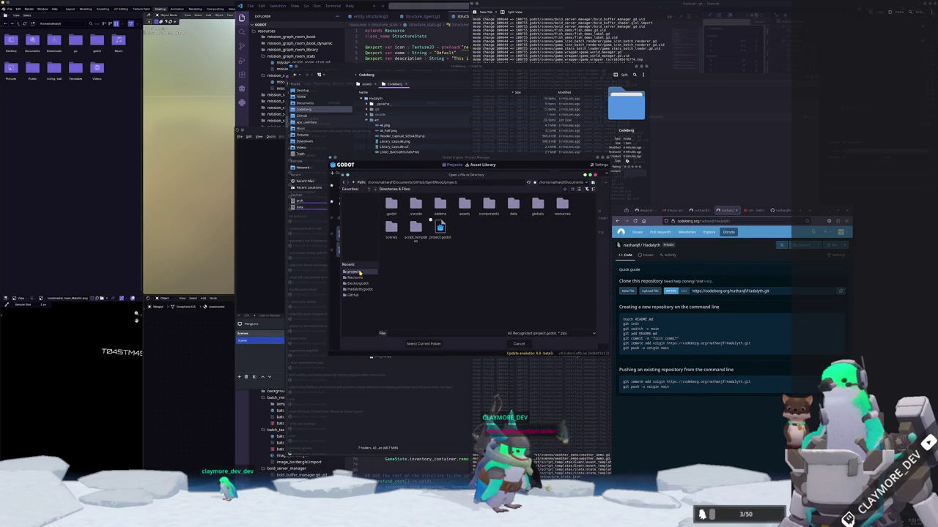
pyautogui.click(361, 182)
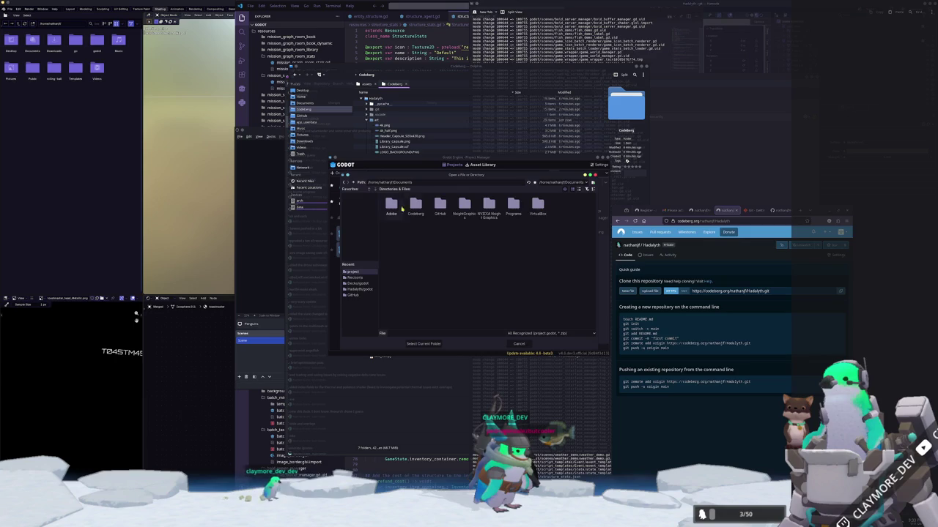
pyautogui.doubleClick(416, 207)
pyautogui.doubleClick(391, 205)
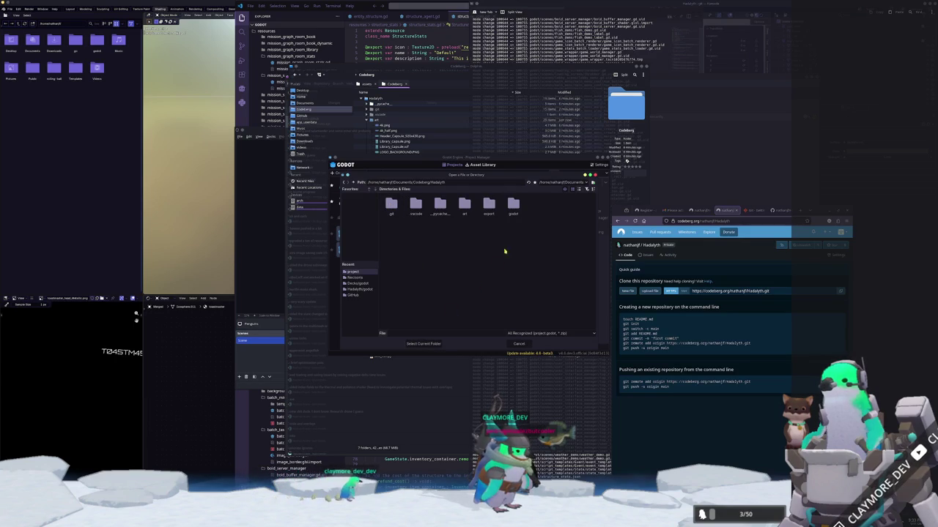
pyautogui.doubleClick(512, 206)
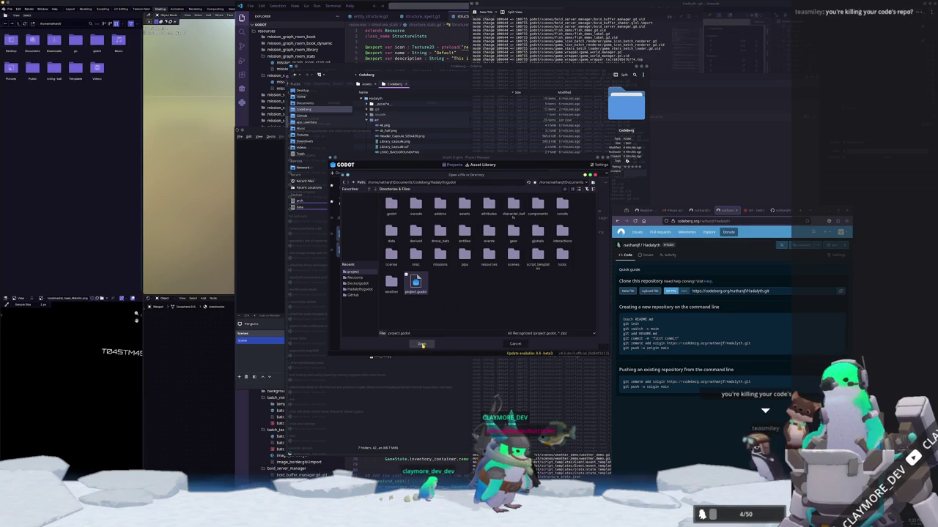
pyautogui.click(423, 344)
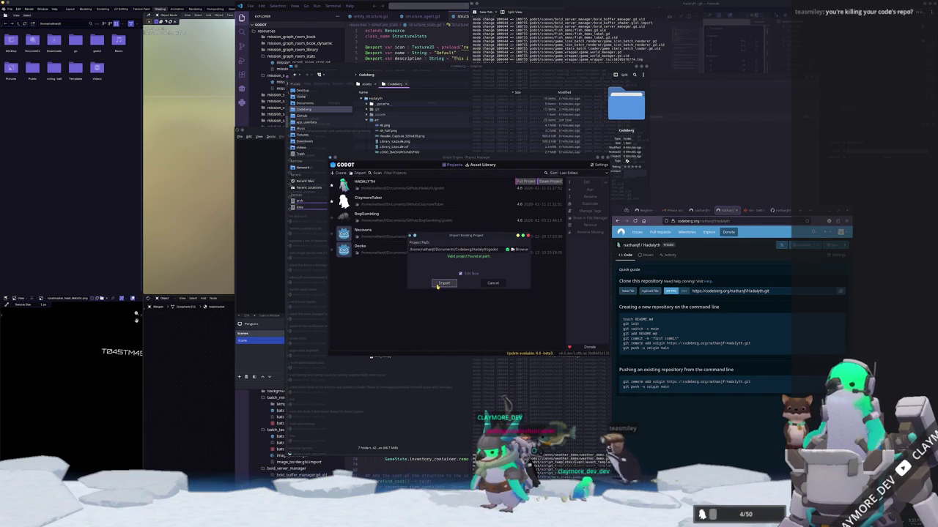
pyautogui.click(443, 285)
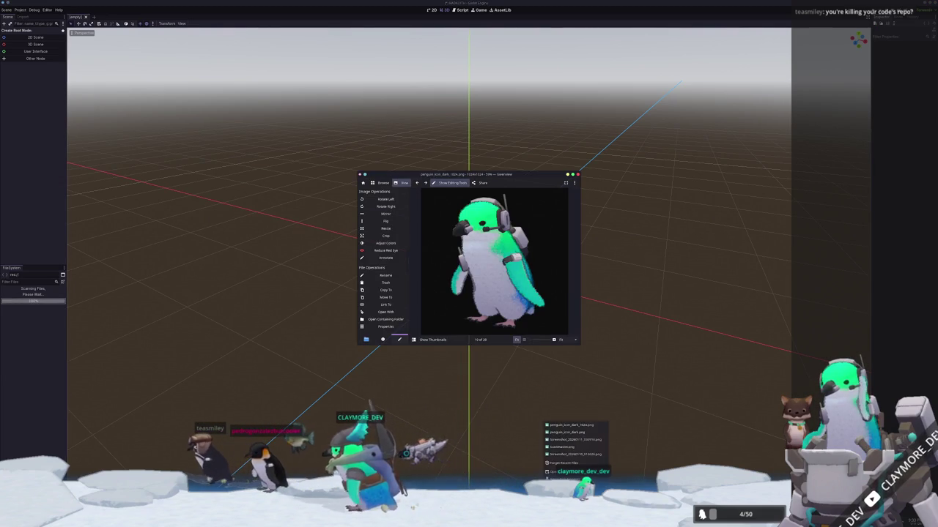
# Step: Reload the Codeberg page, check the git terminal, then save and run the Hadalyth project
pyautogui.hotkey('alt', 'Tab')
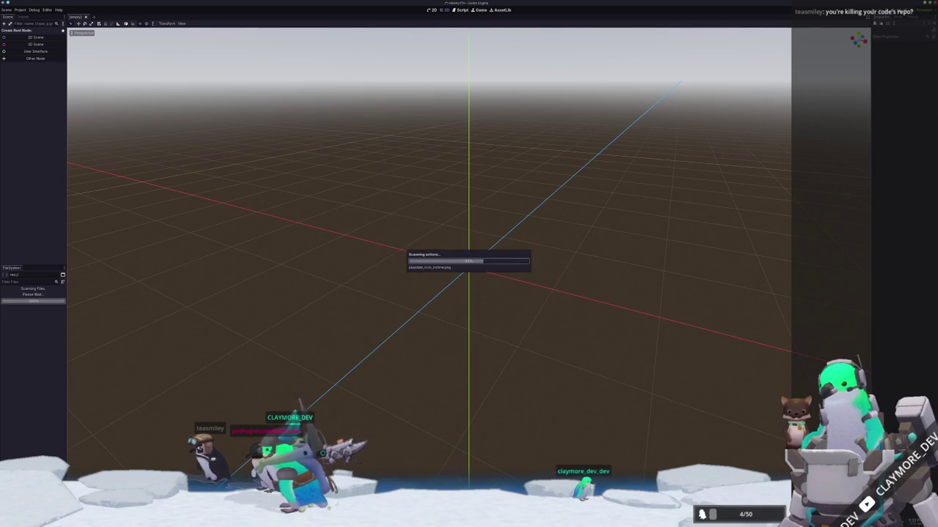
pyautogui.hotkey('alt', 'Tab')
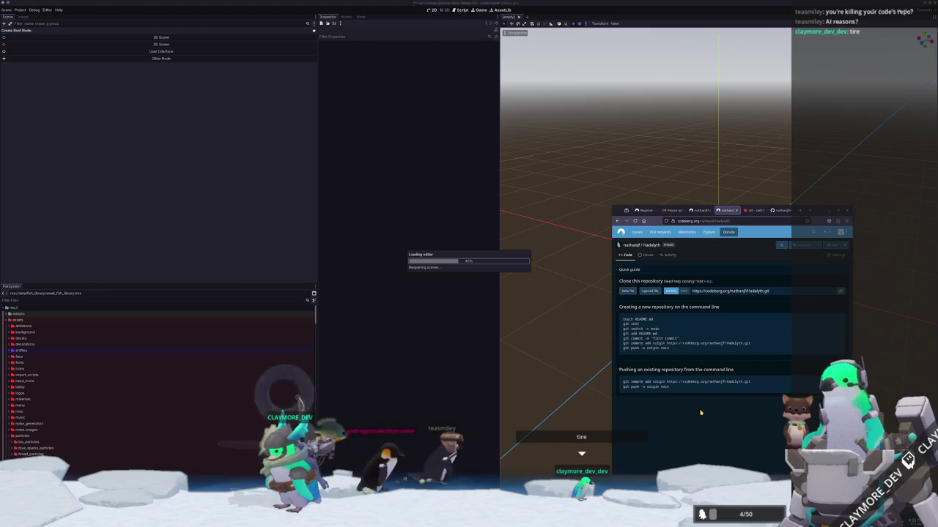
pyautogui.click(634, 221)
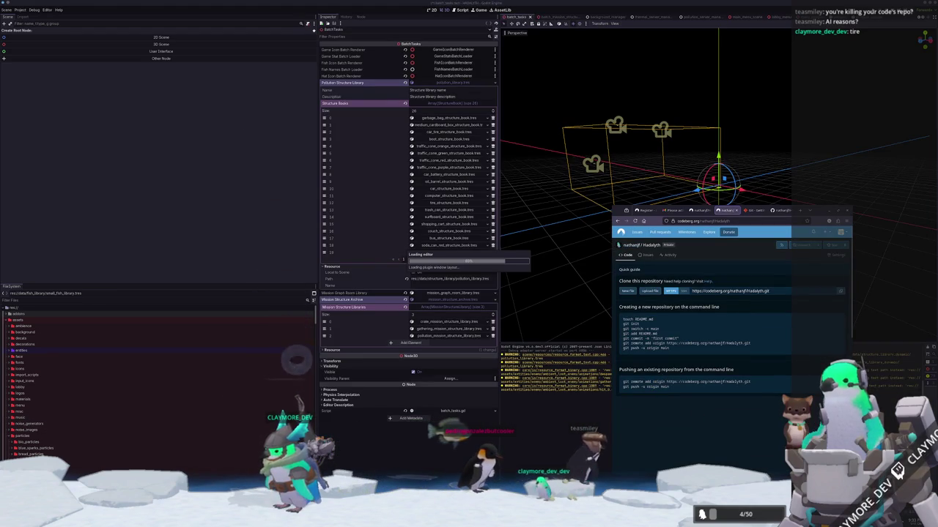
pyautogui.hotkey('alt', 'Tab')
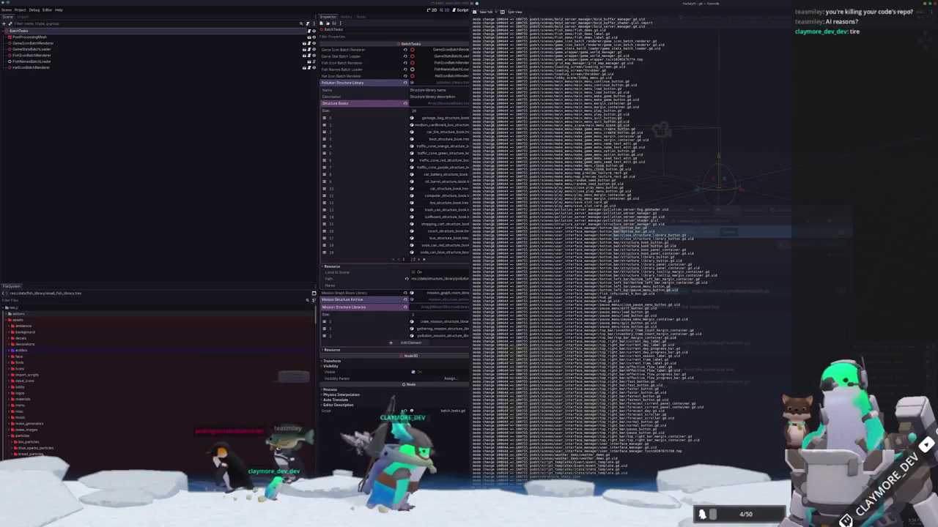
pyautogui.hotkey('alt', 'Tab')
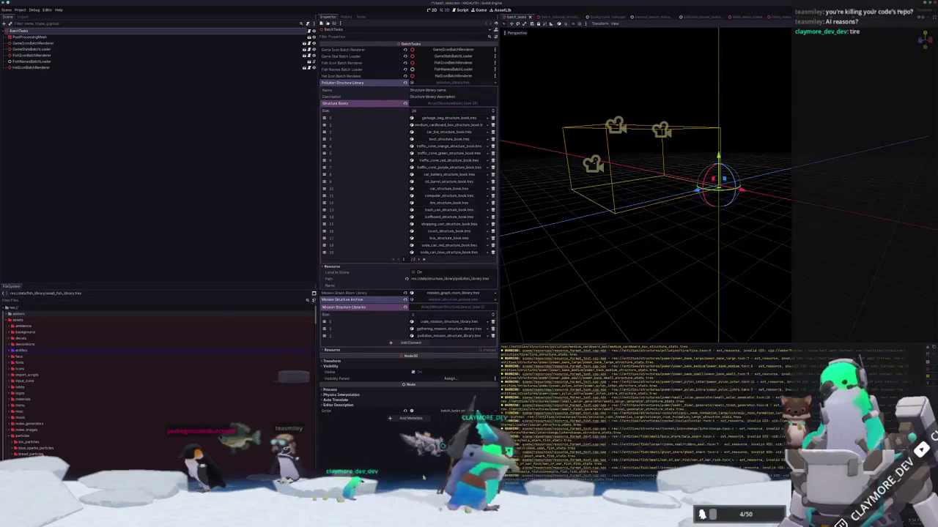
pyautogui.hotkey('ctrl', 's')
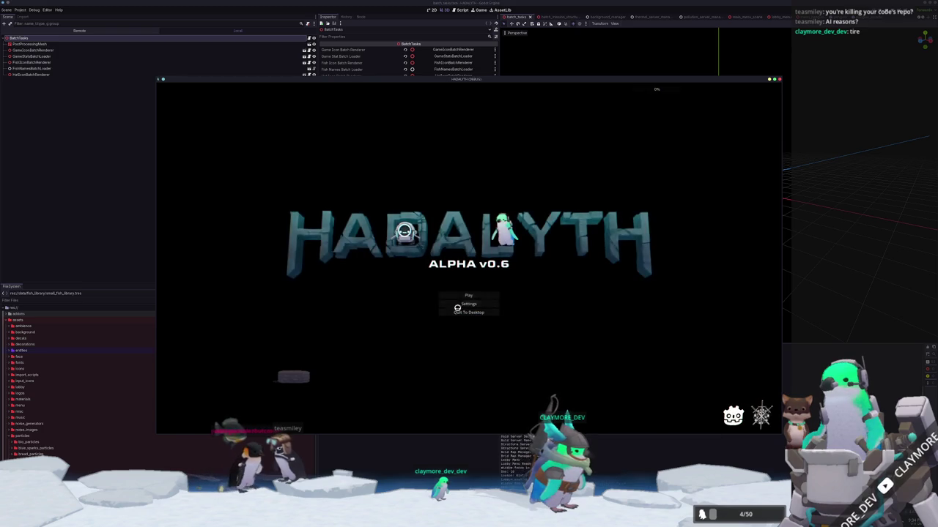
# Step: Open the Play menu and load save slot 1, GameName
pyautogui.click(469, 297)
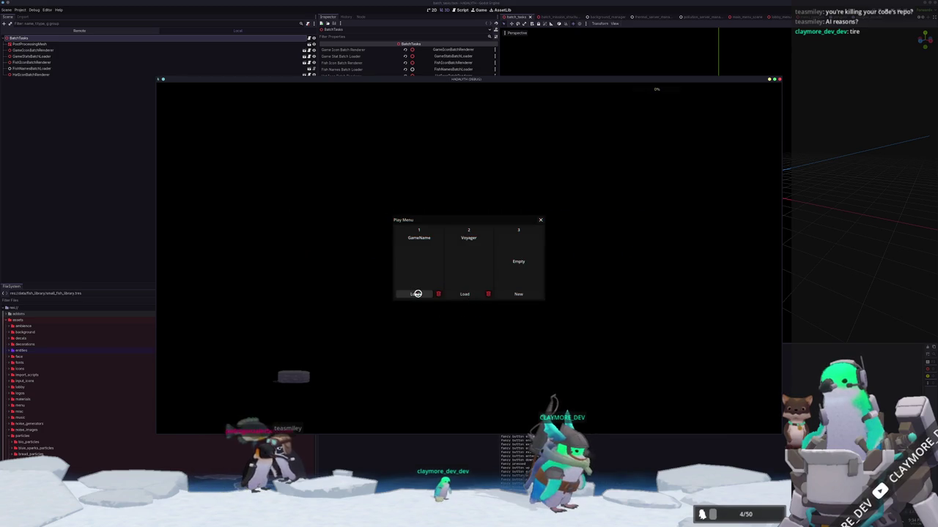
pyautogui.click(417, 294)
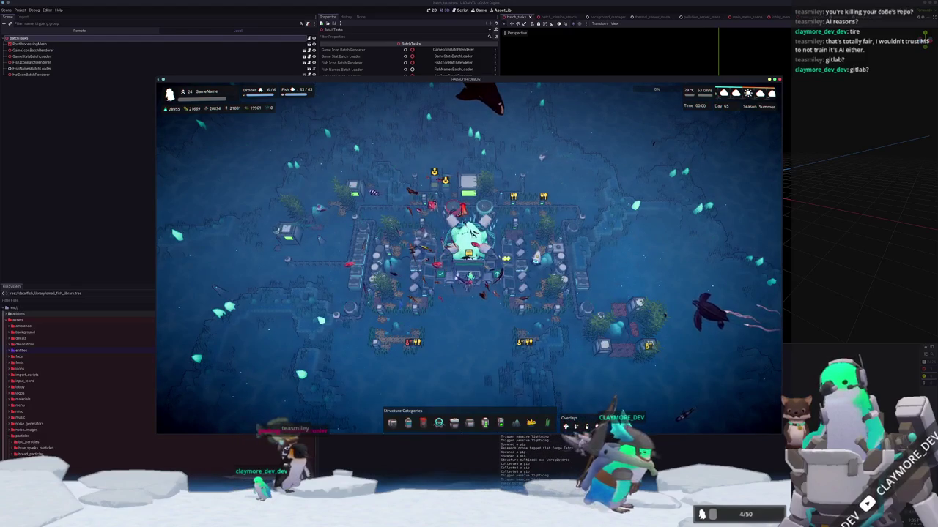
# Step: Scroll through Codeberg's donation options page
pyautogui.hotkey('alt', 'Tab')
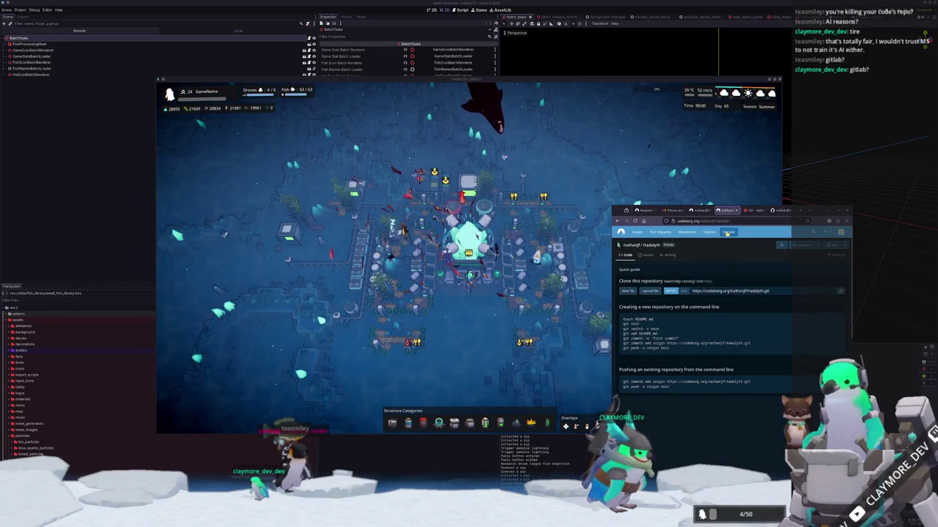
pyautogui.click(739, 210)
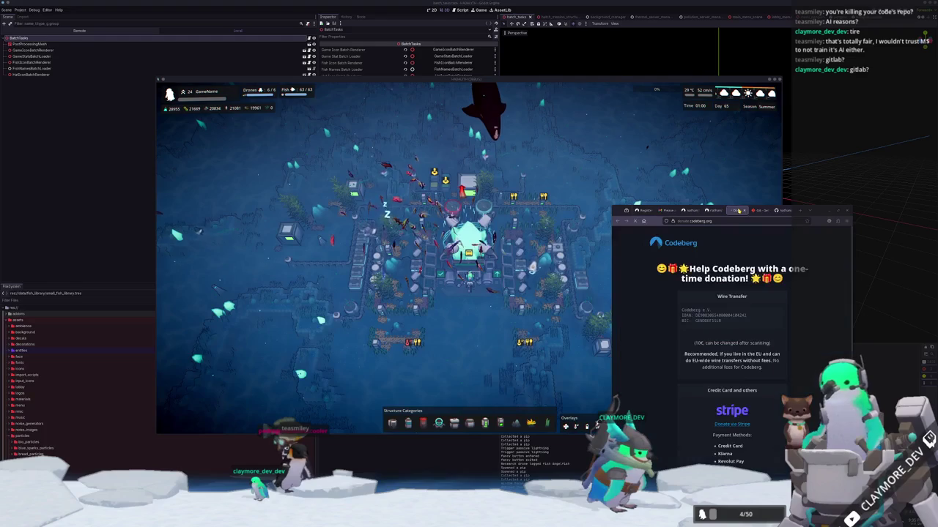
pyautogui.scroll(-3)
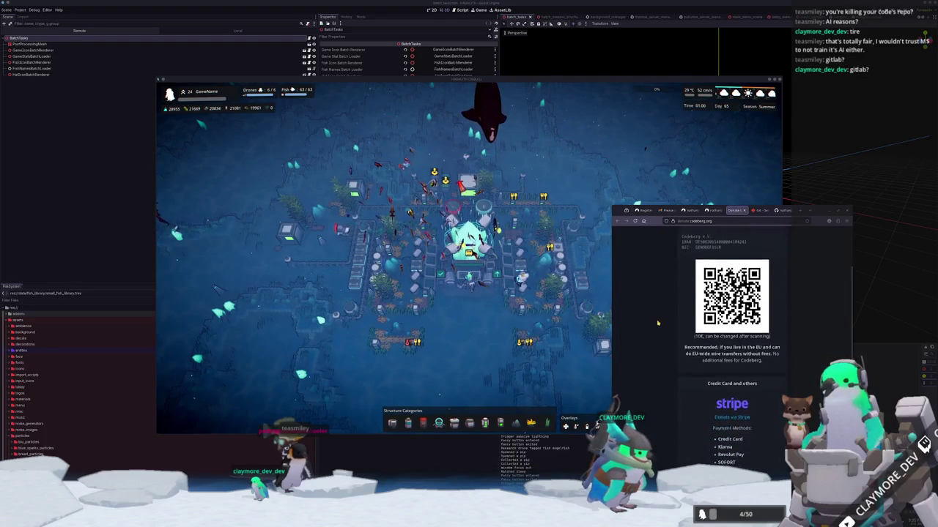
pyautogui.scroll(3)
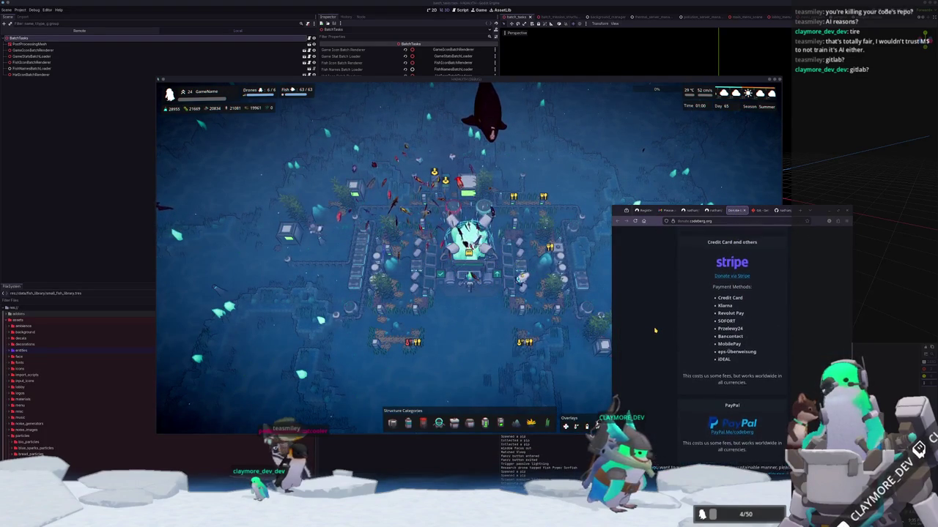
pyautogui.scroll(3)
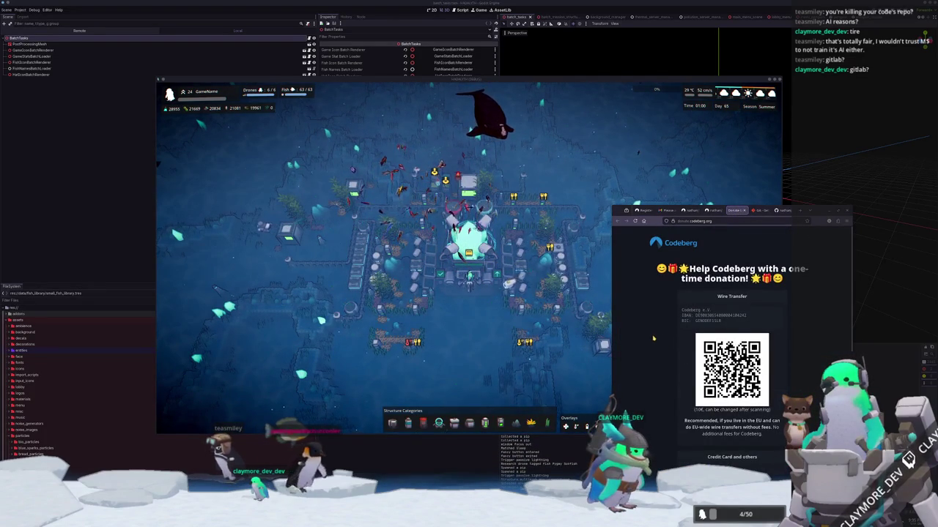
pyautogui.scroll(-3)
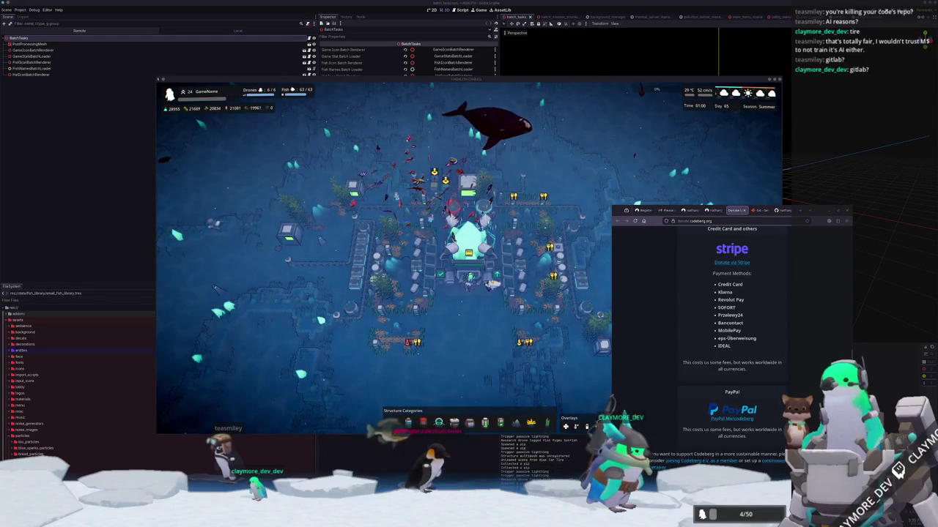
pyautogui.scroll(3)
pyautogui.scroll(-3)
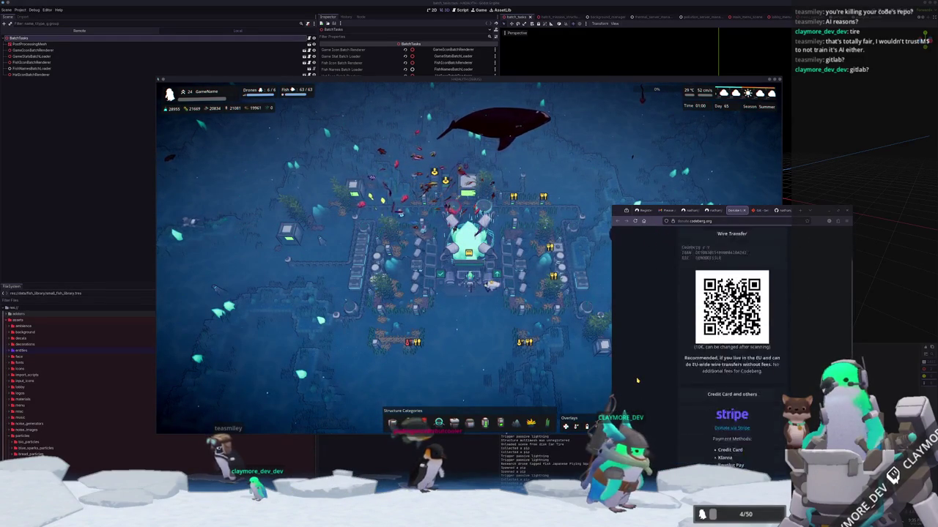
pyautogui.scroll(-3)
pyautogui.scroll(-3)
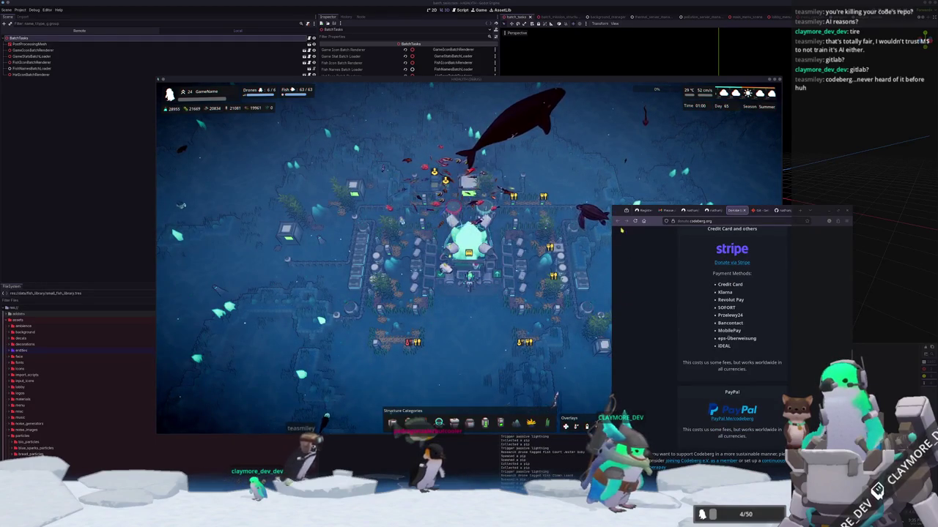
# Step: Return to the Hadalyth repo, pan the game camera around the base, then open the Codeberg dashboard
pyautogui.click(721, 211)
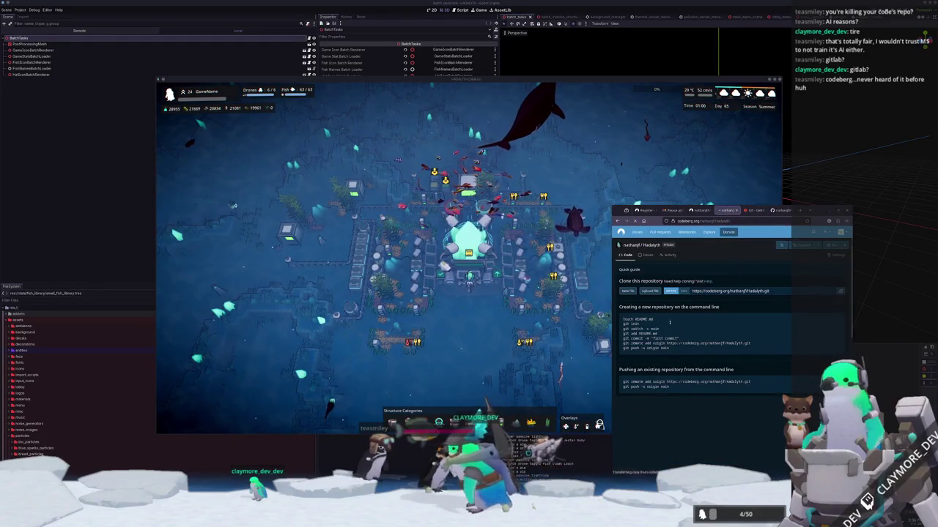
pyautogui.click(598, 327)
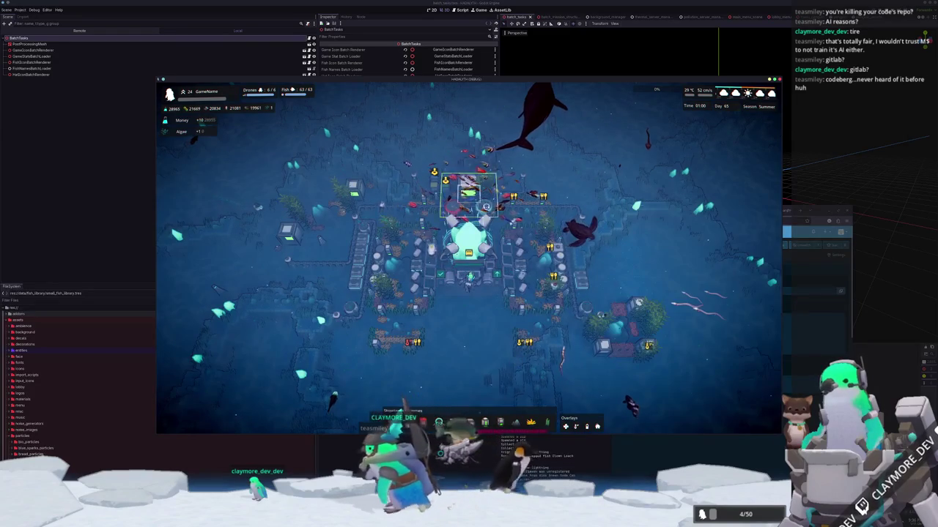
pyautogui.scroll(3)
pyautogui.press('d')
pyautogui.press('a')
pyautogui.press('a')
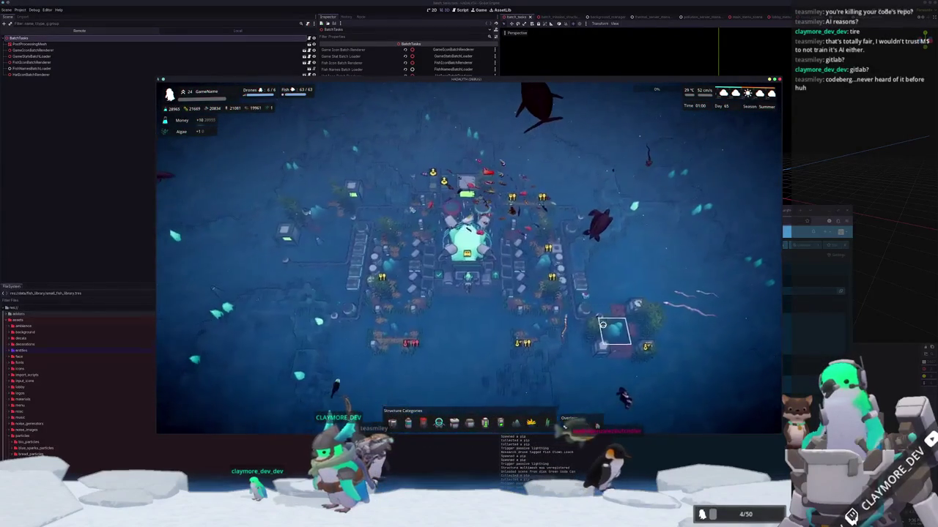
pyautogui.press('s')
pyautogui.hotkey('alt', 'Tab')
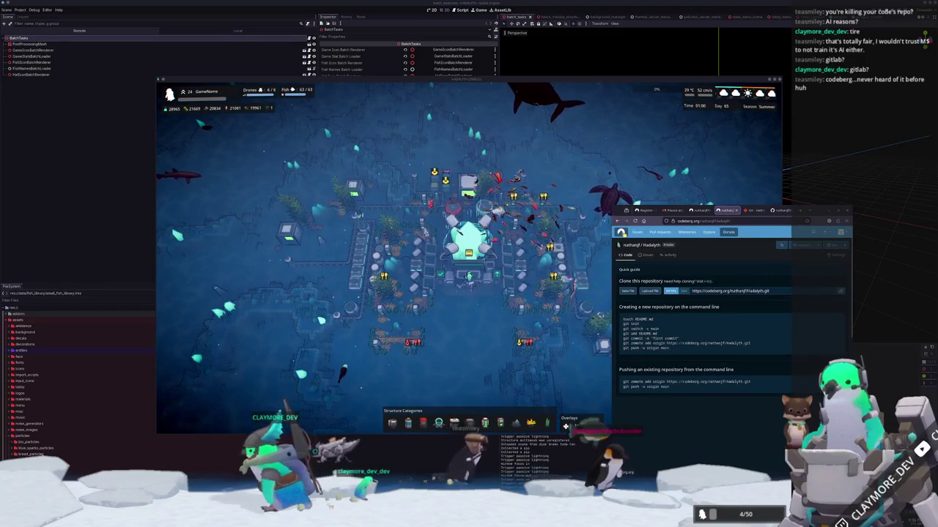
pyautogui.click(620, 232)
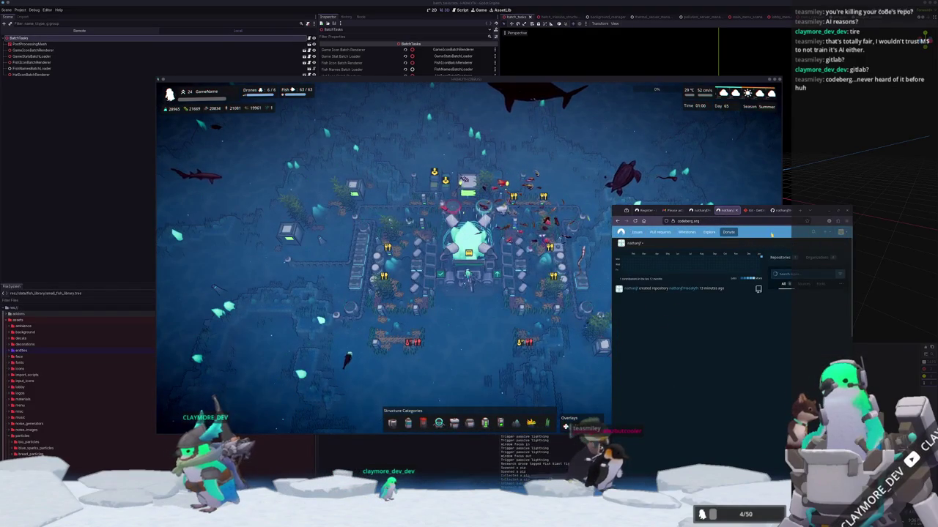
# Step: Move the browser window to the screen centre and widen it
pyautogui.scroll(-3)
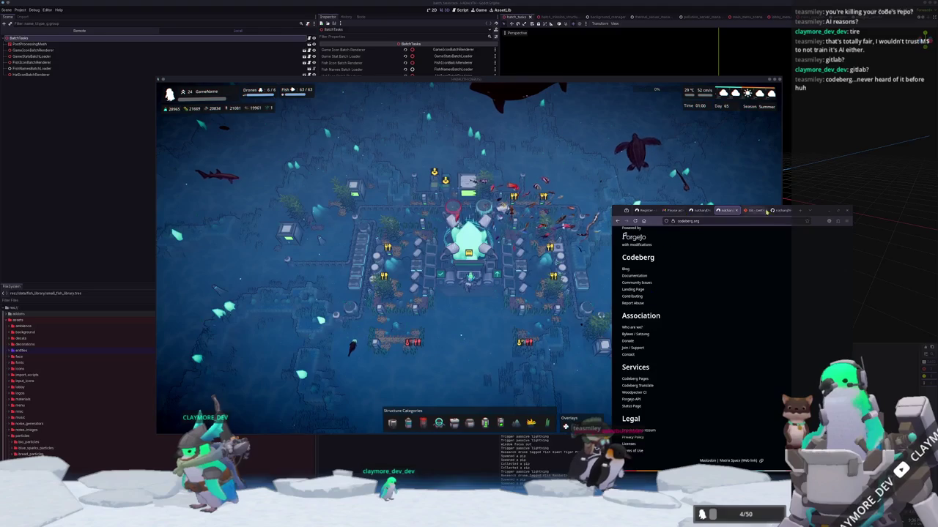
pyautogui.moveTo(805, 211); pyautogui.dragTo(535, 108)
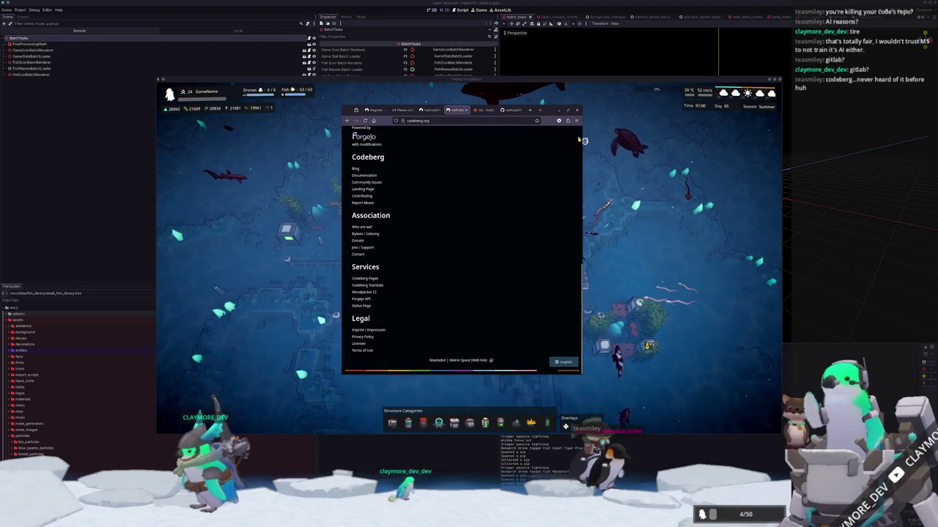
pyautogui.moveTo(584, 141); pyautogui.dragTo(708, 142)
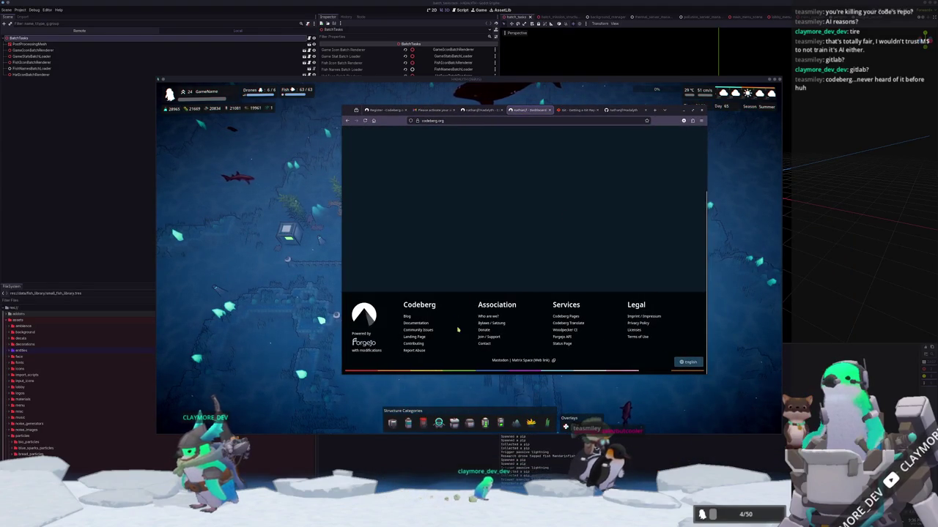
# Step: Read the enlarged 'Who are we?' Codeberg docs page, then go back to the codeberg.org tab
pyautogui.click(492, 318)
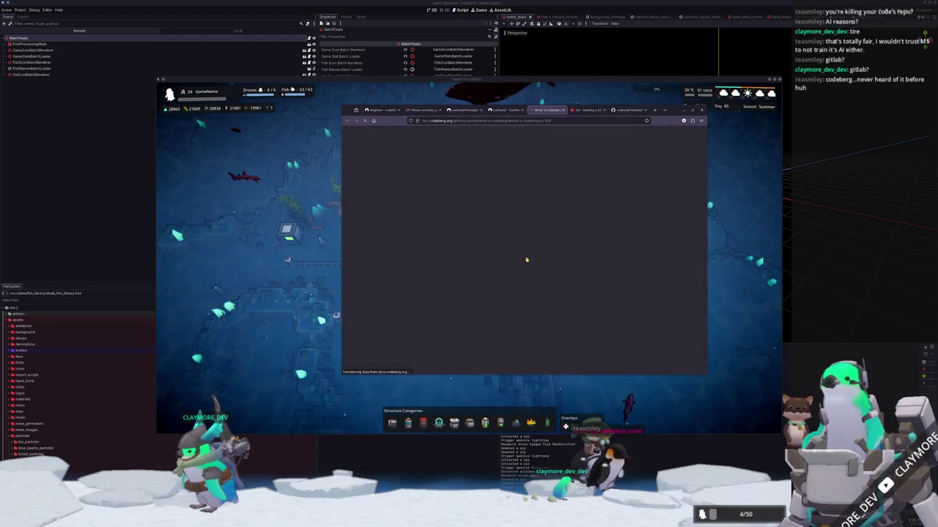
pyautogui.hotkey('ctrl', '+')
pyautogui.hotkey('ctrl', '+')
pyautogui.hotkey('ctrl', '+')
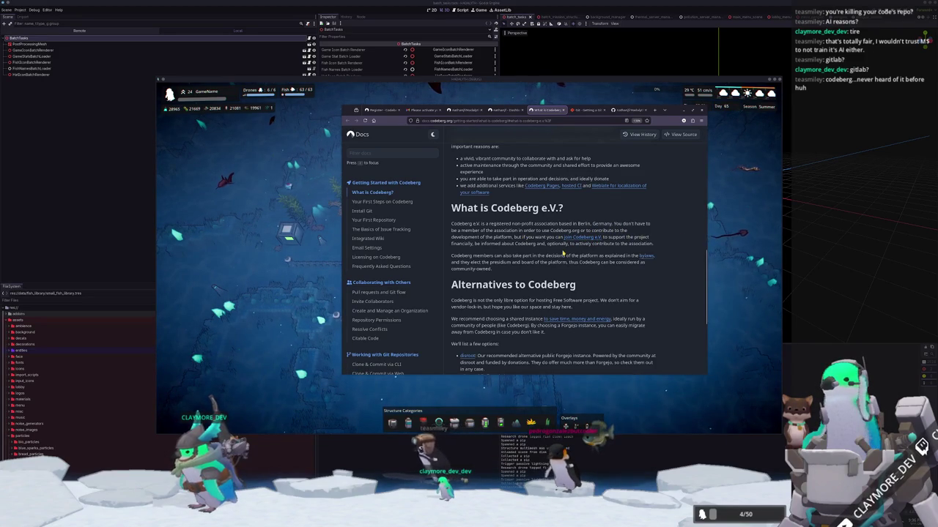
pyautogui.scroll(-3)
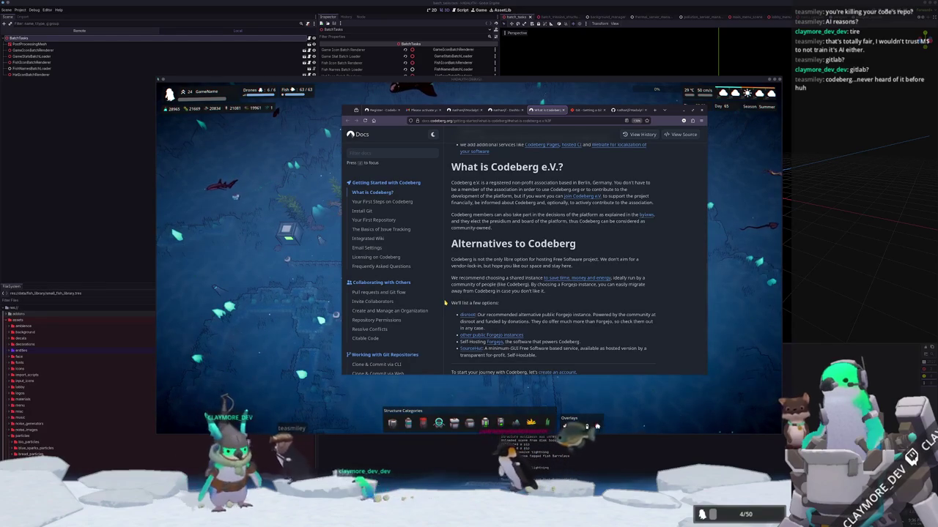
pyautogui.scroll(-3)
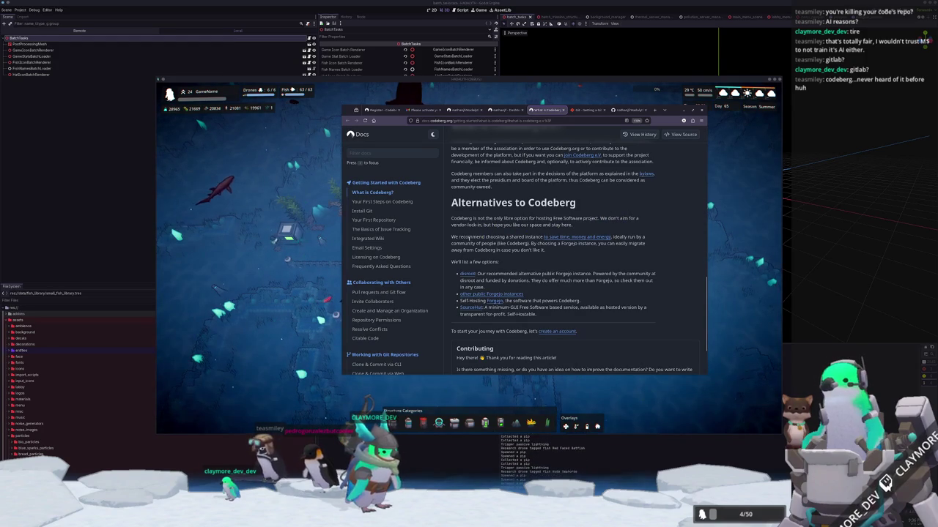
pyautogui.scroll(-3)
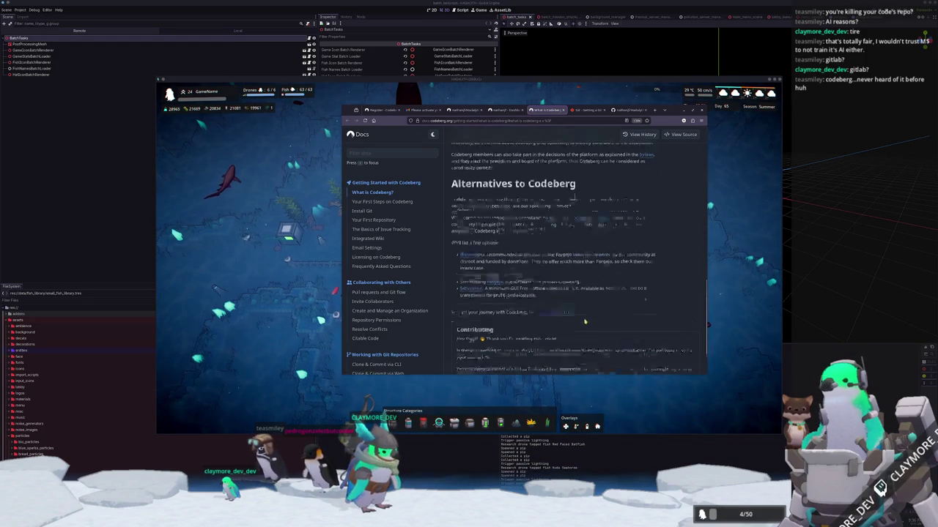
pyautogui.scroll(3)
pyautogui.scroll(3)
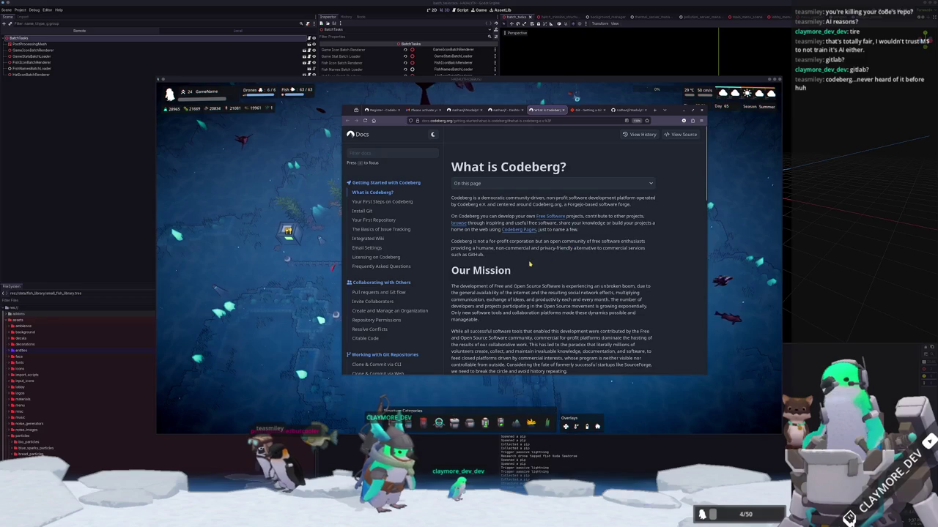
pyautogui.scroll(-3)
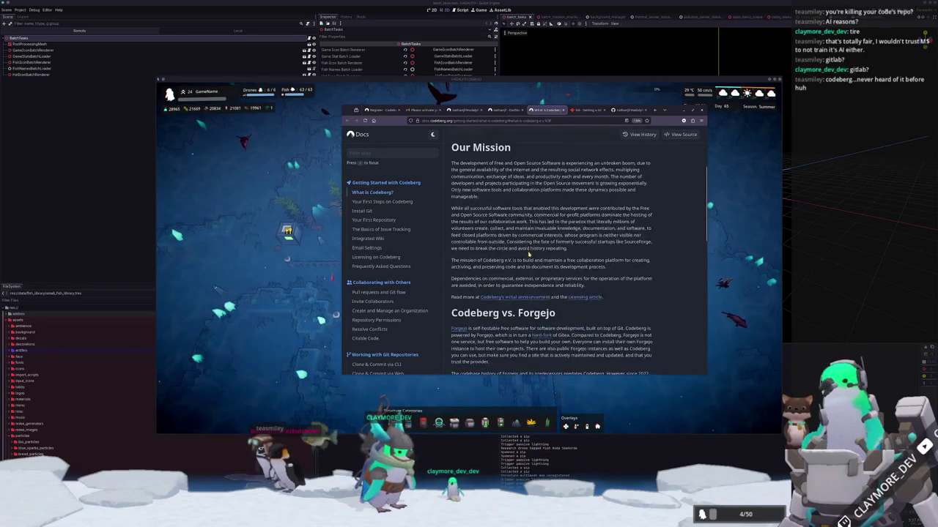
pyautogui.scroll(-3)
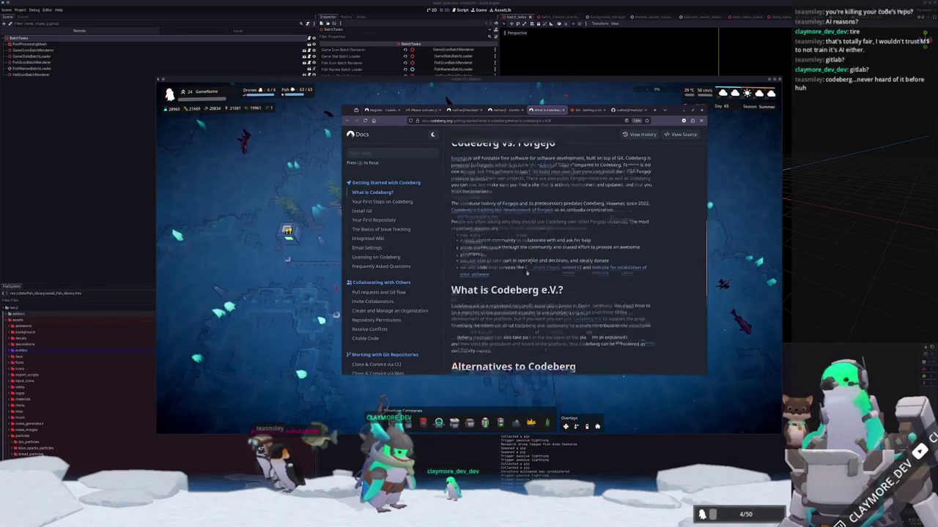
pyautogui.scroll(3)
pyautogui.click(506, 110)
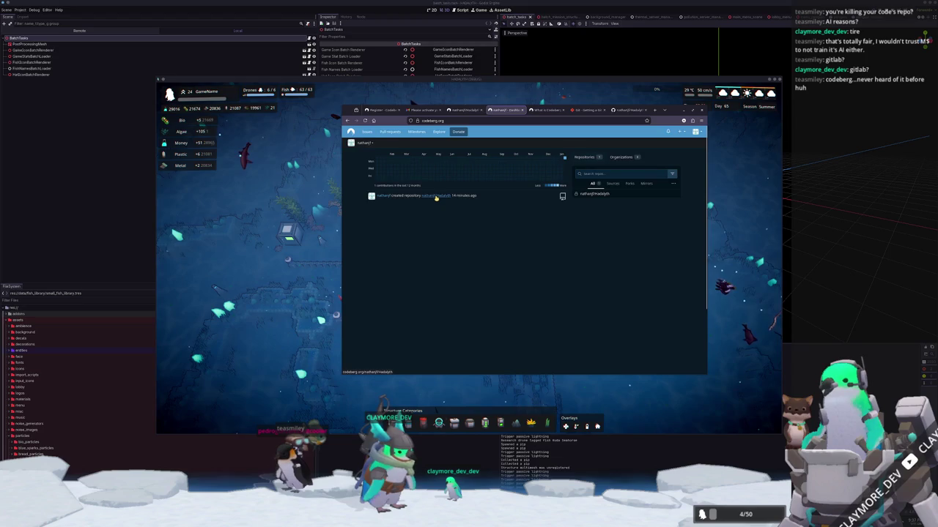
# Step: Browse the Hadalyth repository's Settings page, then hide the browser to reveal the game
pyautogui.click(436, 197)
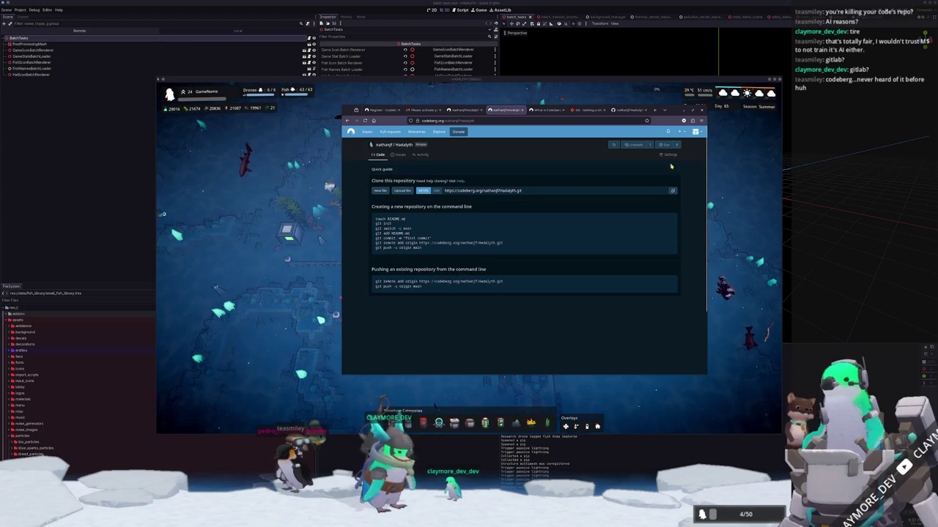
pyautogui.click(671, 155)
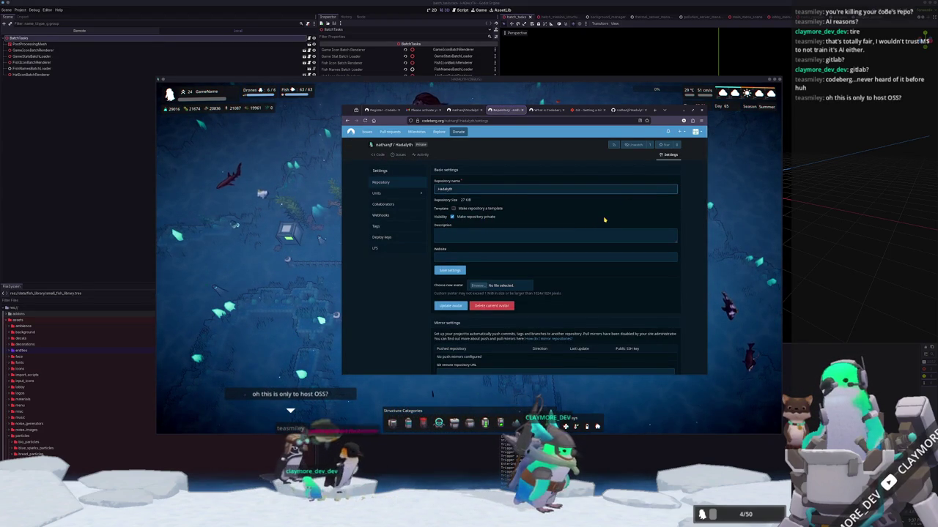
pyautogui.scroll(-3)
pyautogui.scroll(3)
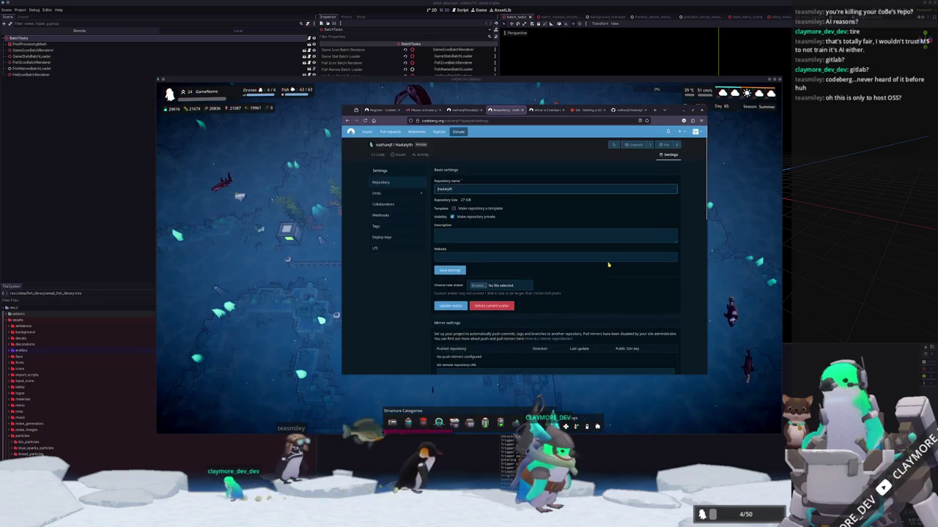
pyautogui.press('super+h')
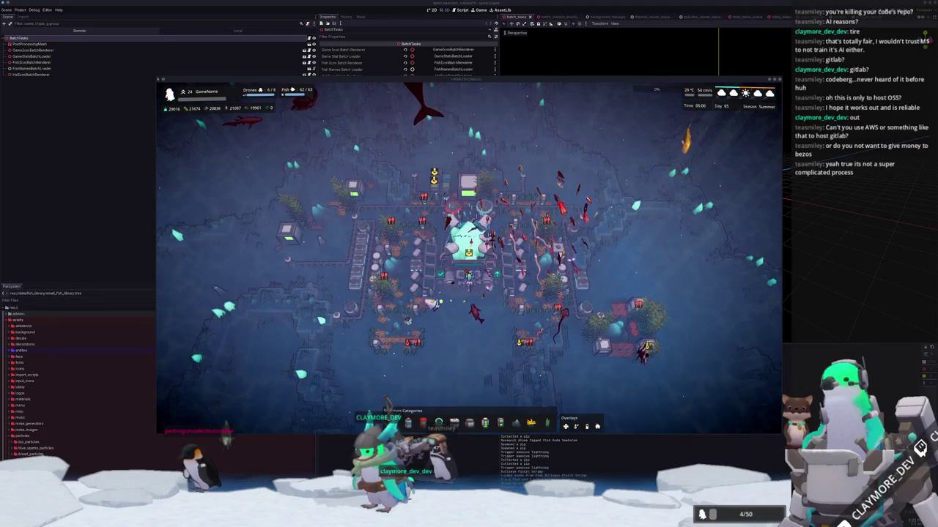
# Step: Quit the running Hadalyth game with F8 to get back to the Godot editor
pyautogui.moveTo(930, 95); pyautogui.dragTo(566, 101)
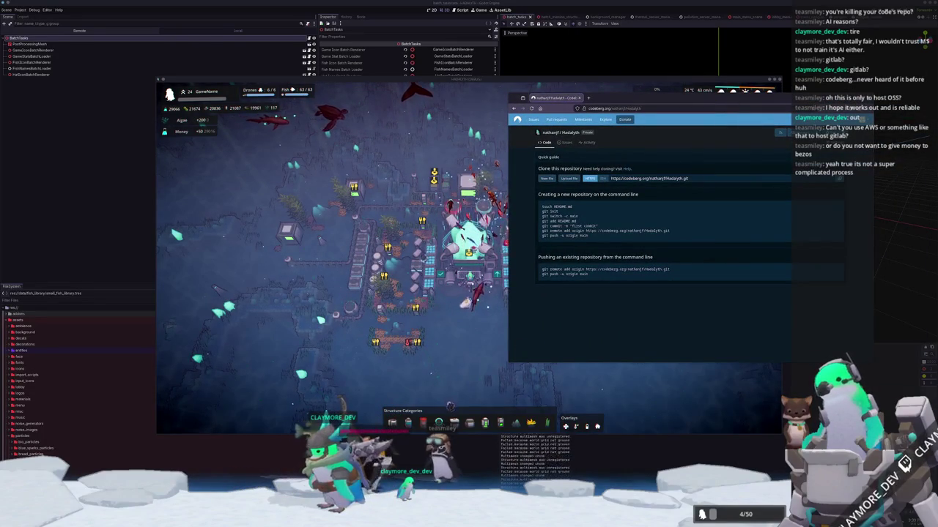
pyautogui.hotkey('alt', 'Tab')
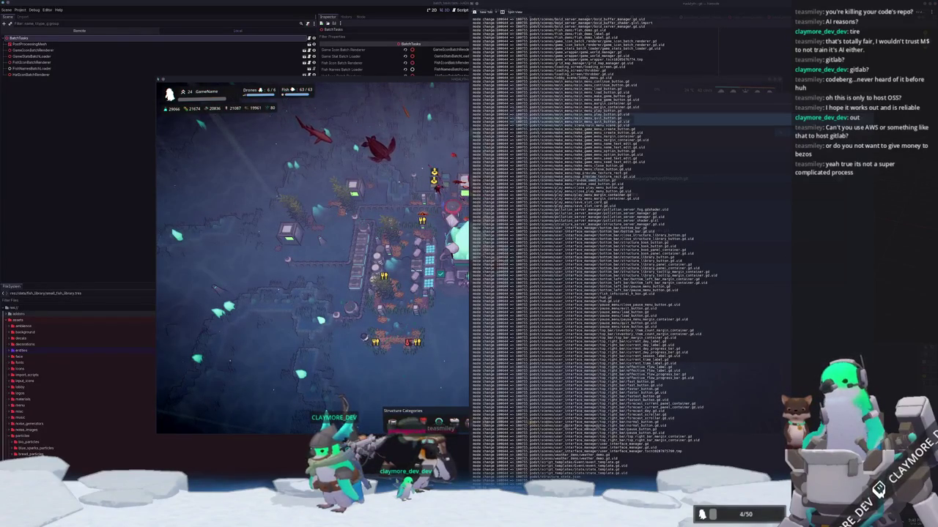
pyautogui.press('F8')
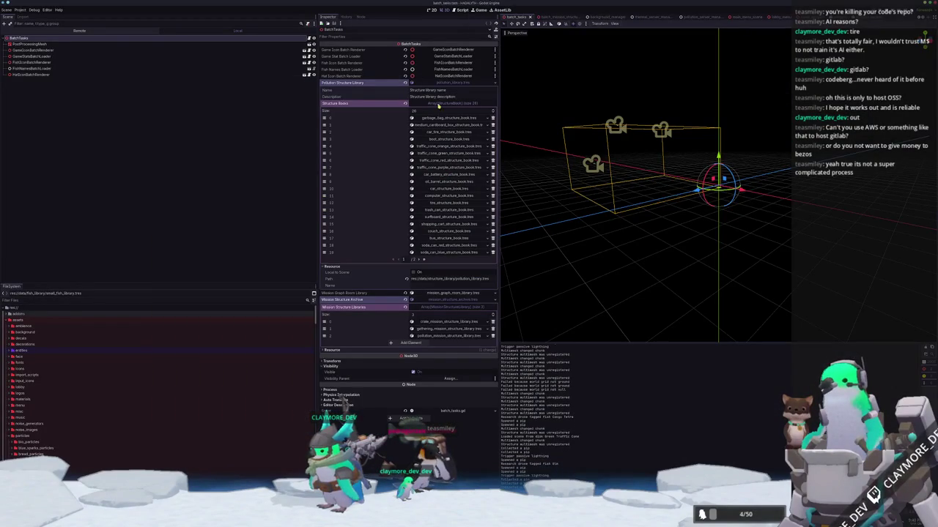
# Step: Close the separate code editor window and trust the authors of the reopened godot folder
pyautogui.click(564, 95)
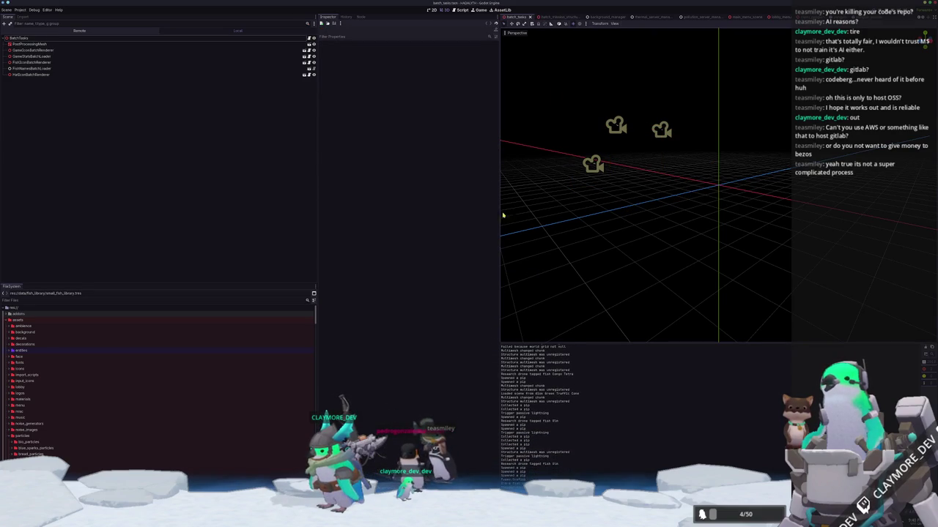
pyautogui.hotkey('alt', 'Tab')
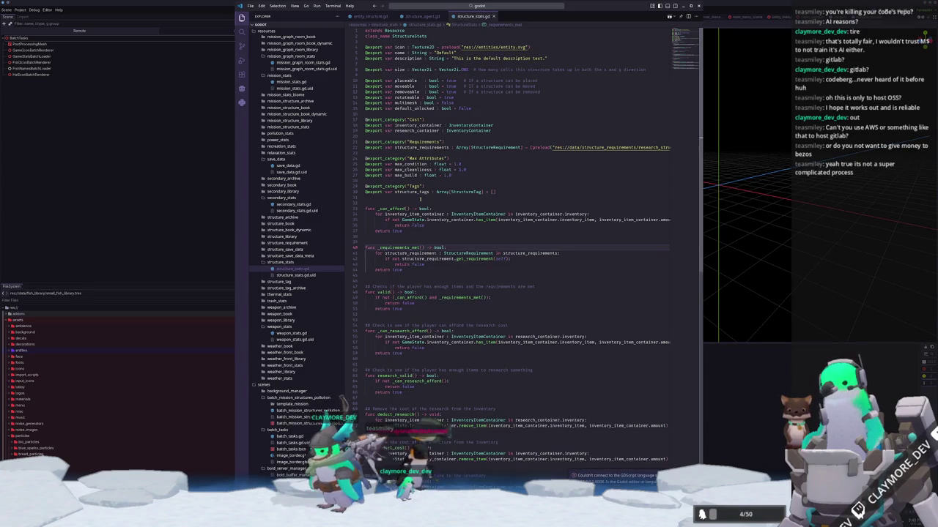
pyautogui.click(421, 198)
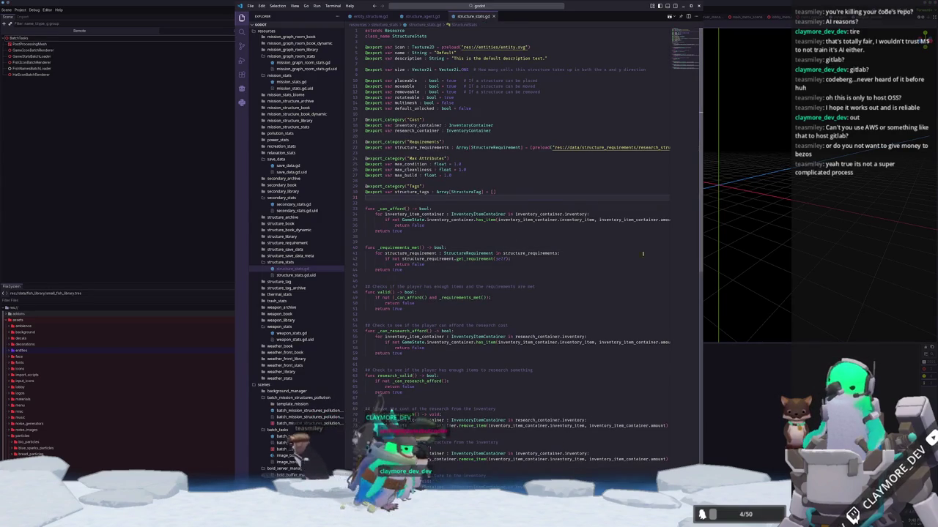
pyautogui.click(698, 6)
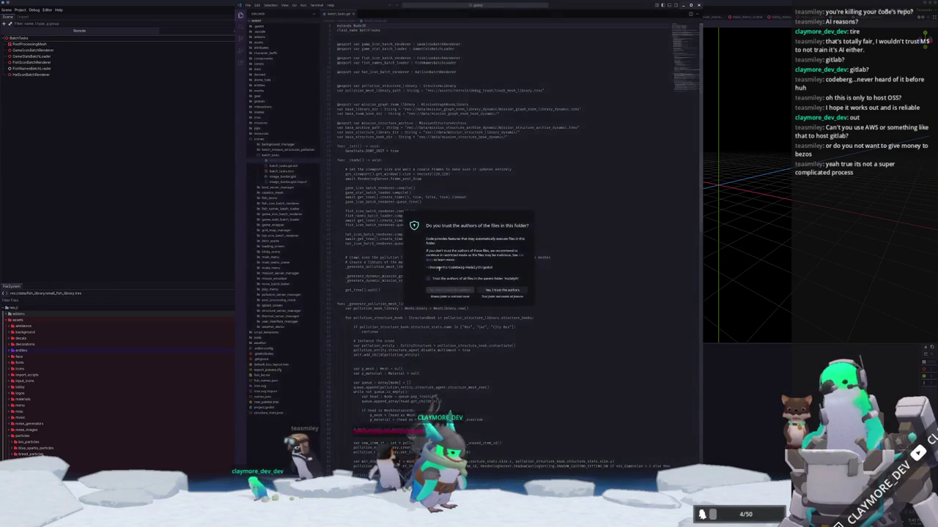
pyautogui.click(496, 290)
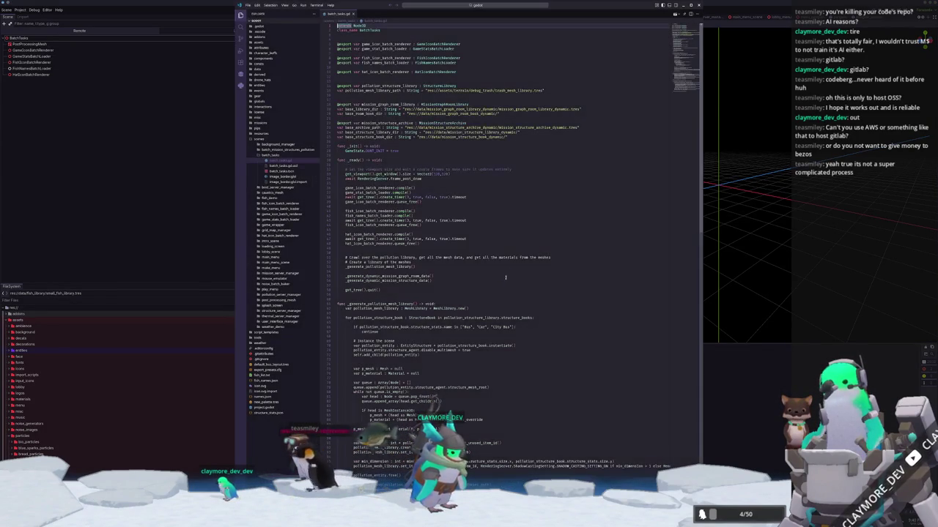
pyautogui.hotkey('ctrl', 'p')
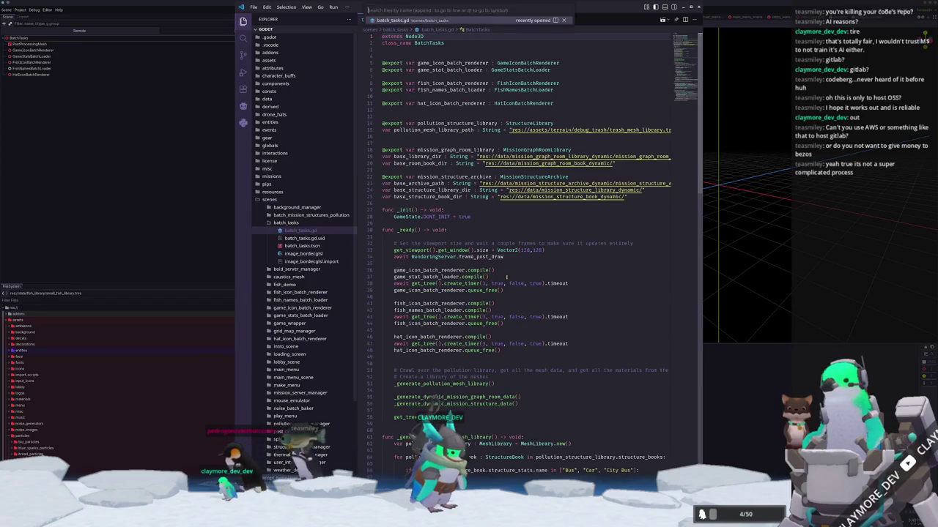
# Step: Open structure_stats.gd and add an export category line below the tags export
pyautogui.write('structure_stats')
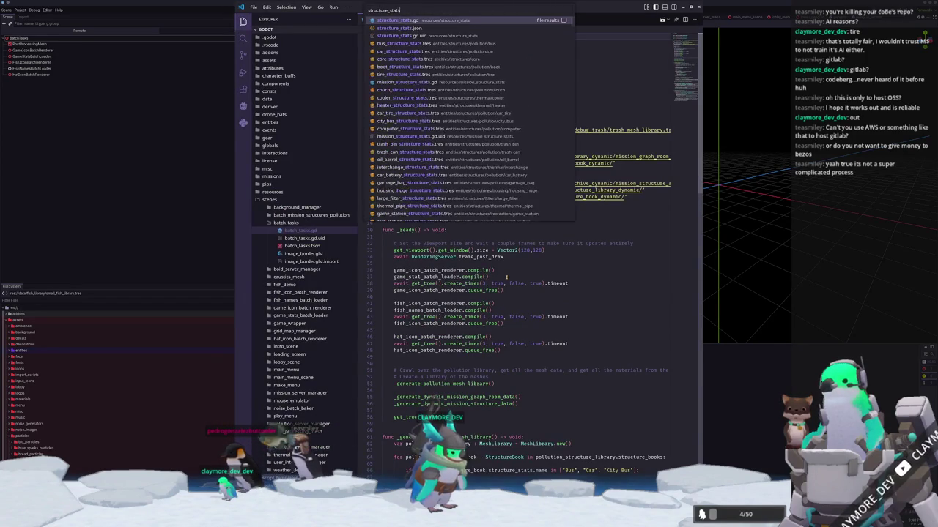
pyautogui.press('Return')
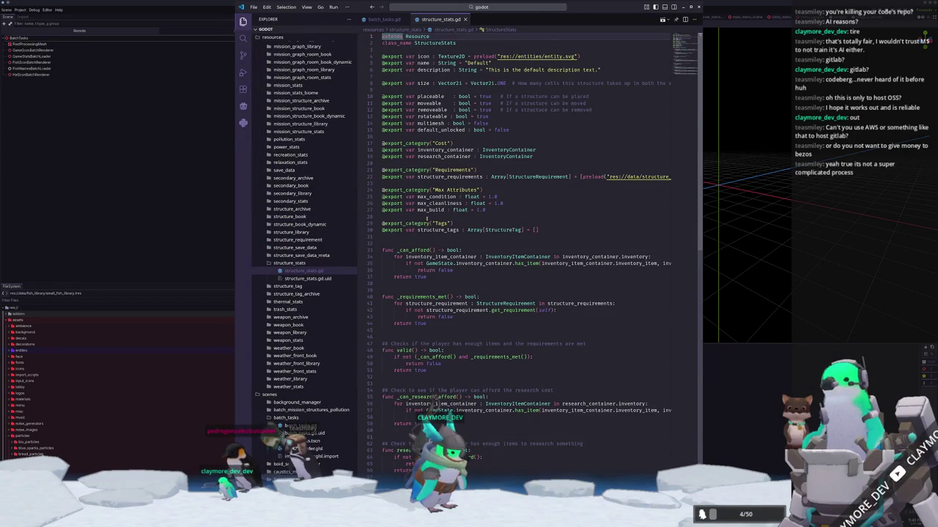
pyautogui.click(416, 237)
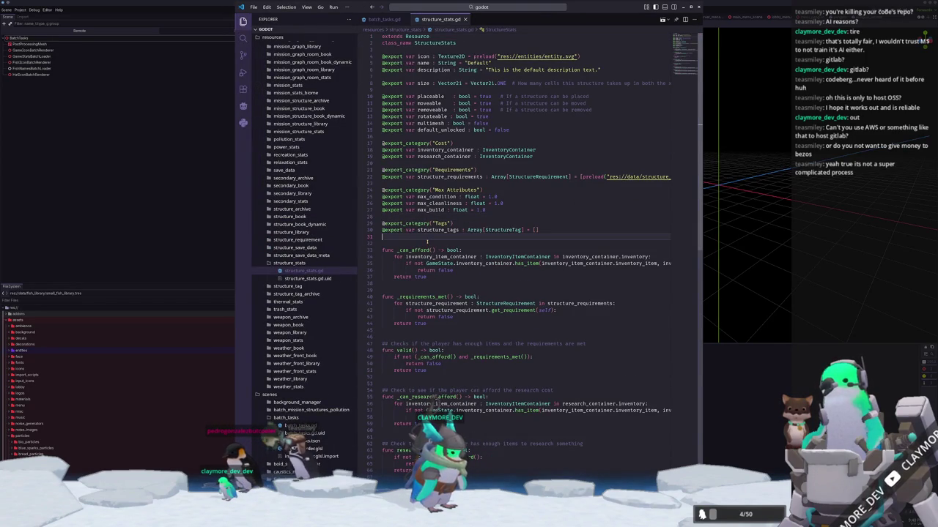
pyautogui.press('Return')
pyautogui.write('export')
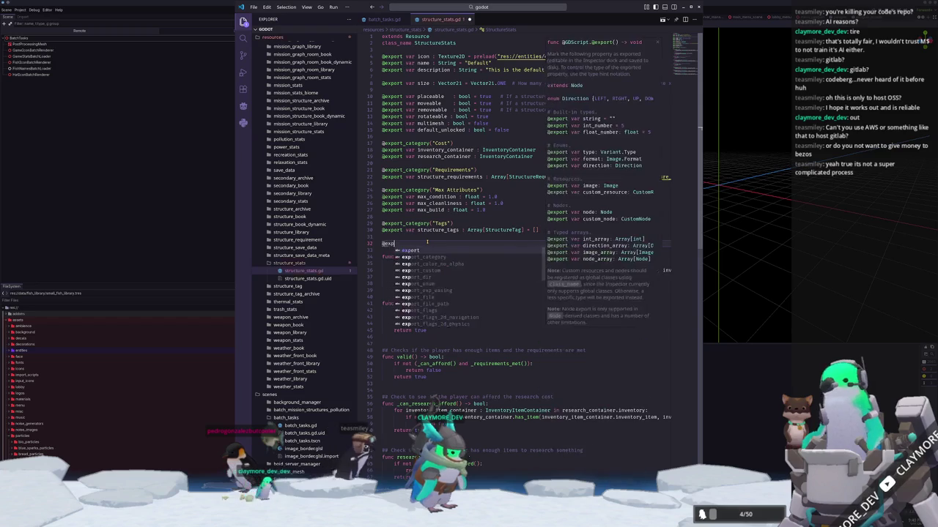
pyautogui.write('_cate')
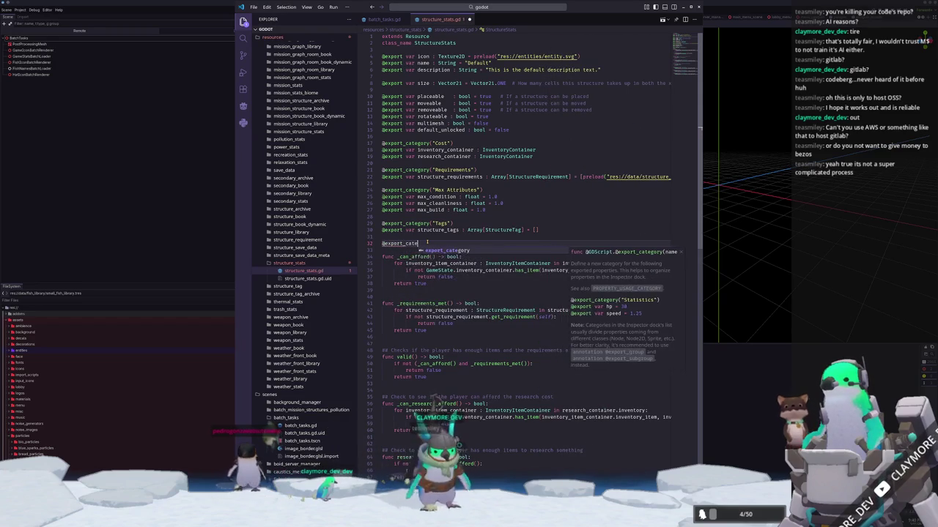
pyautogui.press('Return')
pyautogui.write('"Placement Filter")')
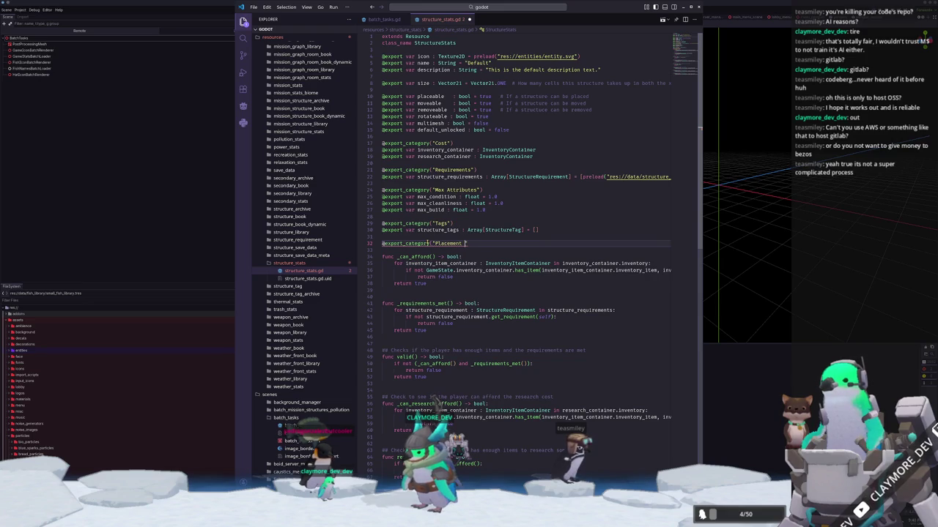
pyautogui.press('Return')
# Step: Add a 'Ground Filter' export var ground_filter defaulting to WorldGridCell.CellType.GROUND
pyautogui.write('@export var ')
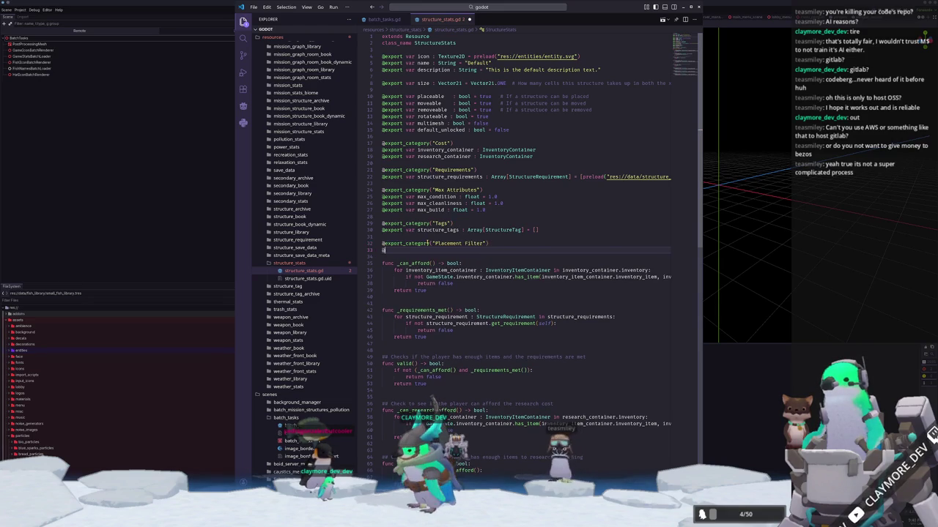
pyautogui.write('placement')
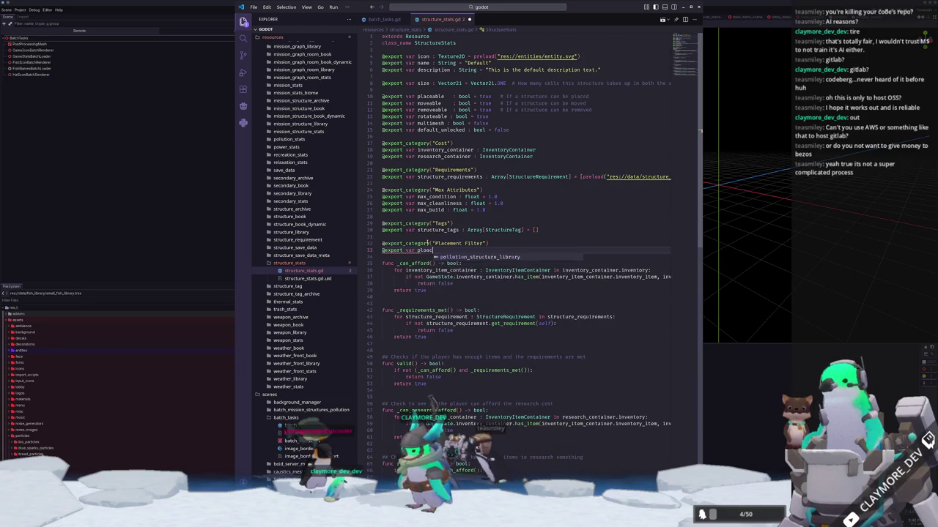
pyautogui.write('_filter :')
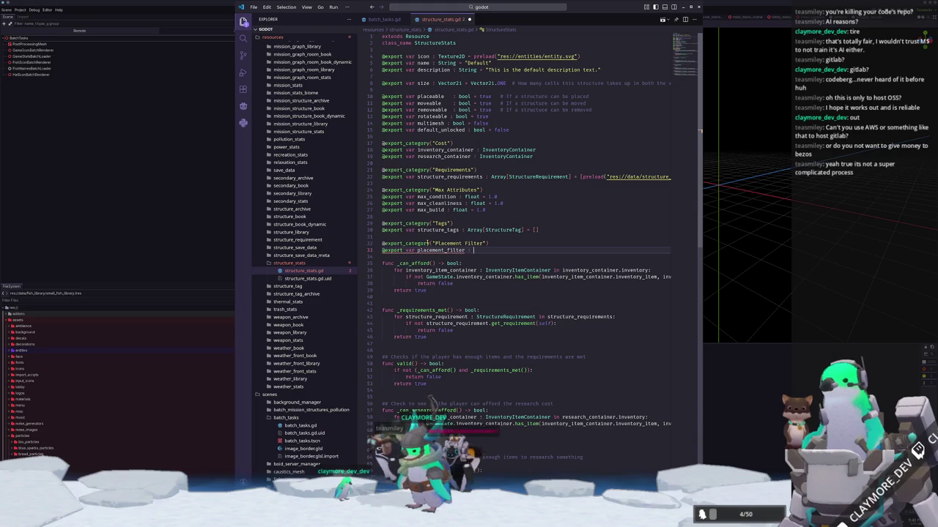
pyautogui.hotkey('ctrl', 'BackSpace')
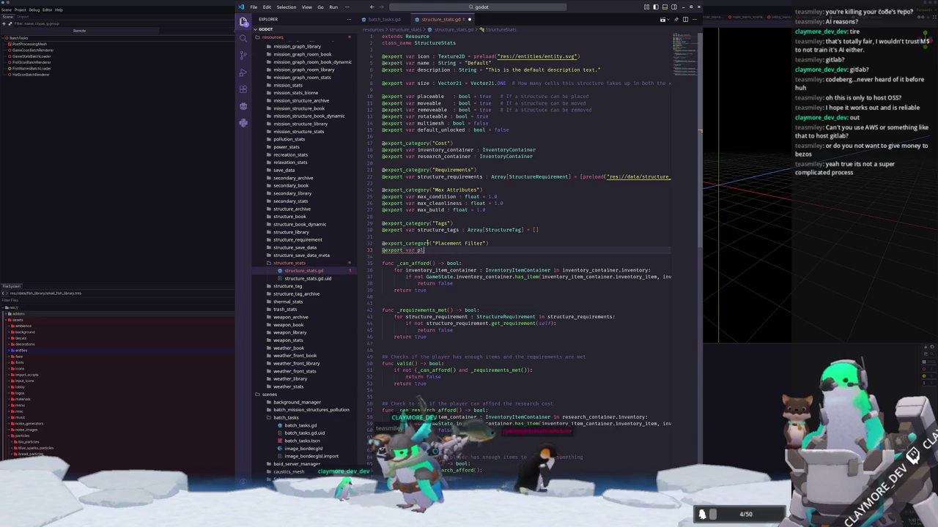
pyautogui.click(430, 244)
pyautogui.press('Right')
pyautogui.press('Right')
pyautogui.hotkey('ctrl', 'shift', 'Right')
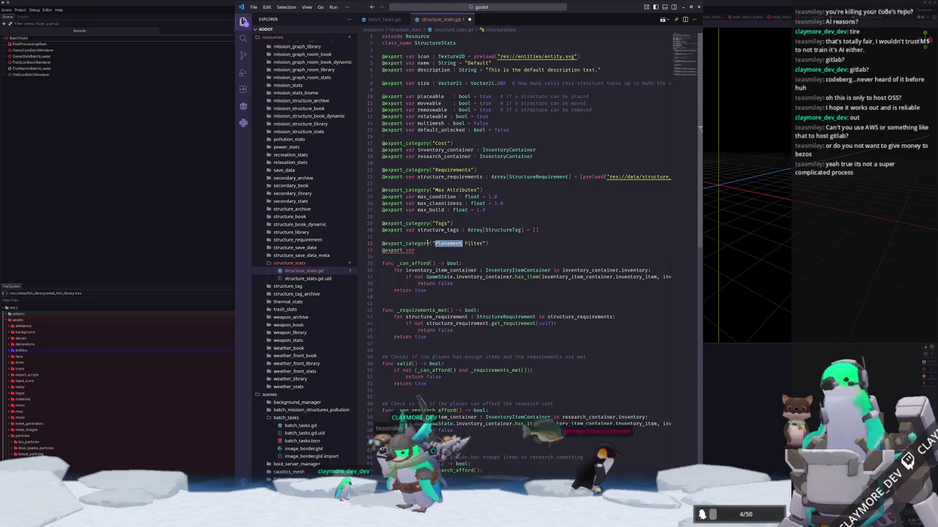
pyautogui.write('gro')
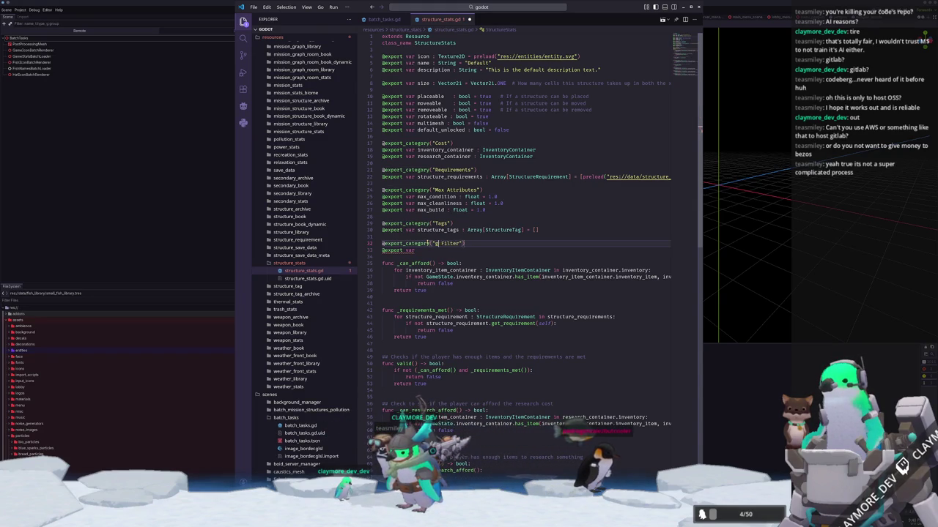
pyautogui.press('Down')
pyautogui.write('round_f')
pyautogui.write('Ground')
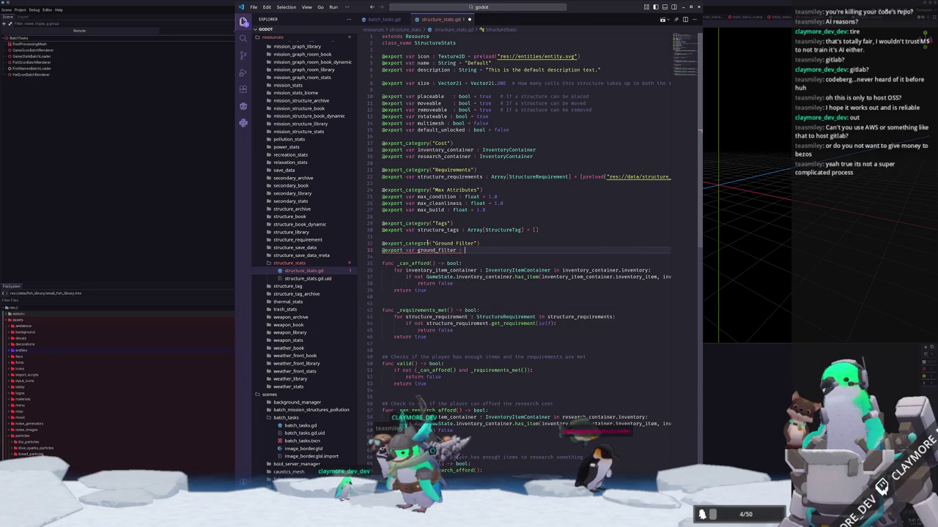
pyautogui.write('WorldGridCell')
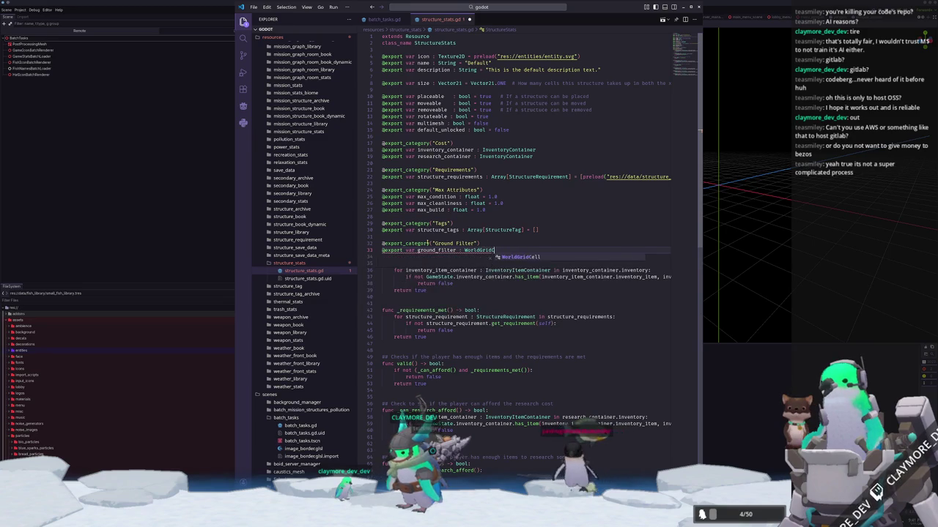
pyautogui.write('.CellType')
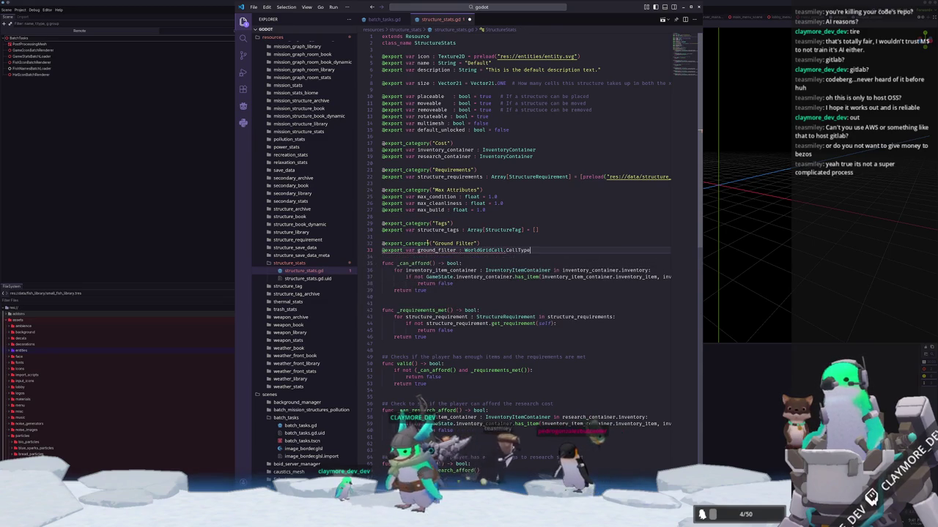
pyautogui.write(' = WorldGrid')
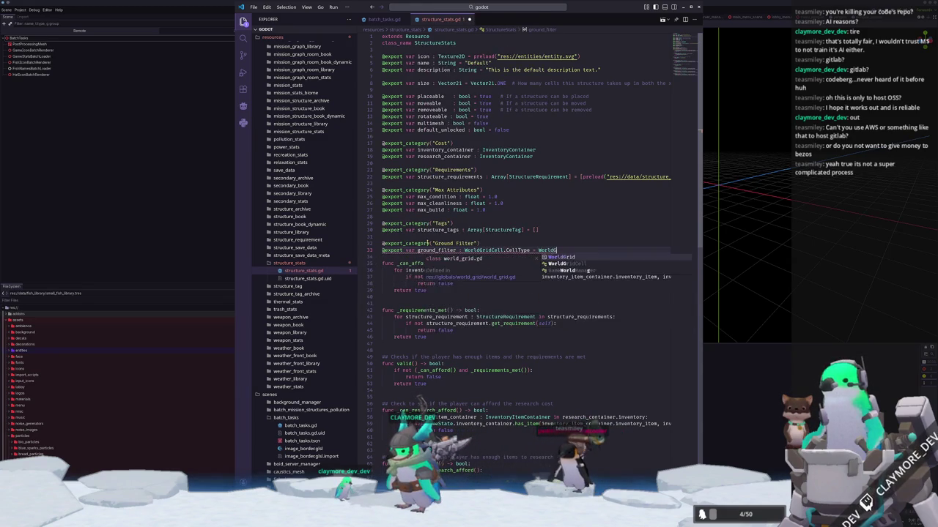
pyautogui.write('Cell.Get')
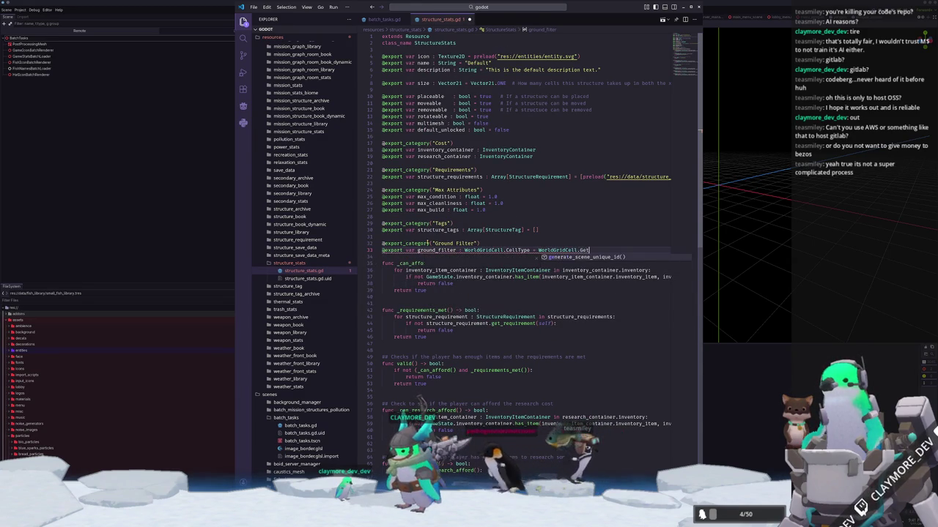
pyautogui.press('BackSpace')
pyautogui.press('BackSpace')
pyautogui.write('CellType')
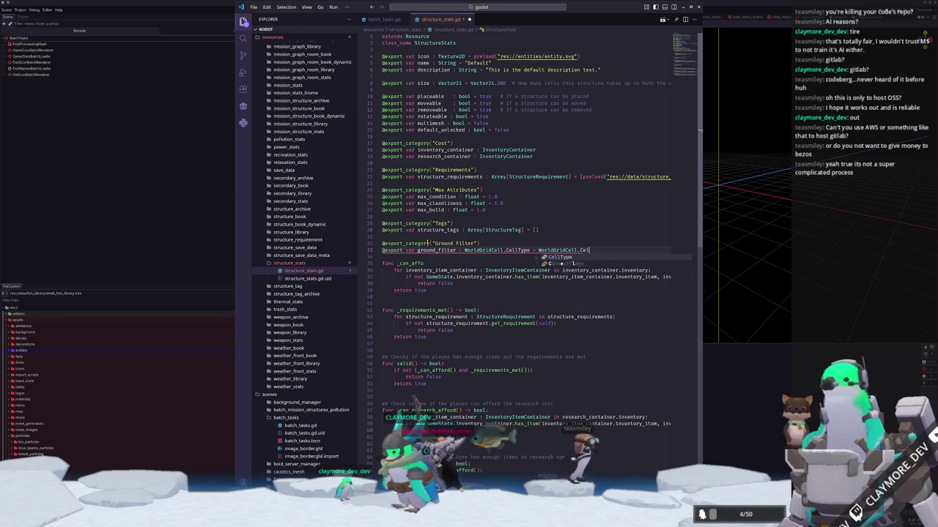
pyautogui.write('.G')
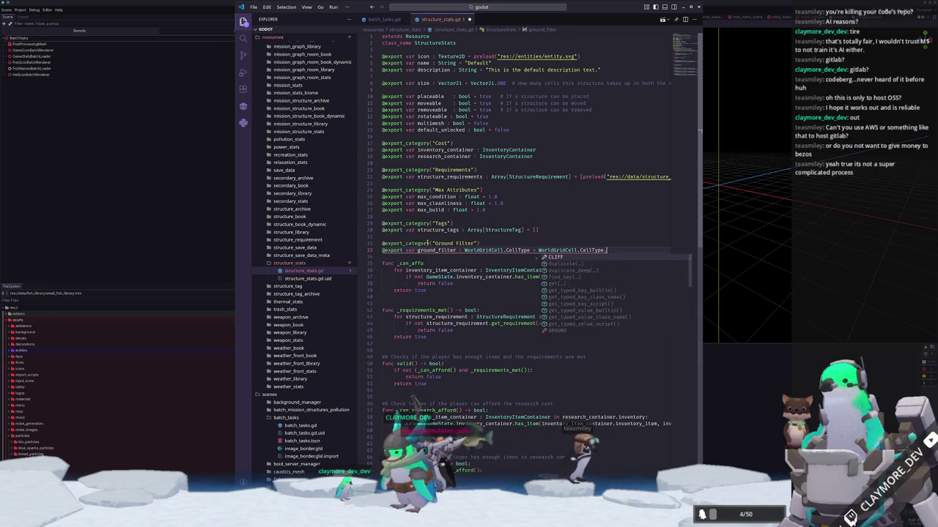
pyautogui.press('Return')
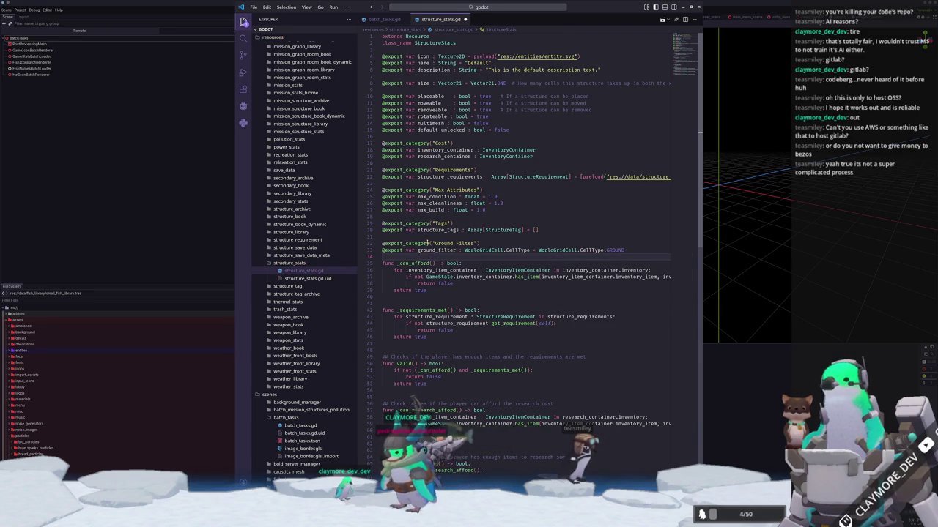
pyautogui.scroll(-3)
pyautogui.press('Return')
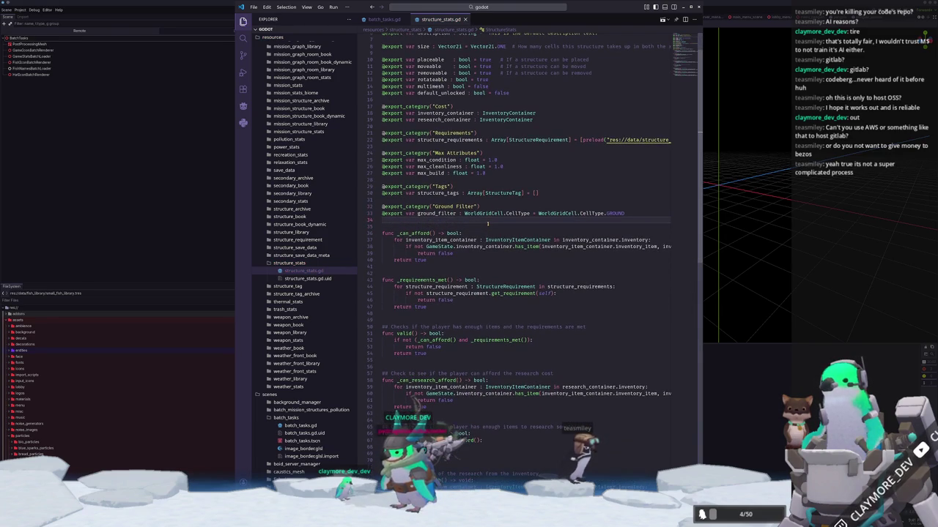
pyautogui.scroll(3)
# Step: Open structure_agent.gd through the quick file search
pyautogui.click(476, 8)
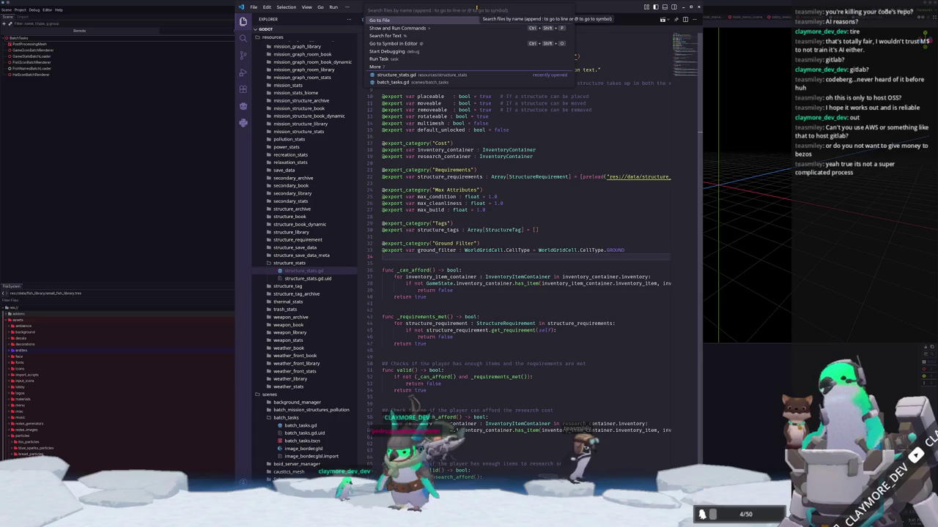
pyautogui.write('s')
pyautogui.write('tructure_agent')
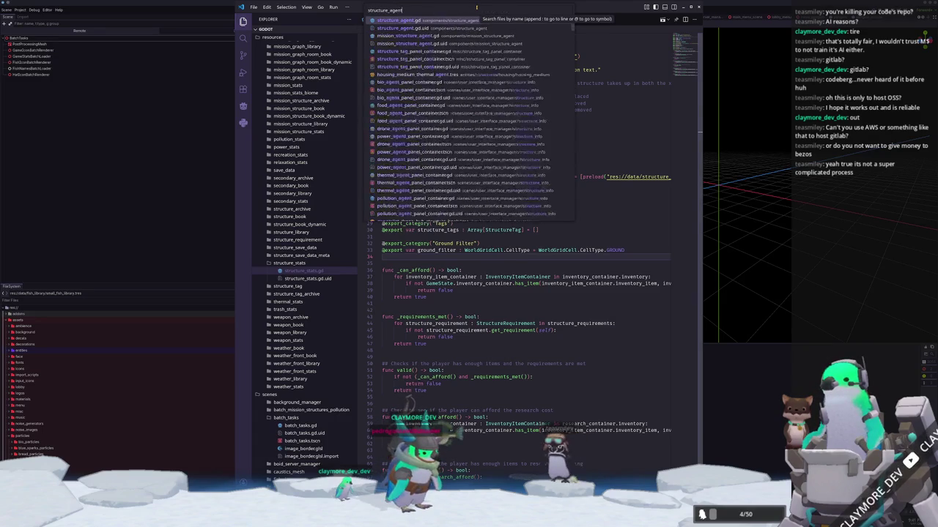
pyautogui.press('Return')
pyautogui.scroll(-3)
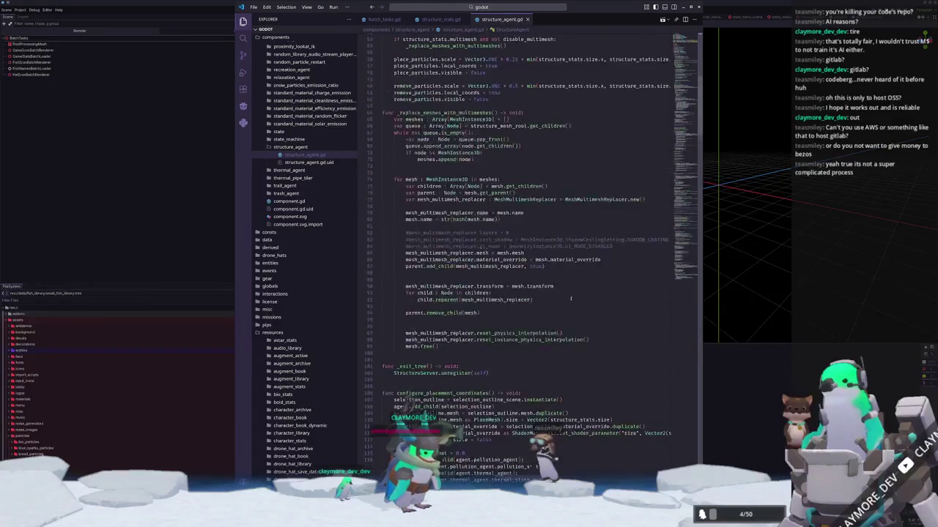
# Step: In test_place, check against structure_stats.ground_filter with a 'does not match ground filter' message, then save
pyautogui.scroll(-3)
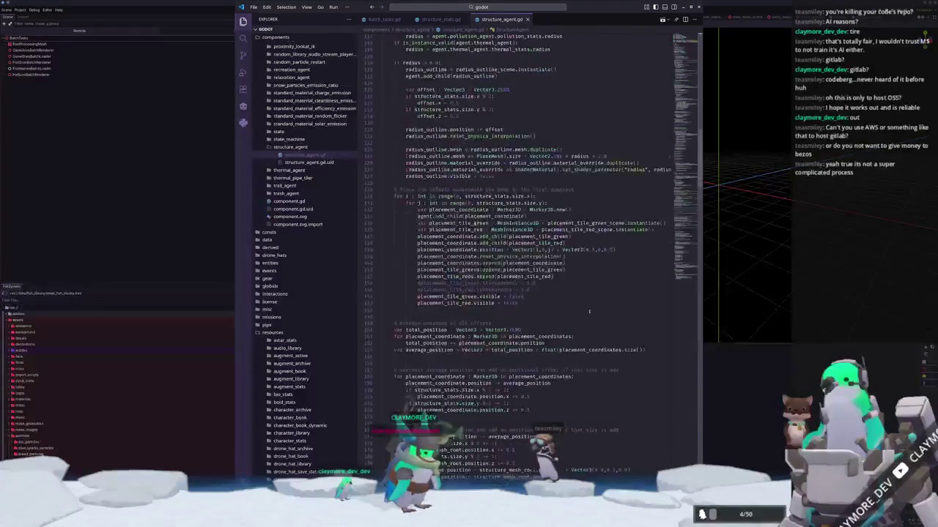
pyautogui.scroll(-3)
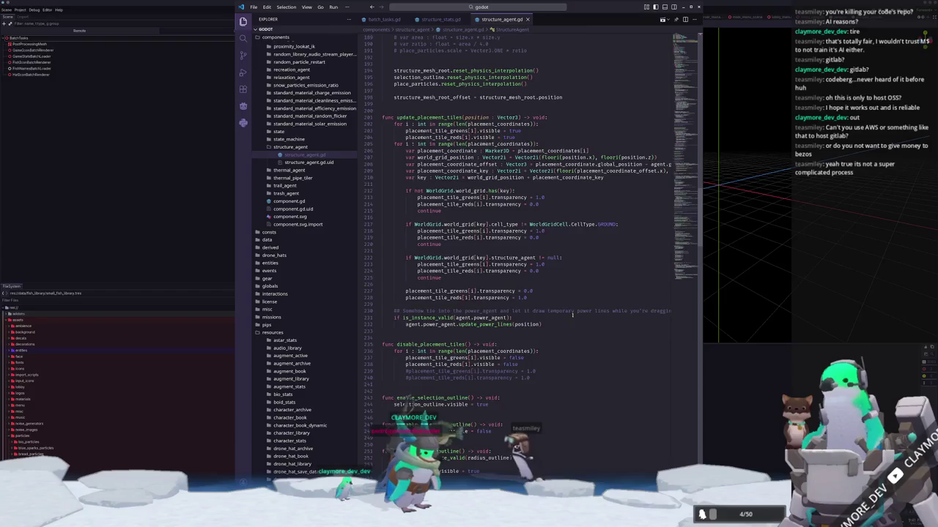
pyautogui.scroll(-3)
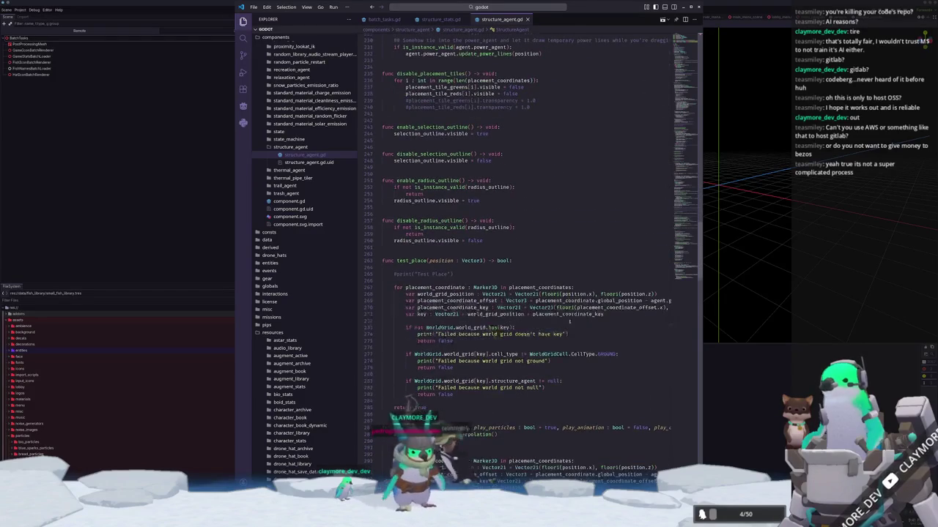
pyautogui.press('Down')
pyautogui.press('Down')
pyautogui.press('Down')
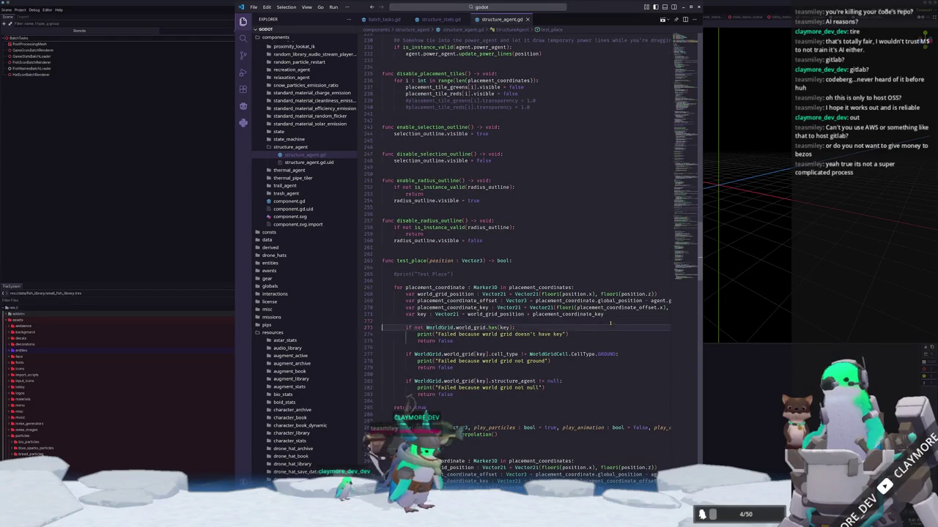
pyautogui.hotkey('ctrl', 'shift', 'Left')
pyautogui.hotkey('ctrl', 'shift', 'Left')
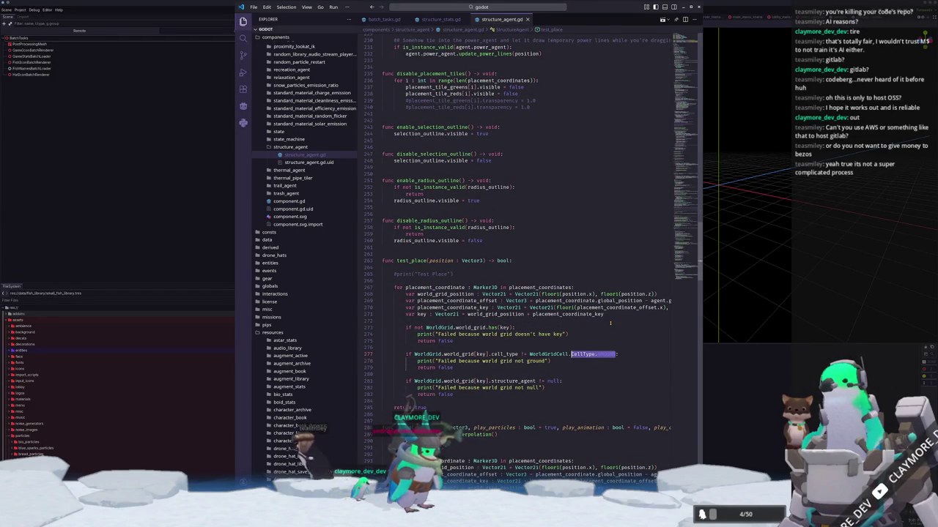
pyautogui.write('Structur')
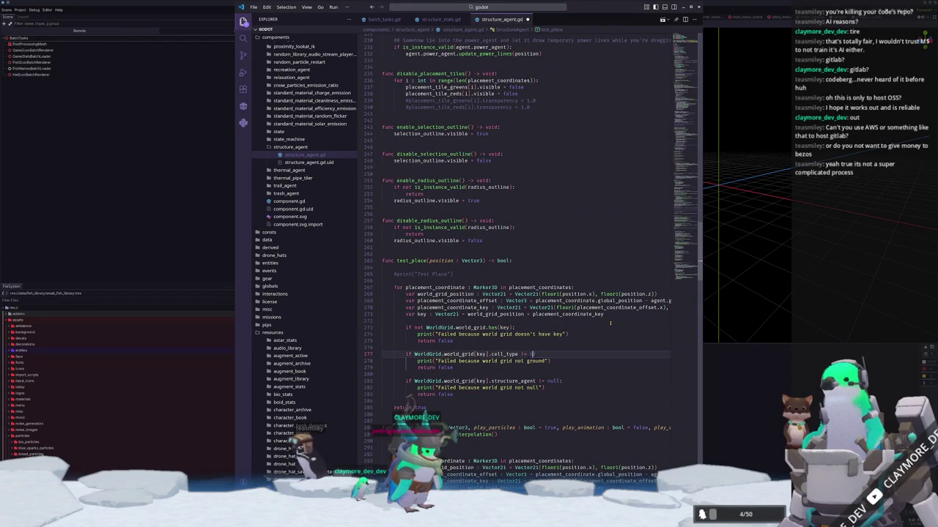
pyautogui.press('BackSpace')
pyautogui.press('BackSpace')
pyautogui.press('BackSpace')
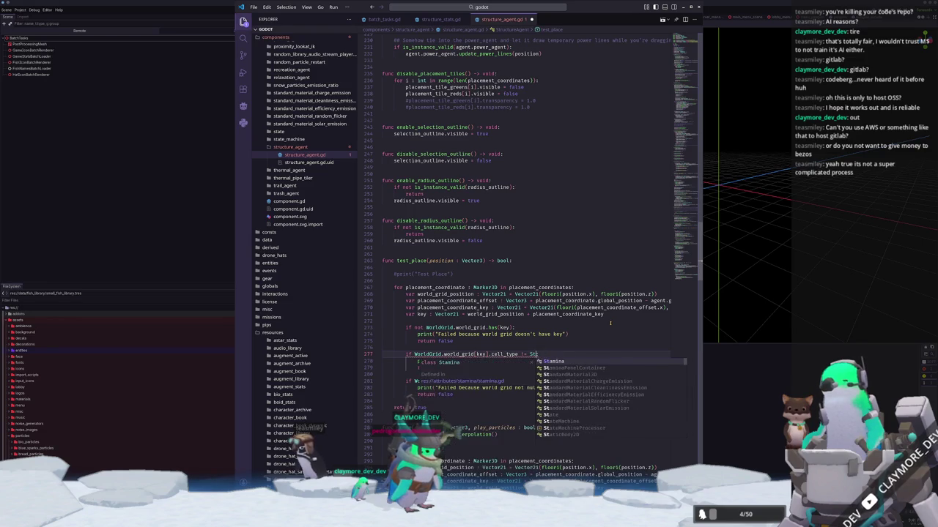
pyautogui.press('BackSpace')
pyautogui.press('BackSpace')
pyautogui.write('structure')
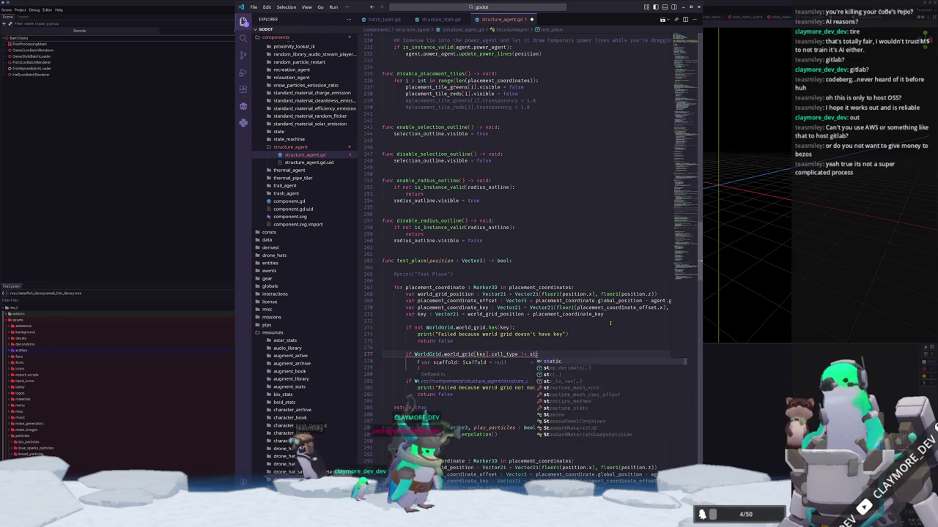
pyautogui.write('_stats')
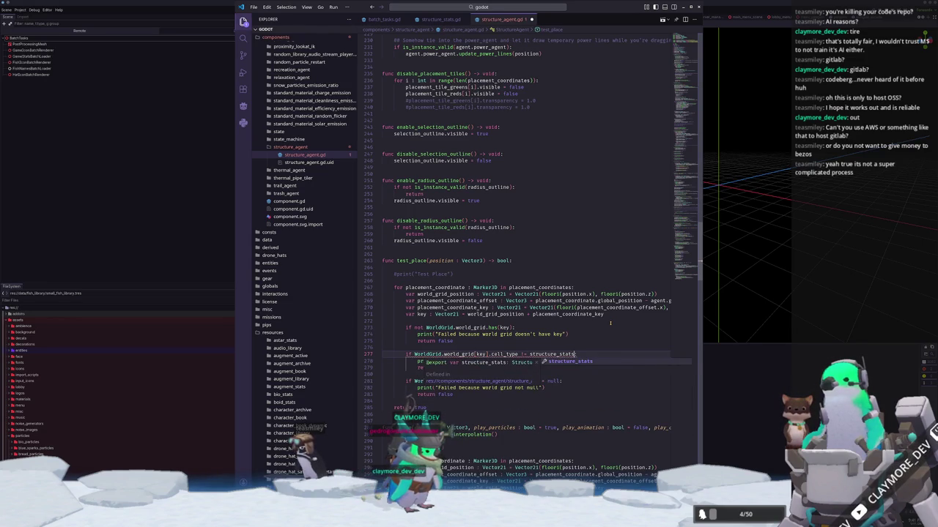
pyautogui.write('.')
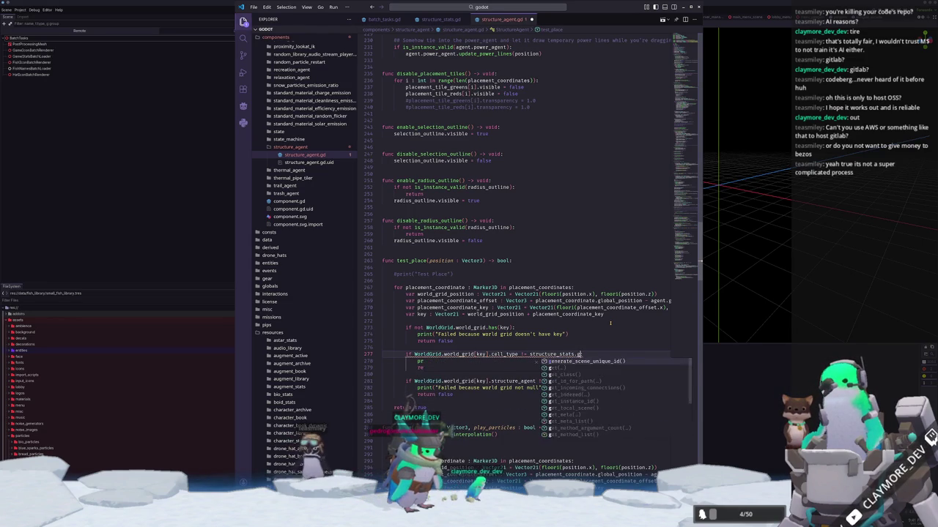
pyautogui.write('ground_filter:')
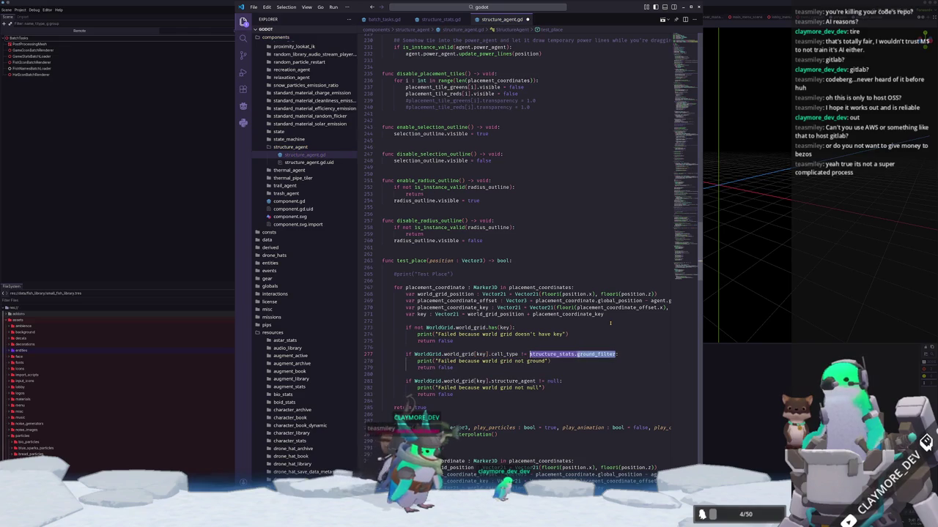
pyautogui.press('Down')
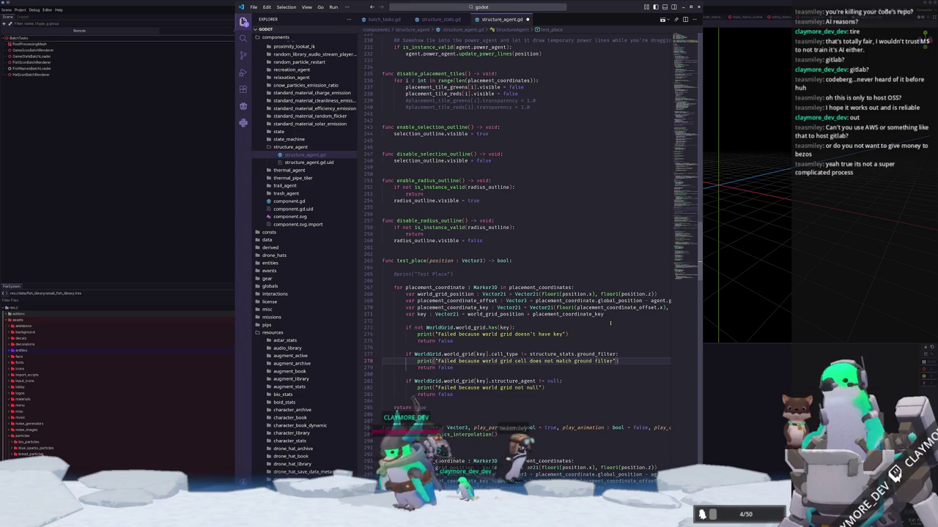
pyautogui.press('Down')
pyautogui.hotkey('ctrl', 's')
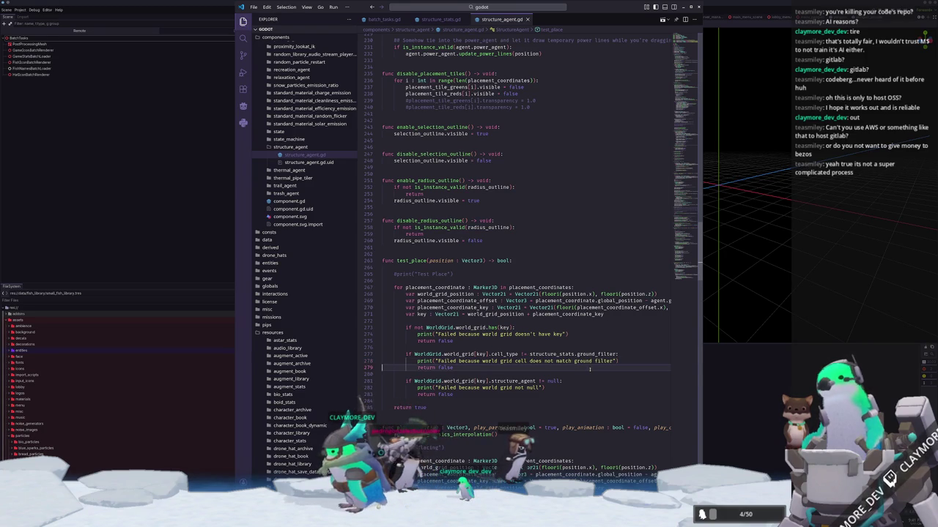
# Step: On line 217, replace WorldGridCell.CellType.GROUND with structure_stats.ground_filter
pyautogui.scroll(3)
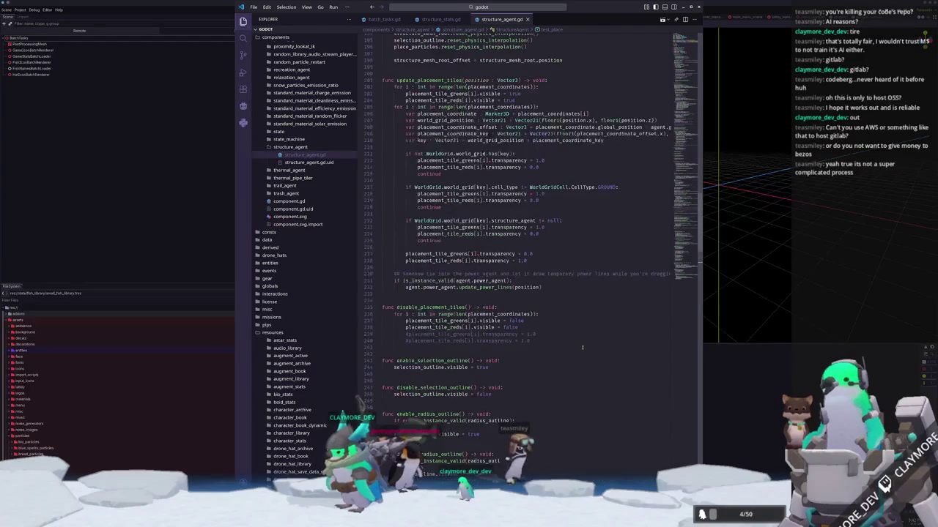
pyautogui.click(530, 212)
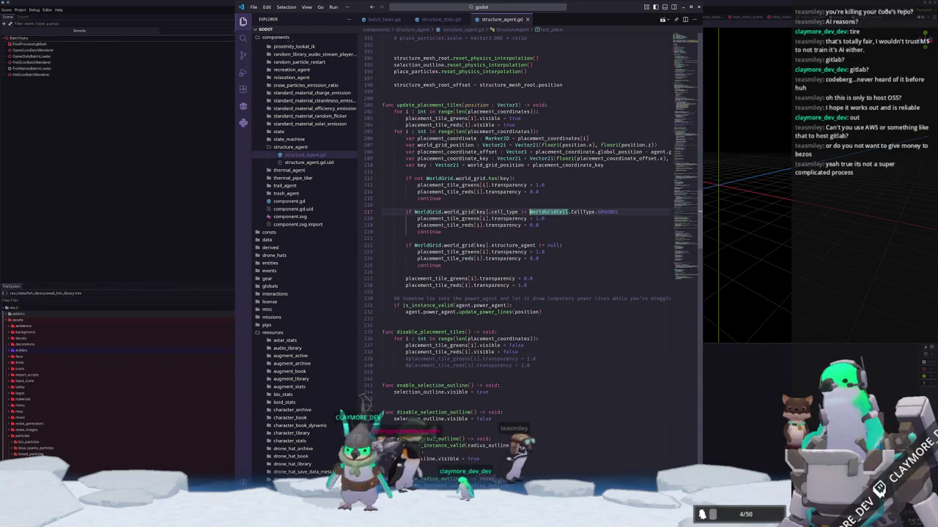
pyautogui.moveTo(528, 212); pyautogui.dragTo(595, 212)
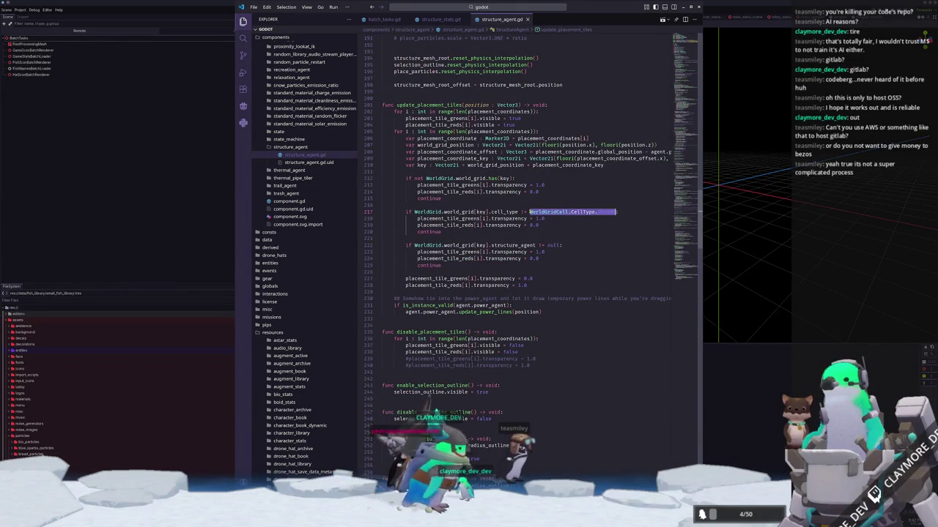
pyautogui.write('WorldGridCell')
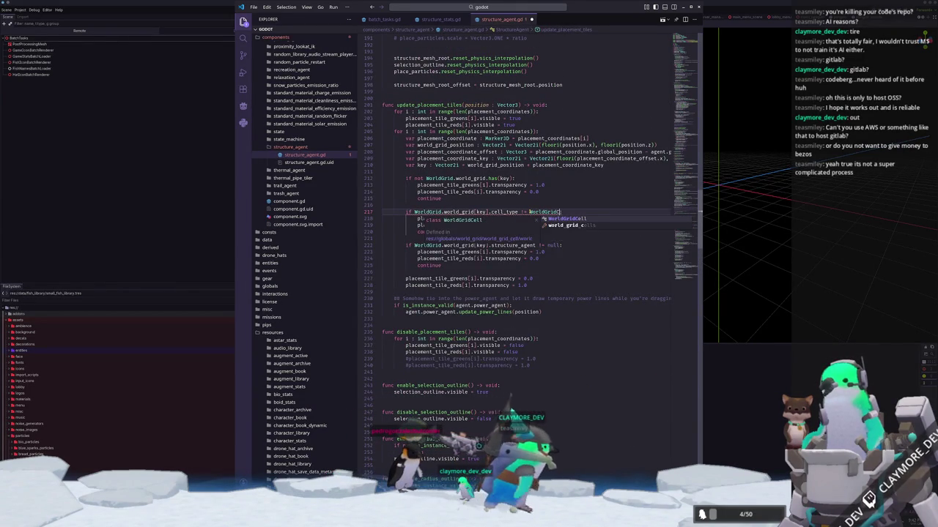
pyautogui.press('BackSpace')
pyautogui.press('BackSpace')
pyautogui.press('BackSpace')
pyautogui.write('structure_sta')
pyautogui.write('ts.ground_filter')
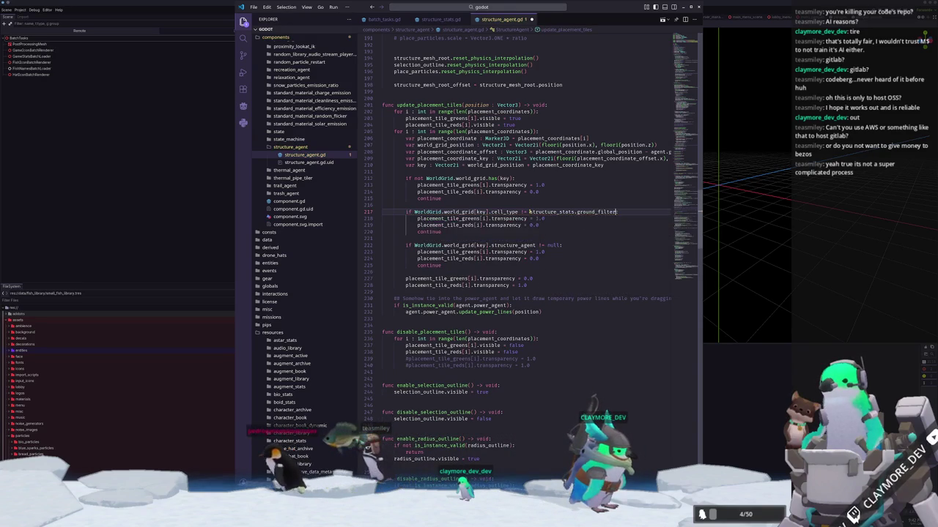
pyautogui.write(':')
pyautogui.click(382, 218)
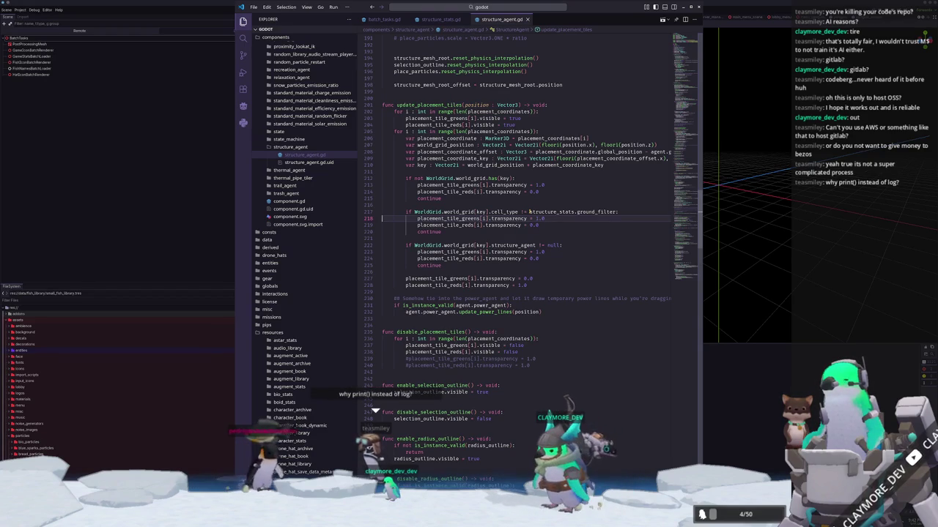
# Step: Delete the two blocks of commented-out transparency lines in structure_agent.gd
pyautogui.scroll(-3)
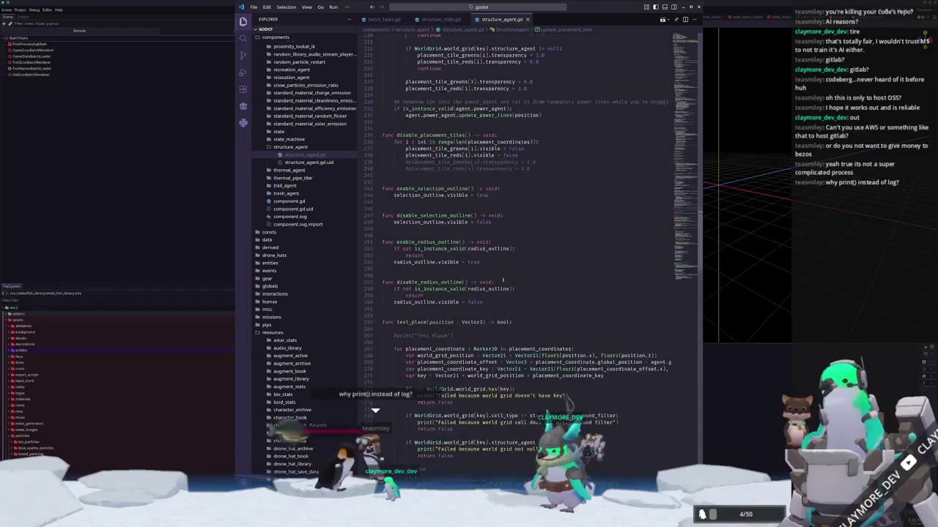
pyautogui.scroll(3)
pyautogui.click(419, 323)
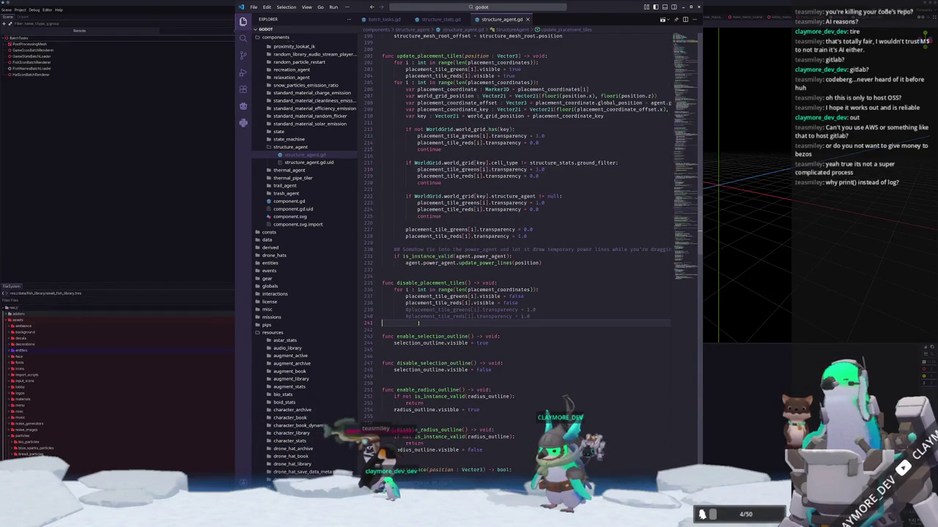
pyautogui.moveTo(539, 316); pyautogui.dragTo(382, 309)
pyautogui.press('BackSpace')
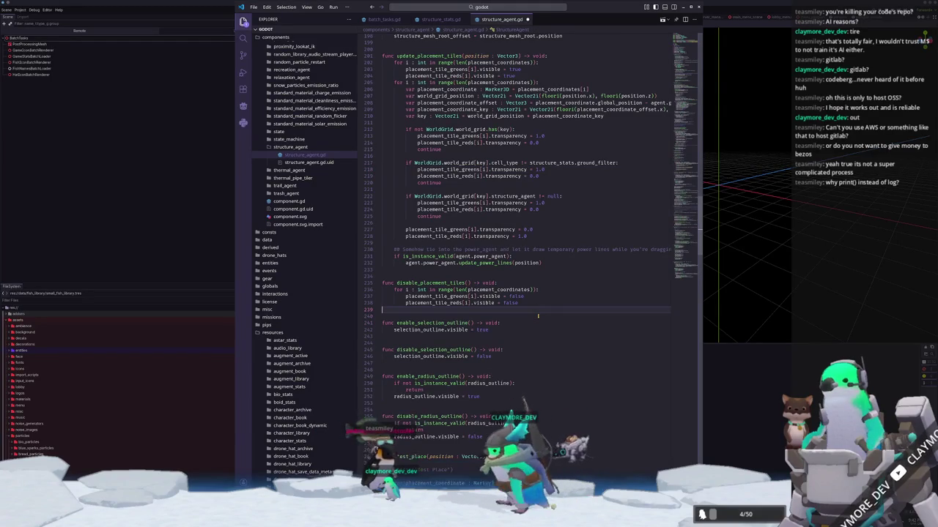
pyautogui.scroll(3)
pyautogui.scroll(3)
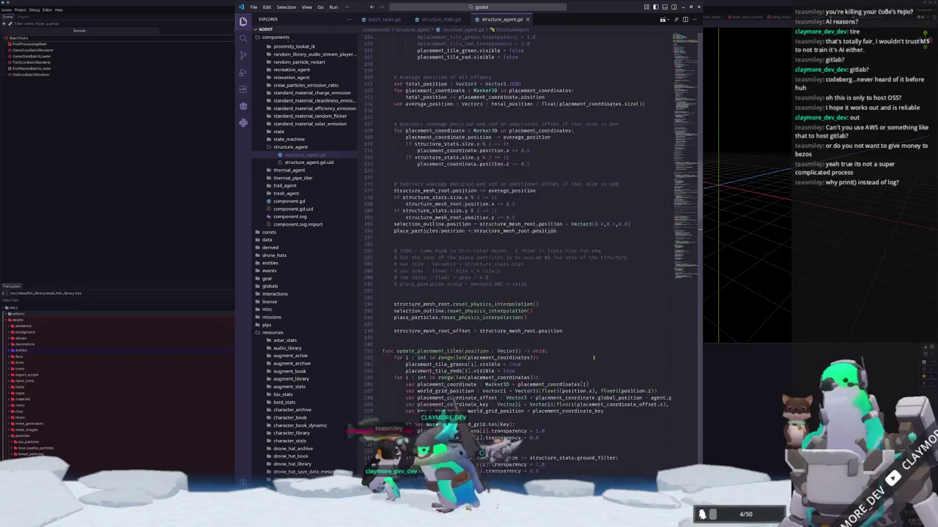
pyautogui.scroll(3)
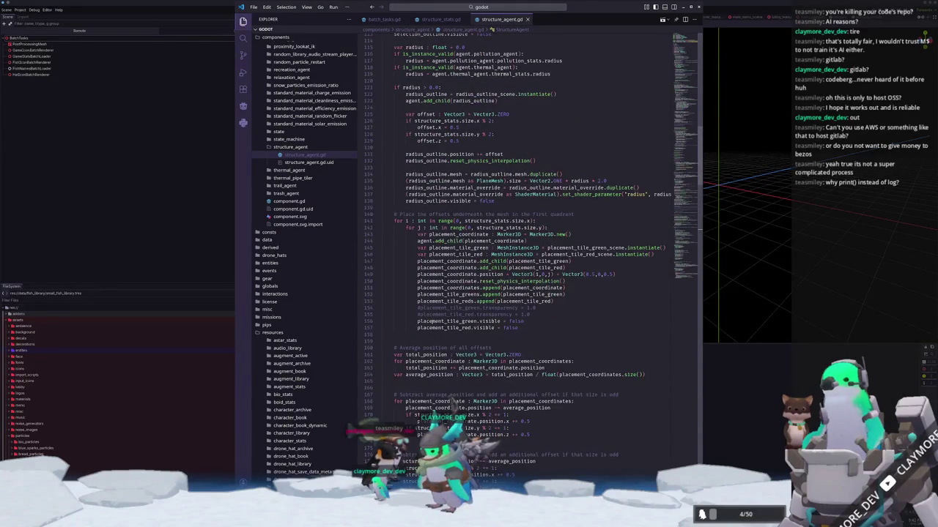
pyautogui.moveTo(415, 320); pyautogui.dragTo(383, 308)
pyautogui.press('BackSpace')
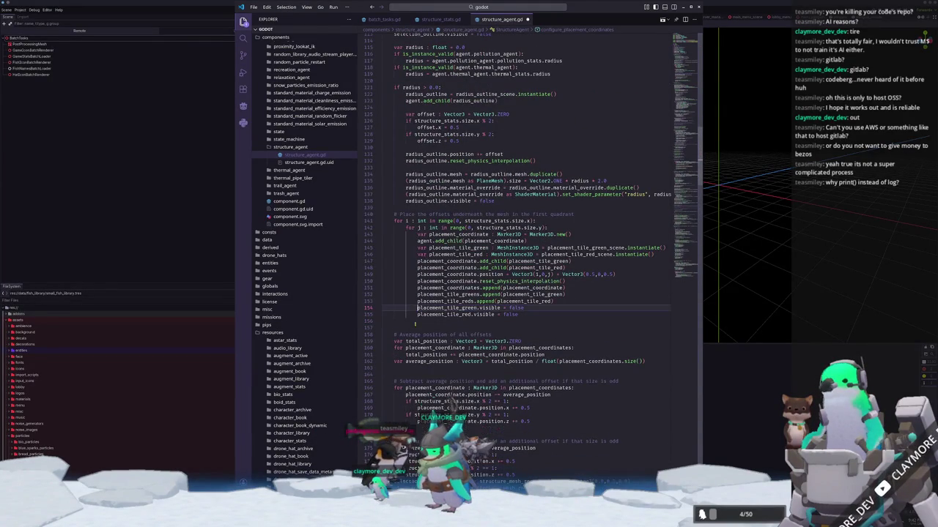
pyautogui.scroll(3)
pyautogui.scroll(3)
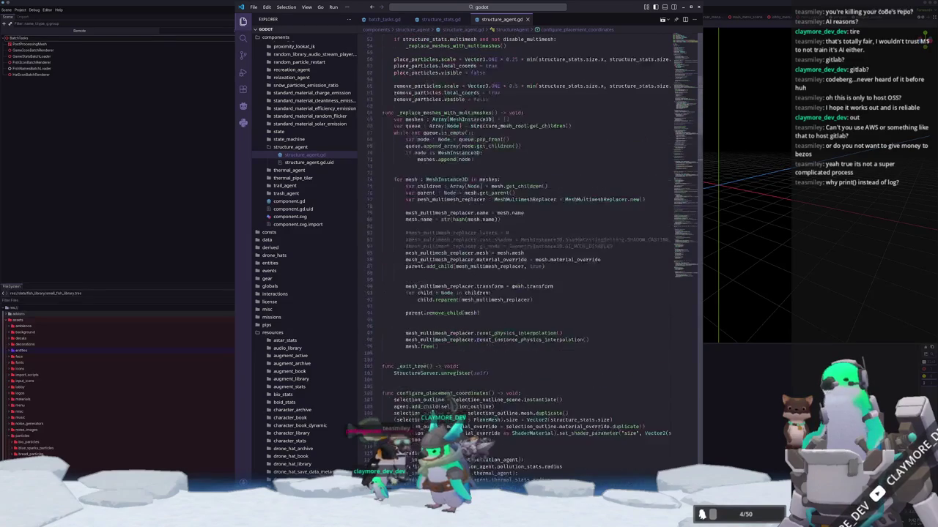
# Step: Comment out the multimesh replacer's layers, cast_shadow and gi_mode lines (82–84)
pyautogui.click(403, 265)
pyautogui.scroll(3)
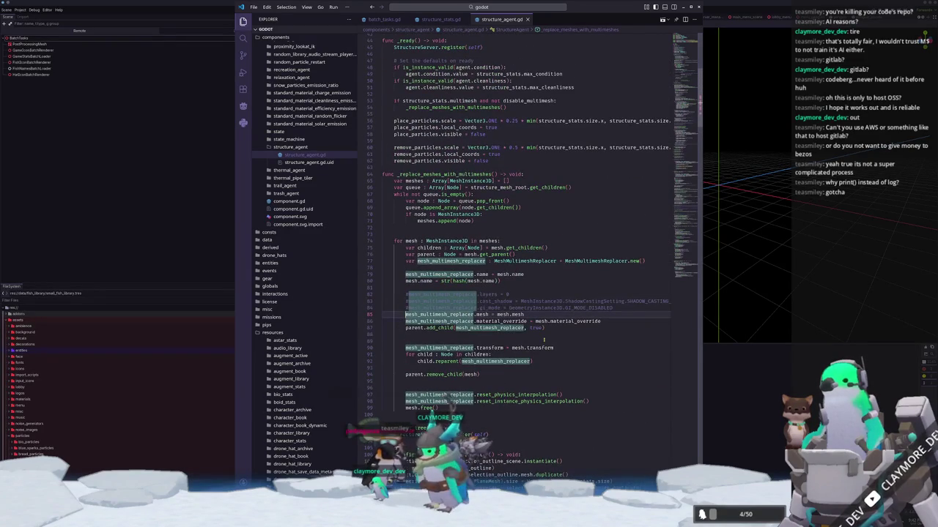
pyautogui.click(543, 334)
pyautogui.click(407, 294)
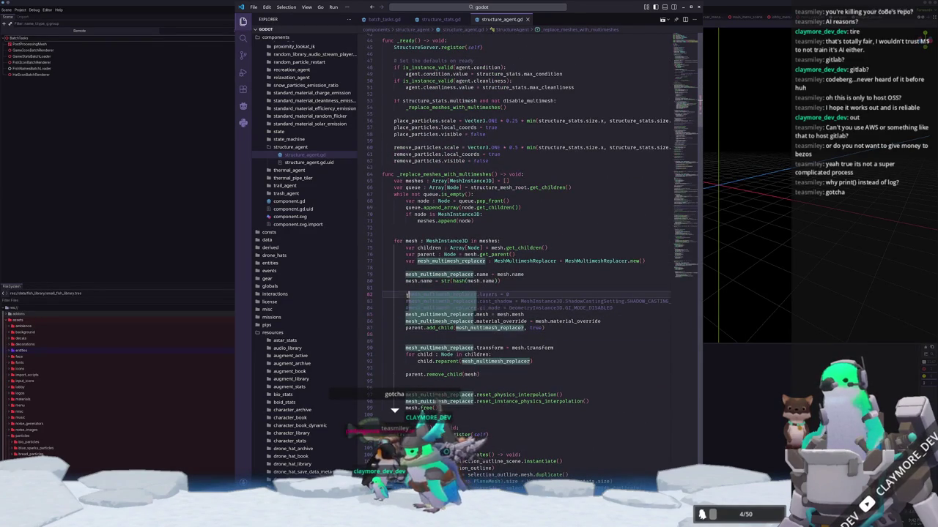
pyautogui.moveTo(439, 315)
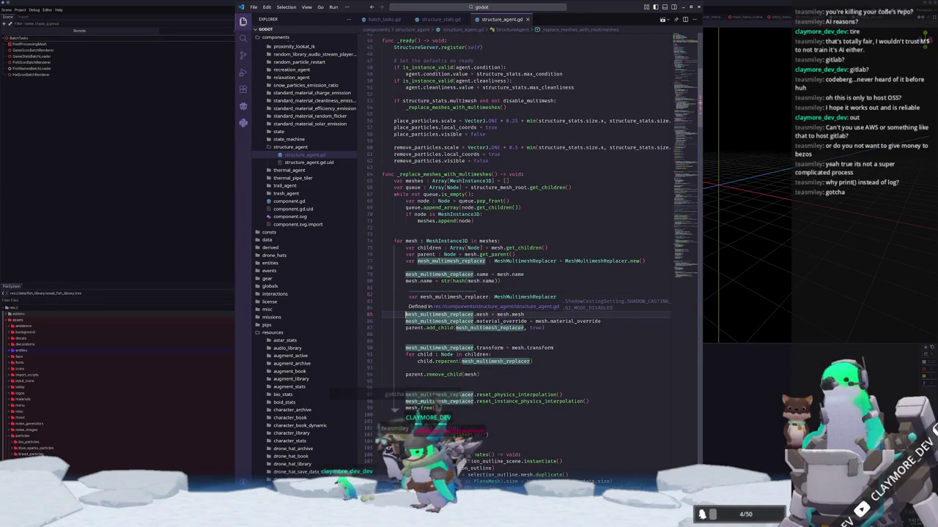
pyautogui.hotkey('shift', 'Down')
pyautogui.hotkey('shift', 'Down')
pyautogui.hotkey('shift', 'Down')
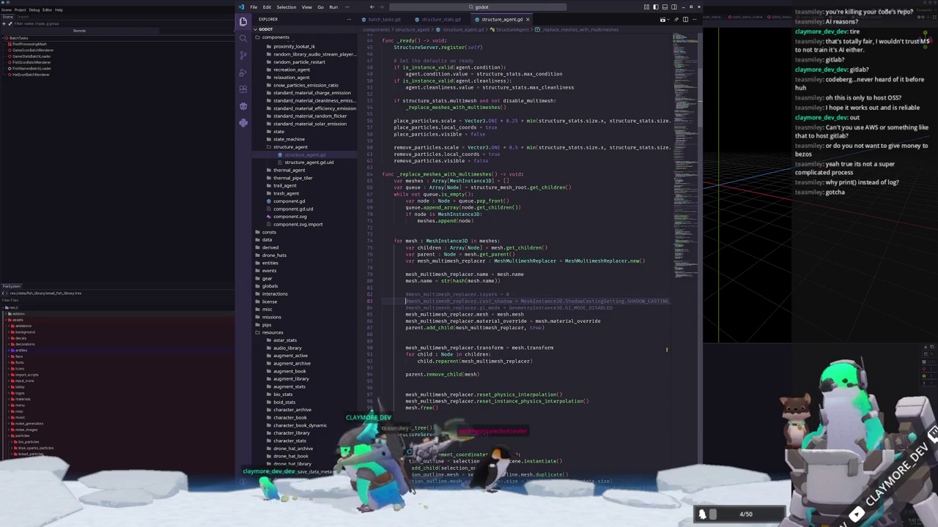
pyautogui.hotkey('shift', 'Up')
pyautogui.hotkey('shift', 'Up')
pyautogui.hotkey('shift', 'Up')
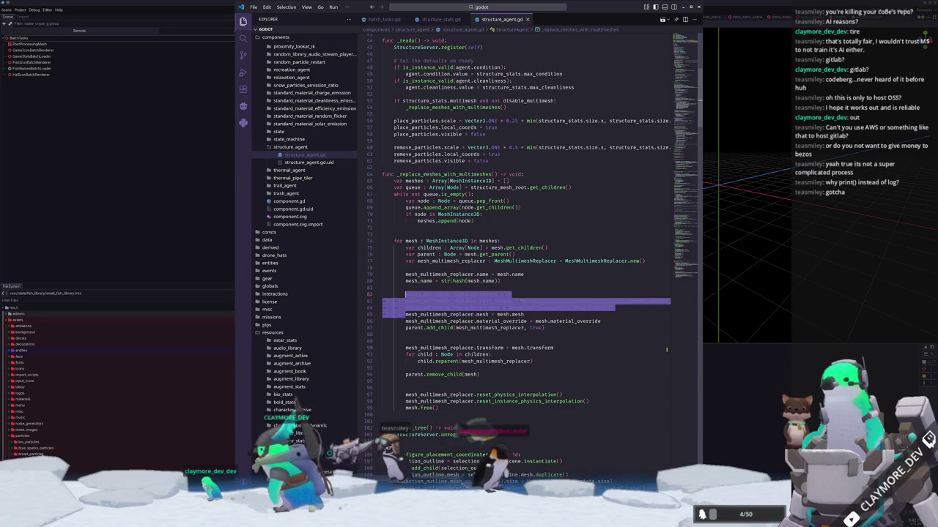
pyautogui.scroll(-3)
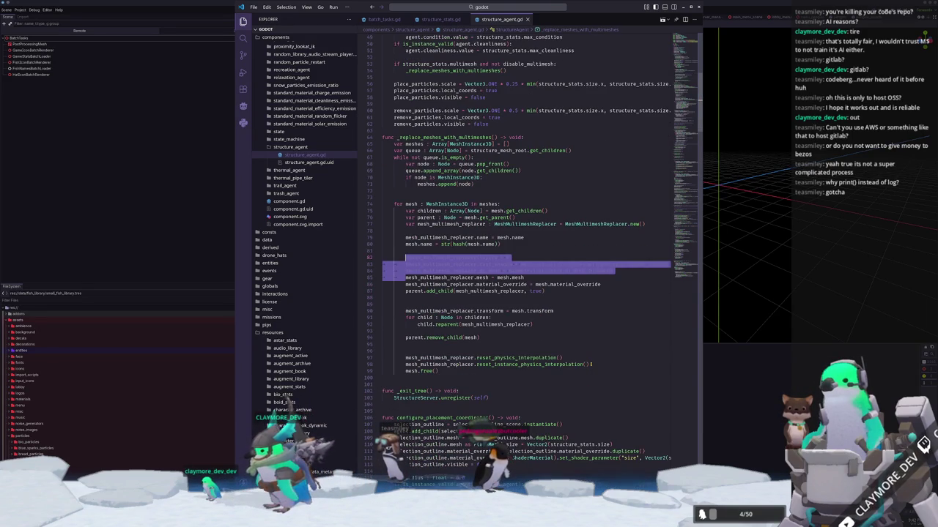
pyautogui.scroll(3)
pyautogui.hotkey('ctrl', '/')
pyautogui.click(584, 377)
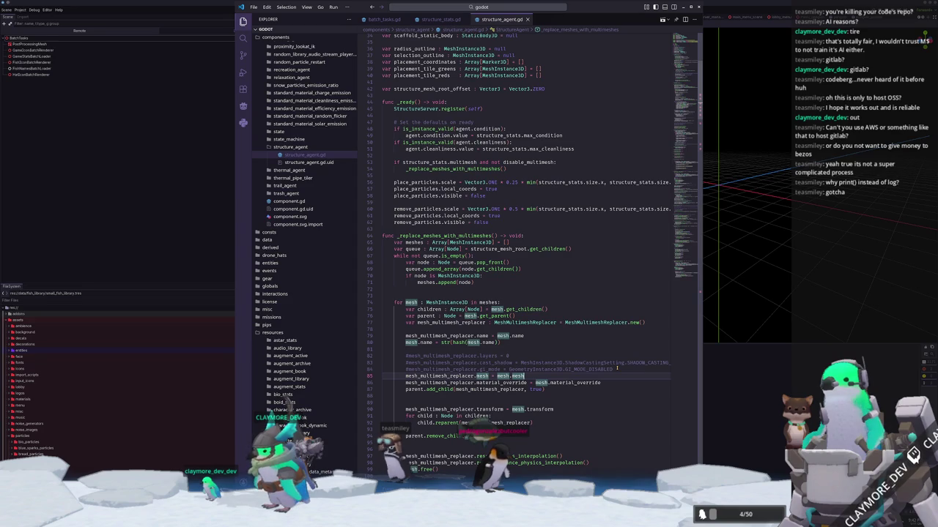
# Step: Delete the stray blank line 13 near the top of the script
pyautogui.scroll(3)
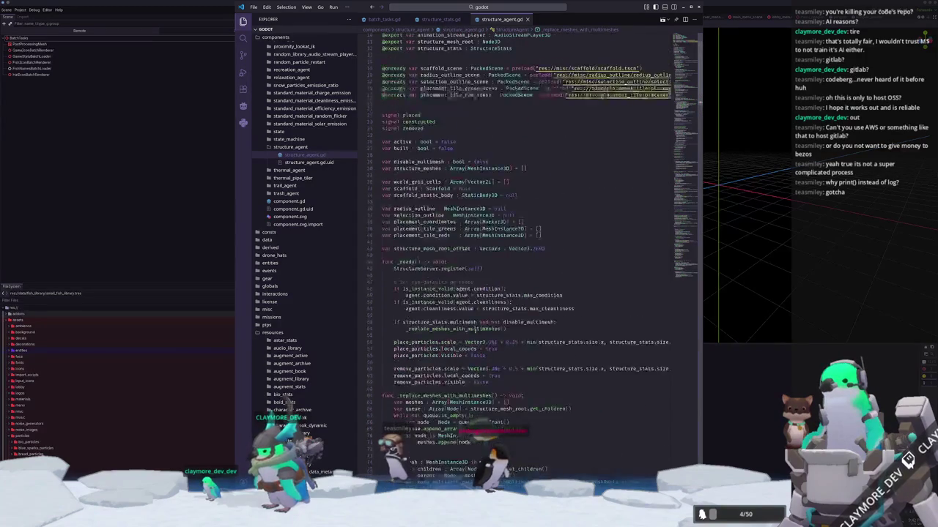
pyautogui.click(444, 118)
pyautogui.press('Delete')
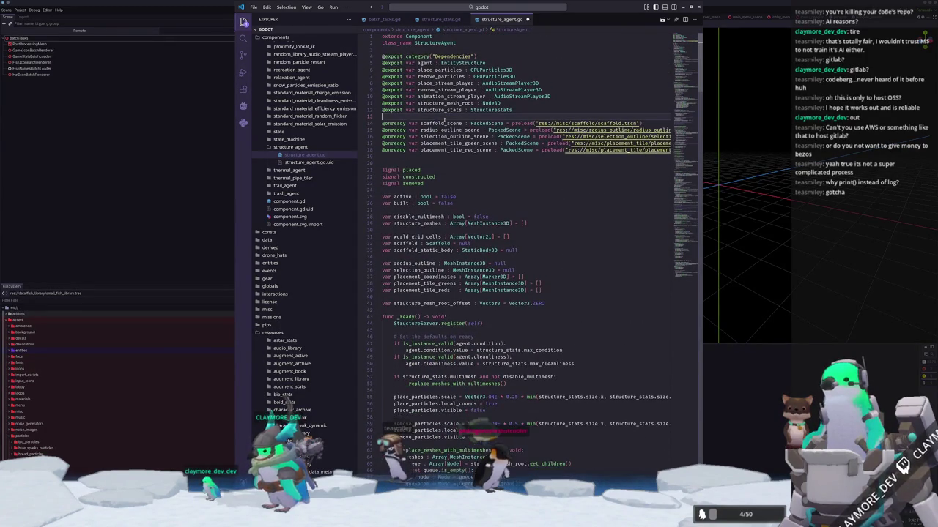
pyautogui.scroll(-3)
pyautogui.hotkey('alt', 'Tab')
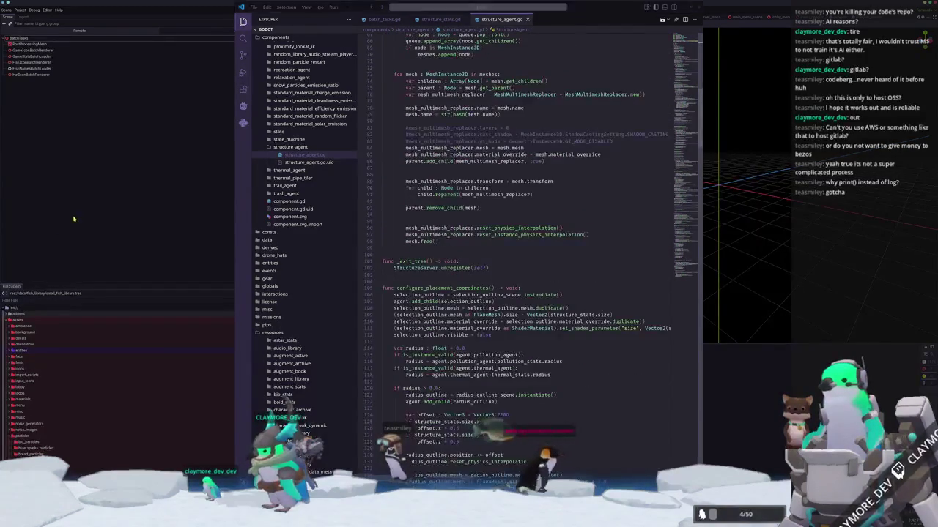
pyautogui.hotkey('alt', 'shift', 'o')
# Step: Open background_anchor.tscn from the scene search and select its MeshInstance3D node
pyautogui.write('anchor')
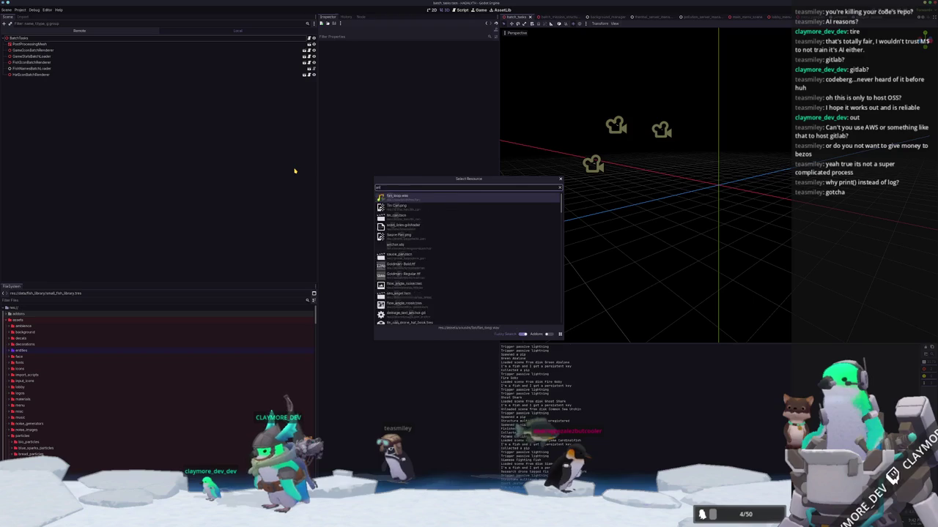
pyautogui.press('Down')
pyautogui.press('Down')
pyautogui.press('Down')
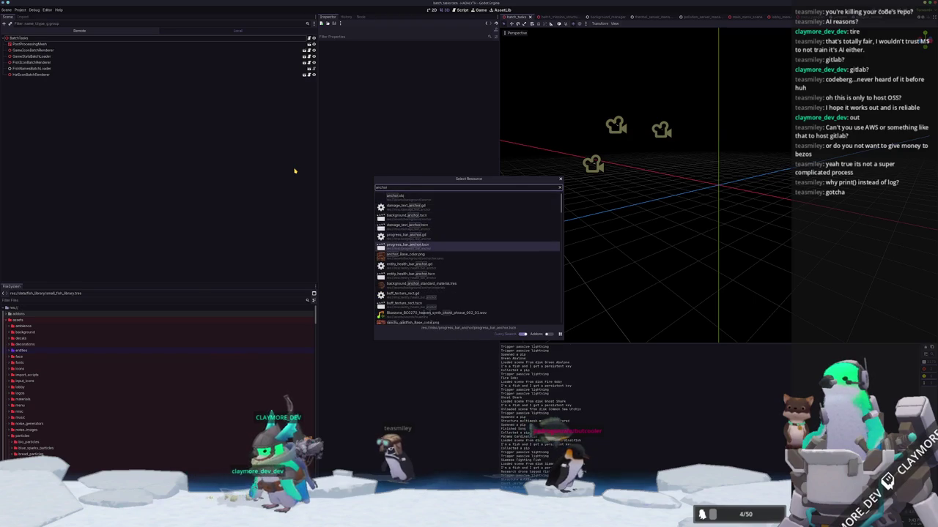
pyautogui.press('Up')
pyautogui.press('Up')
pyautogui.press('Down')
pyautogui.press('Down')
pyautogui.press('Down')
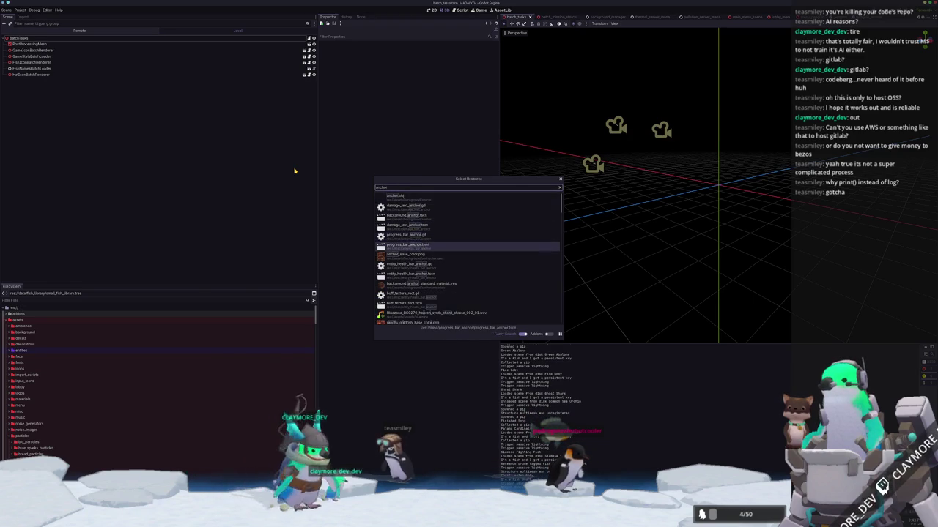
pyautogui.hotkey('ctrl', 'a')
pyautogui.write('backgro')
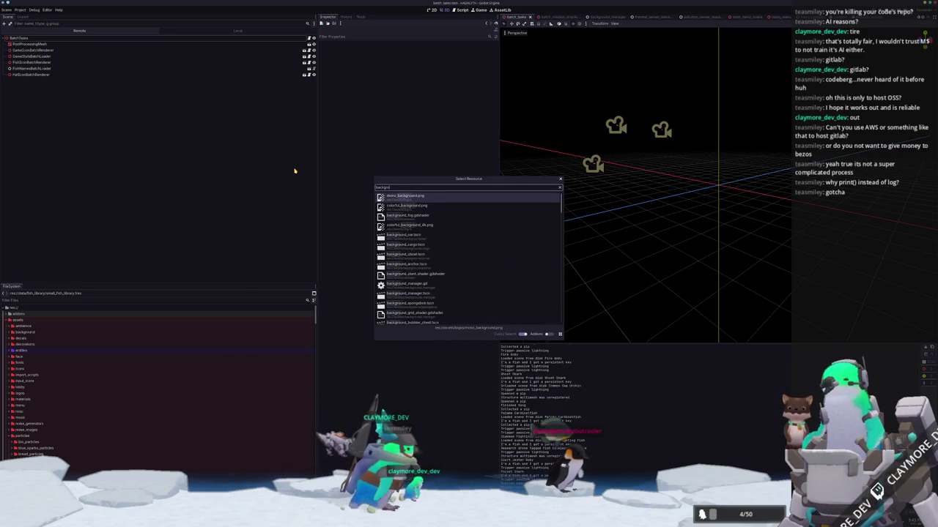
pyautogui.write('_anchor')
pyautogui.press('Return')
pyautogui.press('Down')
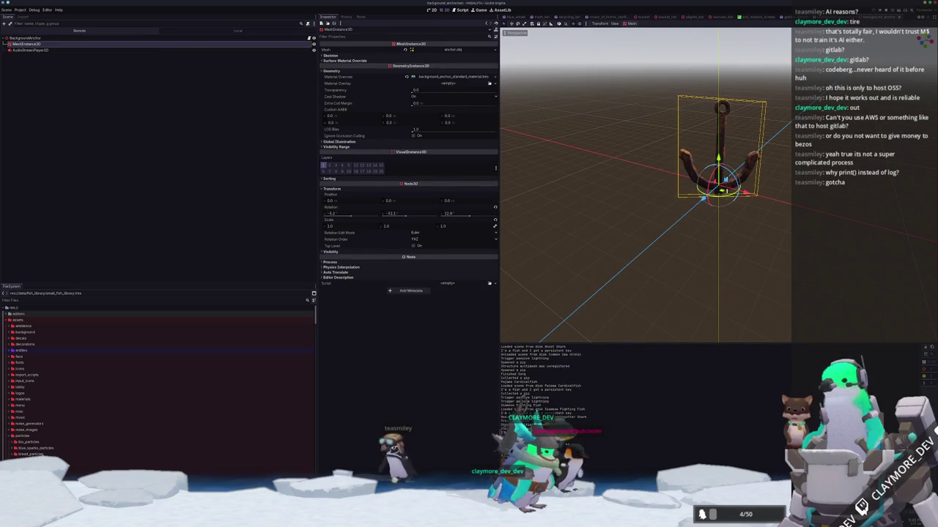
pyautogui.hotkey('alt', 'Tab')
# Step: Open grid_map_manager.gd from the quick file search
pyautogui.click(494, 7)
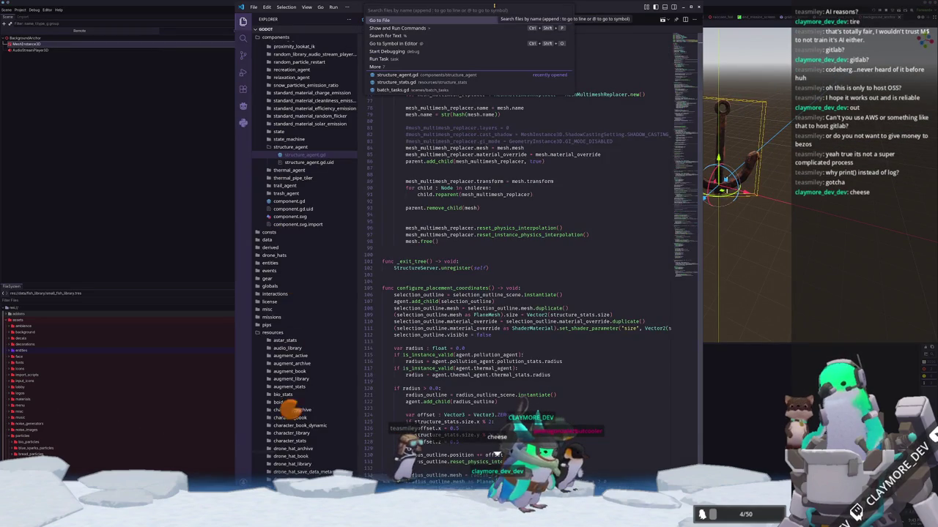
pyautogui.write('world_')
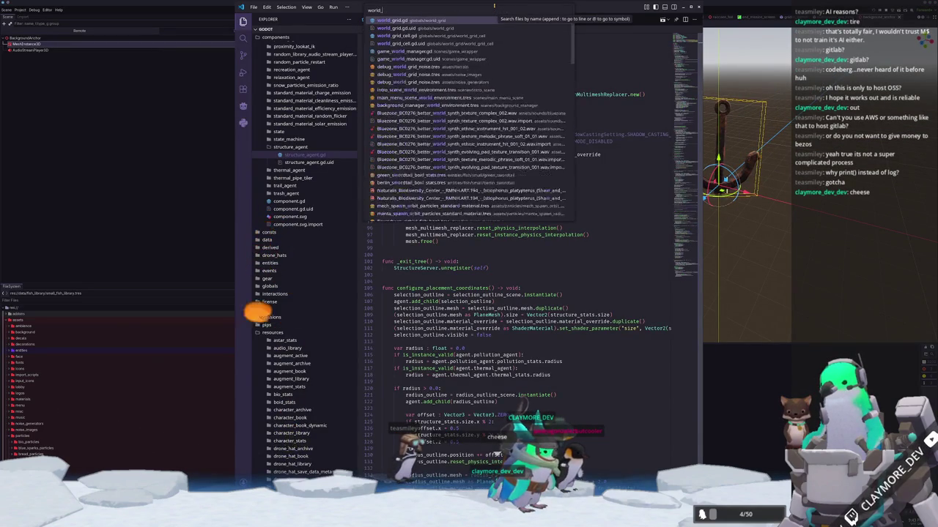
pyautogui.press('BackSpace')
pyautogui.press('BackSpace')
pyautogui.press('BackSpace')
pyautogui.write('gr')
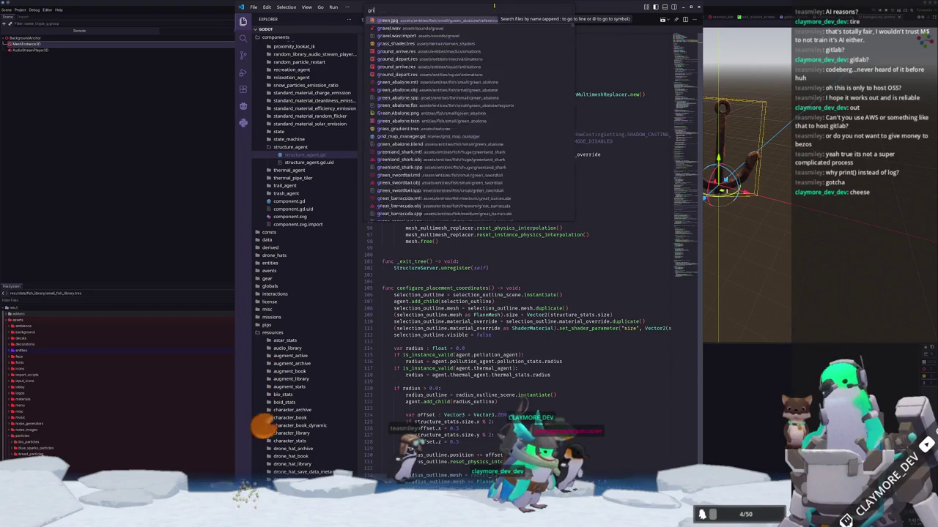
pyautogui.click(513, 137)
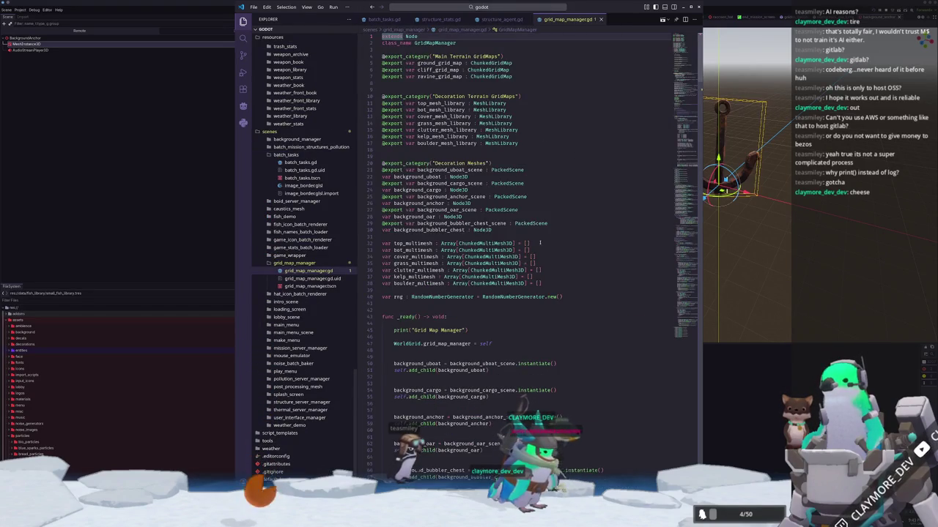
pyautogui.scroll(-3)
pyautogui.scroll(3)
# Step: Add 'background_bubbler_chest.visible = visibility' to the visibility block, then close grid_map_manager.gd
pyautogui.click(528, 212)
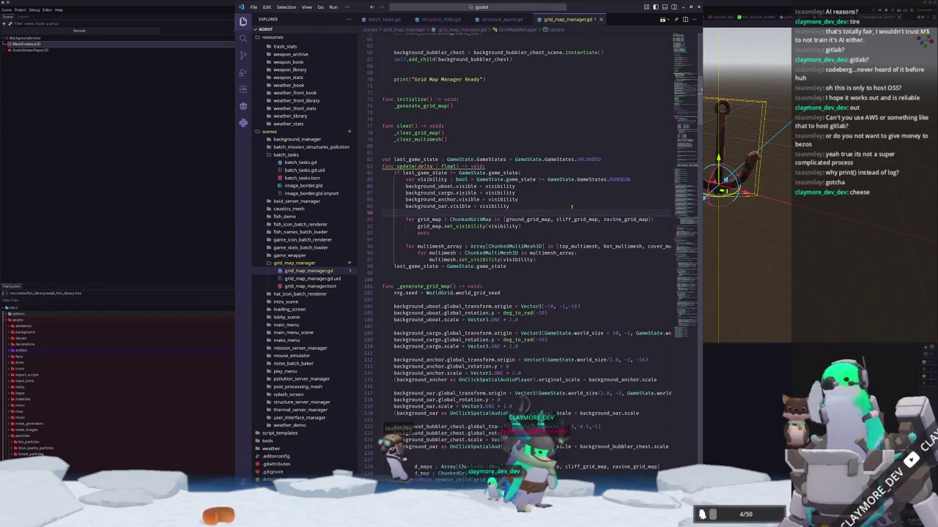
pyautogui.press('Return')
pyautogui.write('bacg')
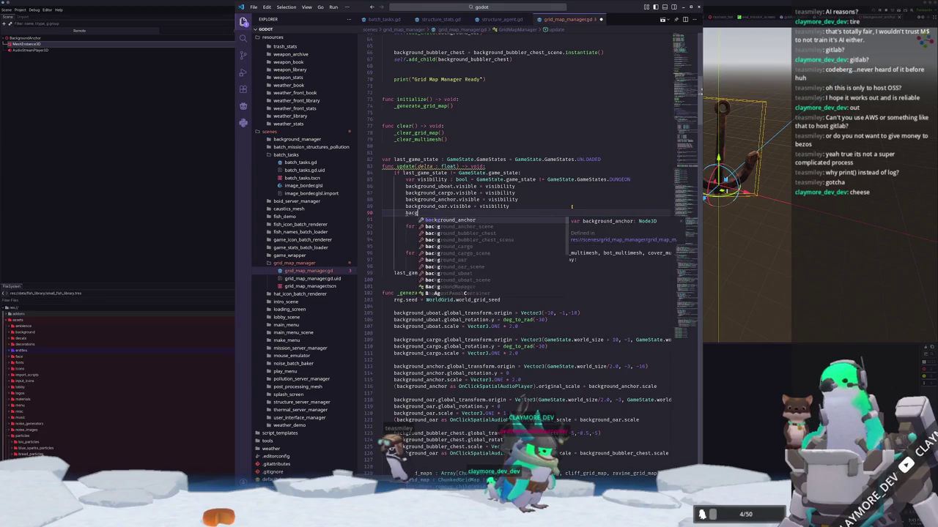
pyautogui.press('BackSpace')
pyautogui.write('kground_chec')
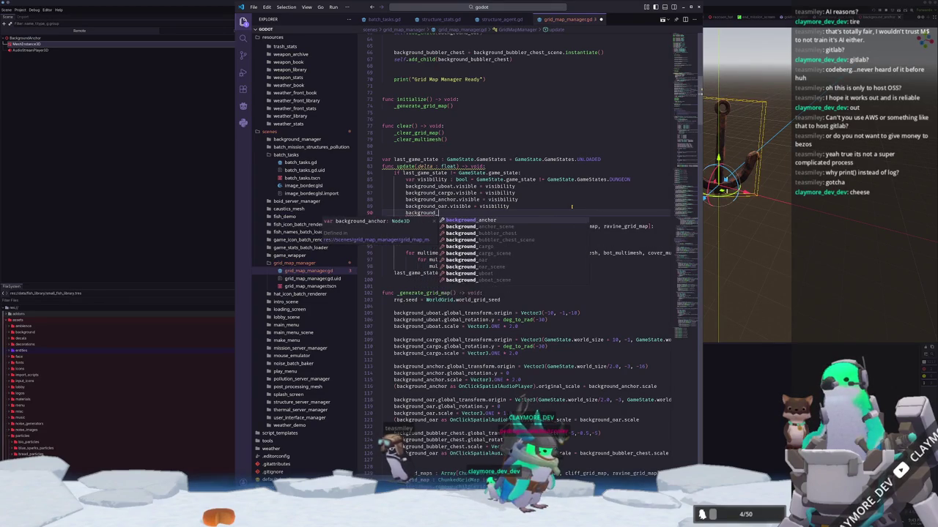
pyautogui.write('bubbler_chest_scene')
pyautogui.press('Return')
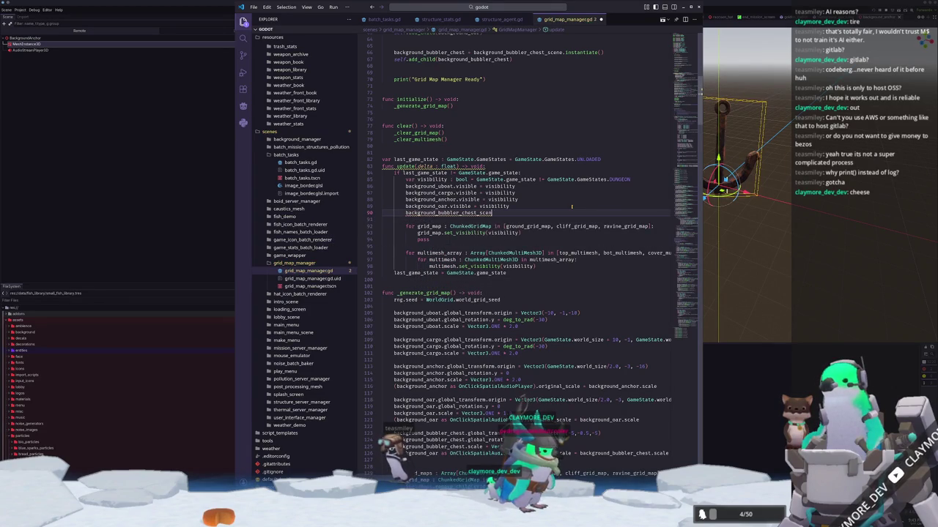
pyautogui.press('BackSpace')
pyautogui.press('BackSpace')
pyautogui.press('BackSpace')
pyautogui.write('_bu')
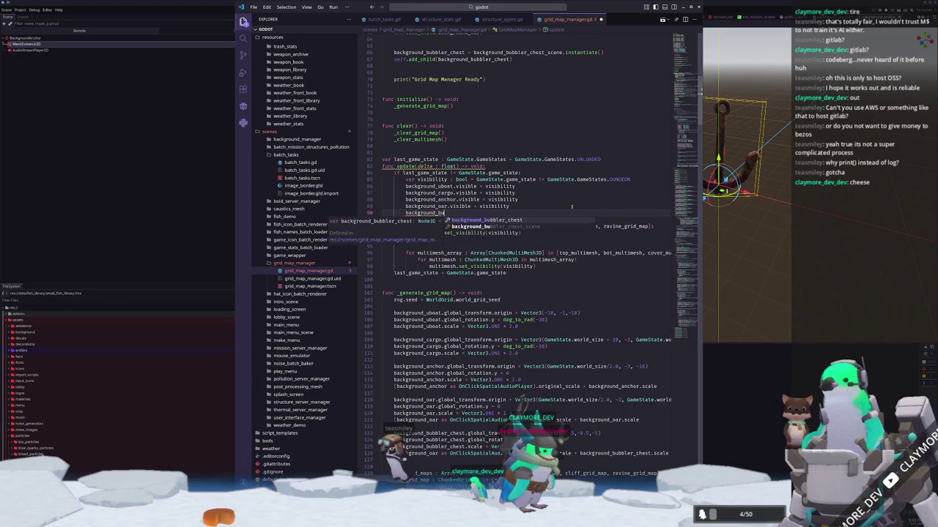
pyautogui.press('Return')
pyautogui.write('.visible = ')
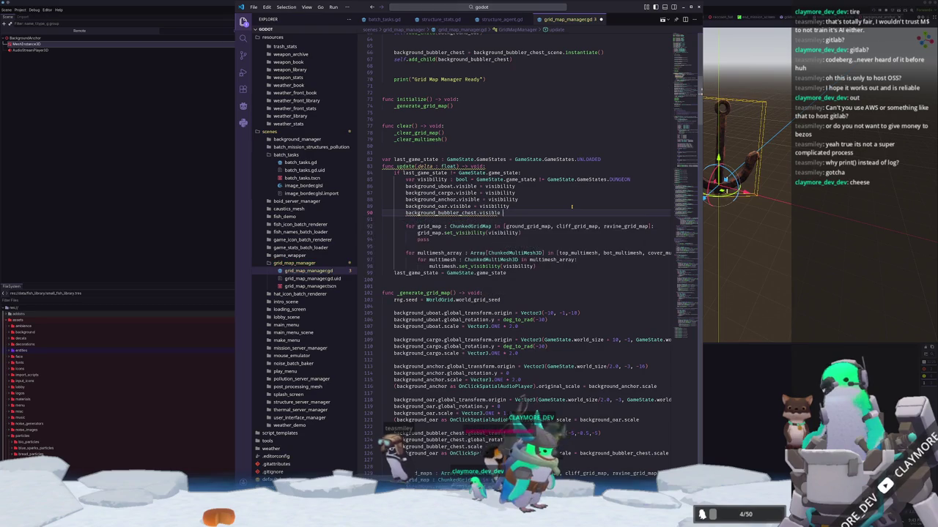
pyautogui.write('visibility')
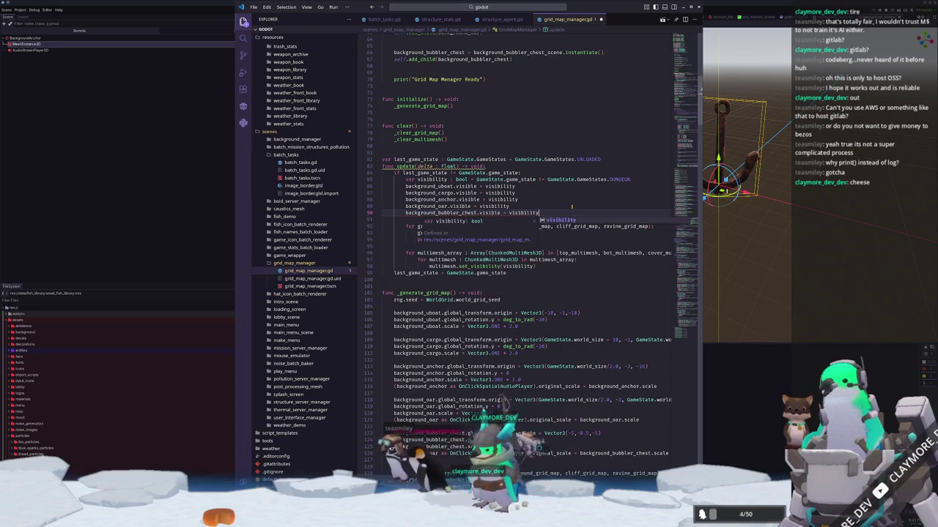
pyautogui.press('Escape')
pyautogui.press('Down')
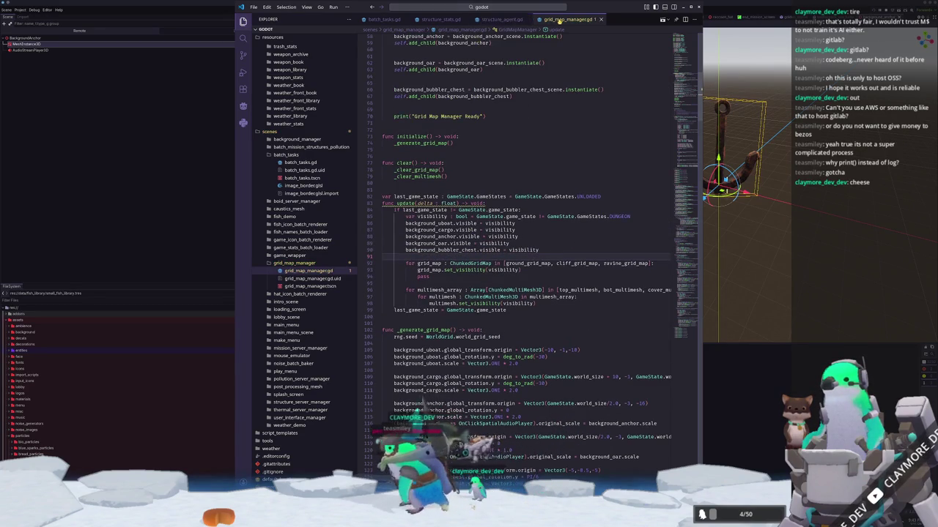
pyautogui.middleClick(546, 20)
pyautogui.click(430, 255)
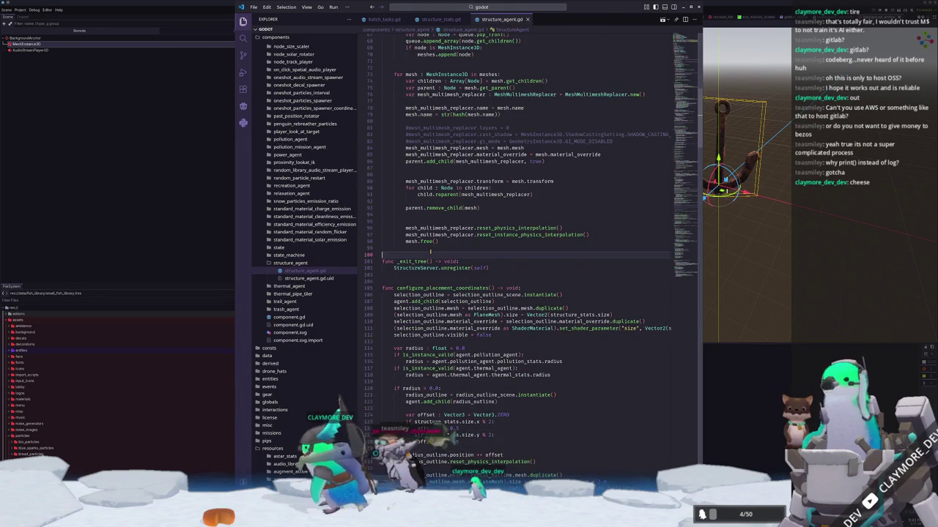
# Step: In test_place, reject cells whose world_grid[key].cell_type differs from structure_stats.ground_filter, printing a failure
pyautogui.scroll(3)
pyautogui.scroll(-3)
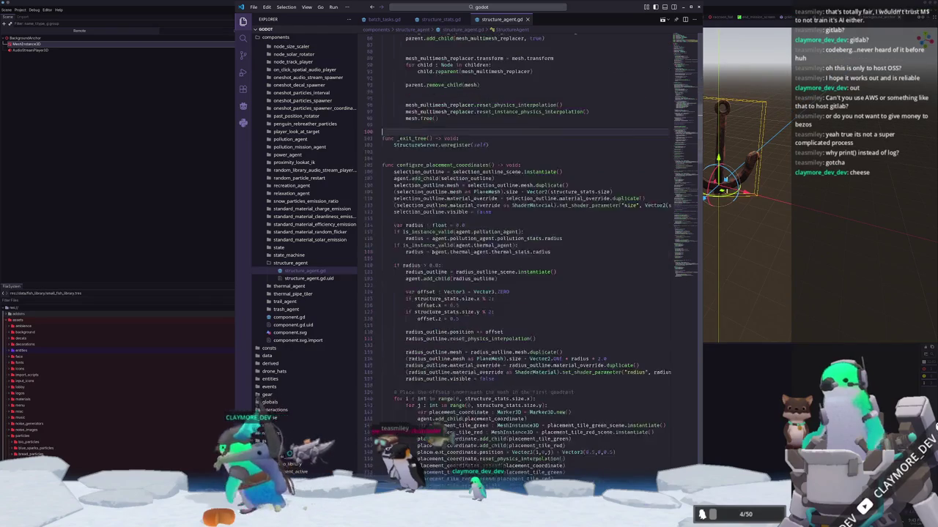
pyautogui.scroll(-3)
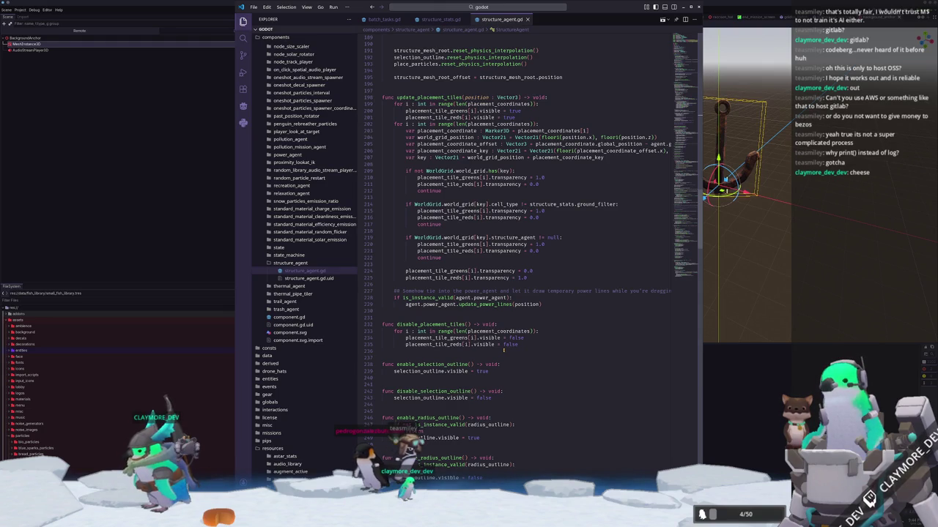
pyautogui.scroll(-3)
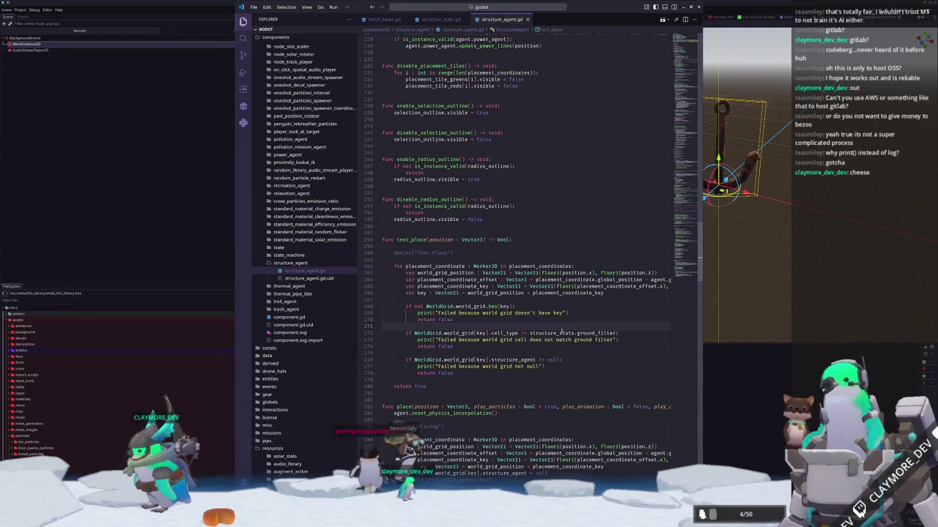
pyautogui.doubleClick(612, 333)
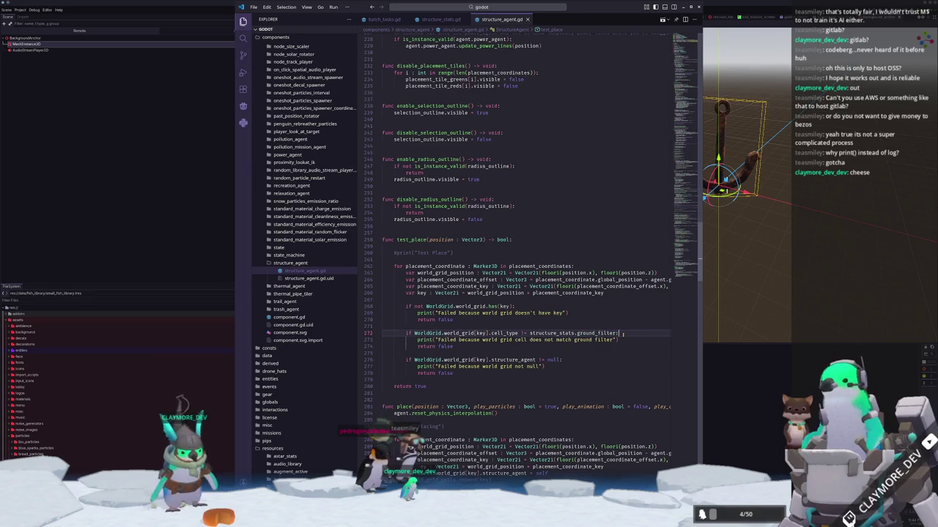
pyautogui.press('Down')
pyautogui.press('Down')
pyautogui.press('Down')
pyautogui.press('Down')
pyautogui.press('Down')
pyautogui.press('Down')
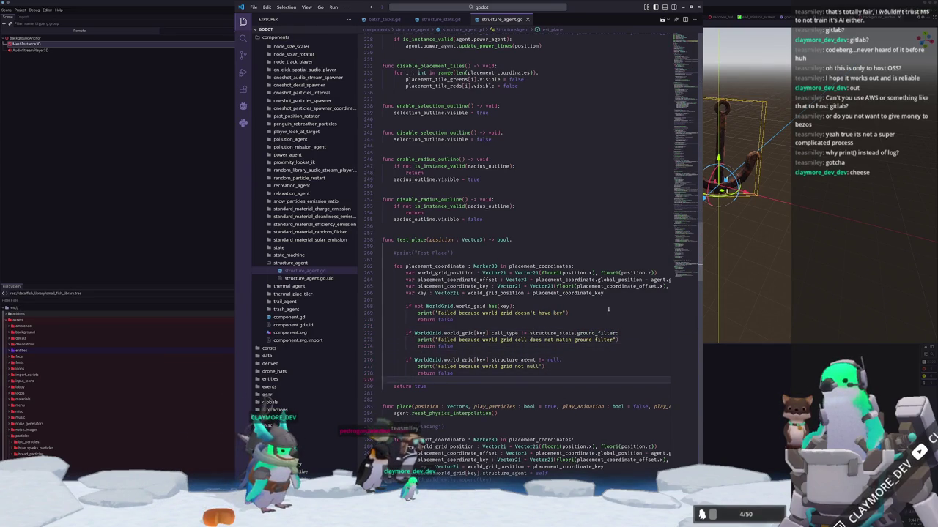
pyautogui.scroll(-3)
# Step: Delete the commented world_grid_cells append line and the stray blank line after the placement loop
pyautogui.click(415, 351)
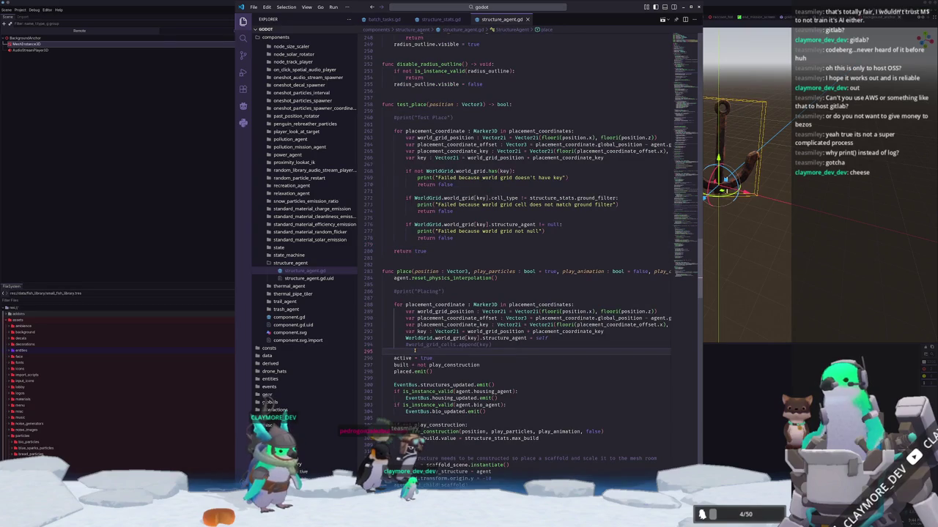
pyautogui.hotkey('shift', 'Up')
pyautogui.press('BackSpace')
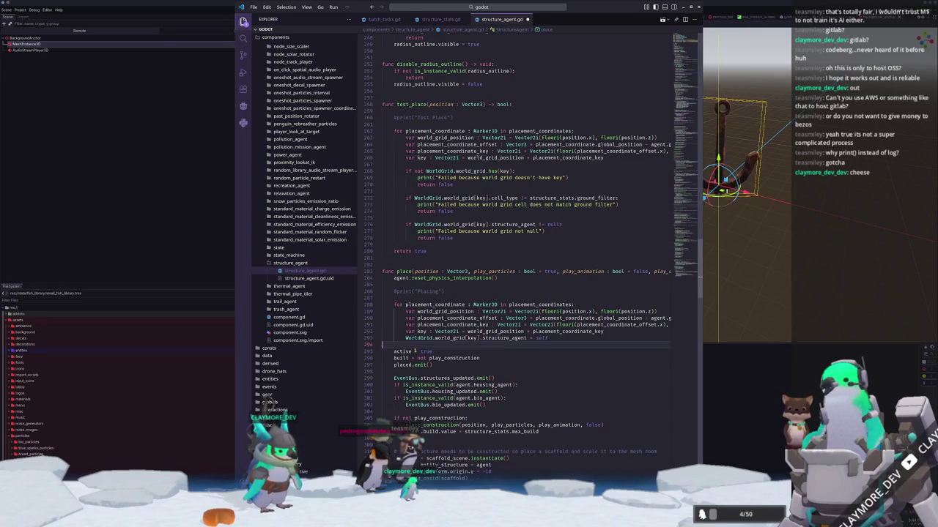
pyautogui.press('Return')
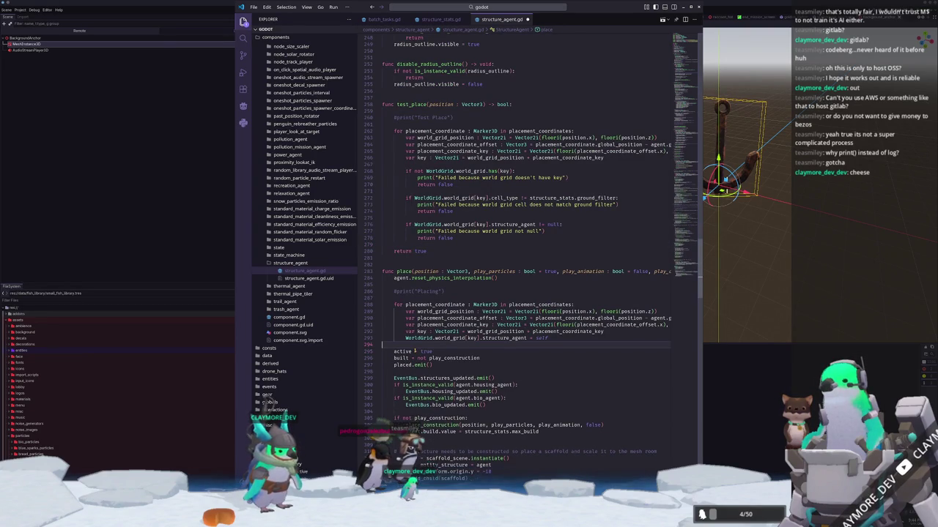
pyautogui.hotkey('shift', 'Up')
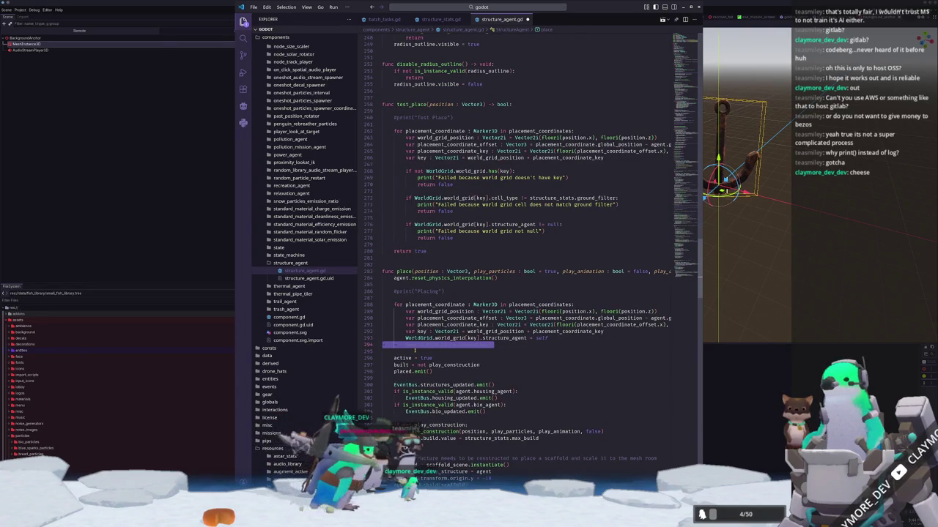
pyautogui.press('BackSpace')
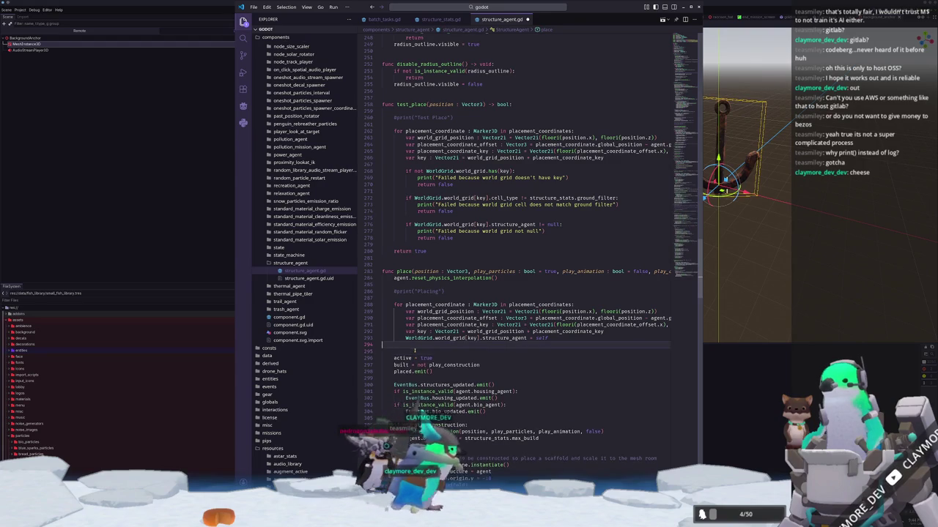
pyautogui.press('Down')
pyautogui.press('Down')
pyautogui.press('Down')
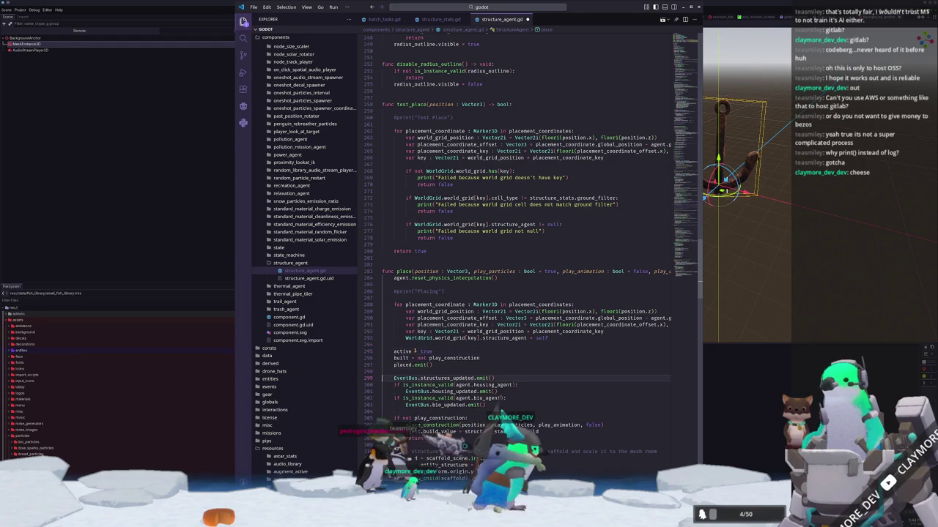
# Step: Remove the old comment block, blank lines and leftover pass from update_construction
pyautogui.scroll(-3)
pyautogui.scroll(-3)
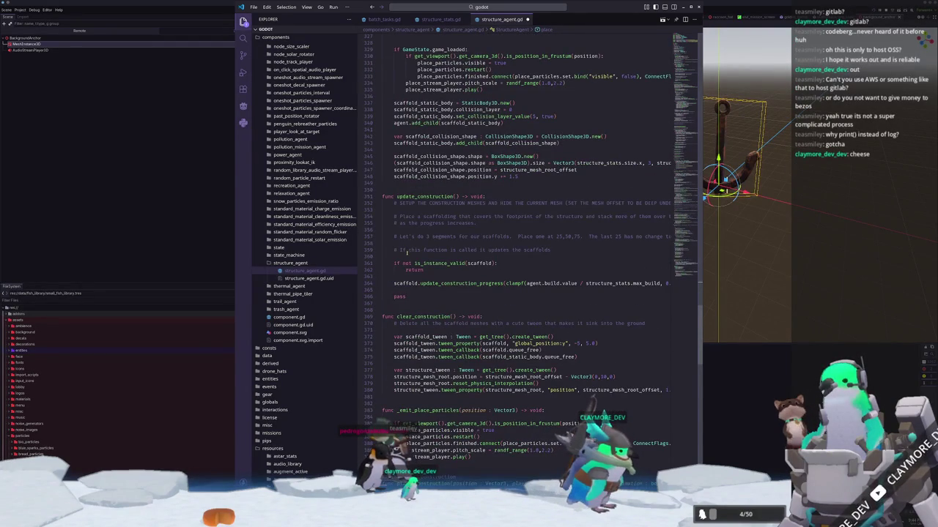
pyautogui.hotkey('shift', 'Up')
pyautogui.hotkey('shift', 'Up')
pyautogui.hotkey('shift', 'Up')
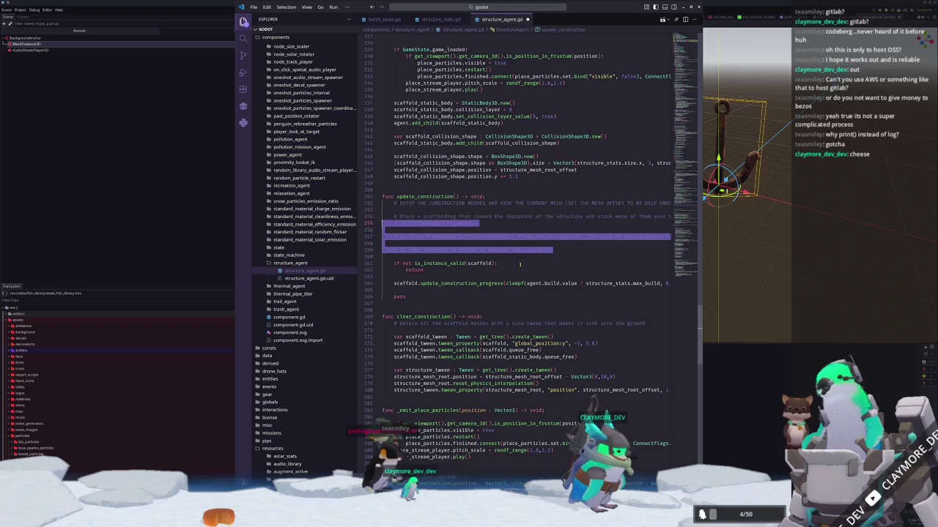
pyautogui.press('BackSpace')
pyautogui.press('Delete')
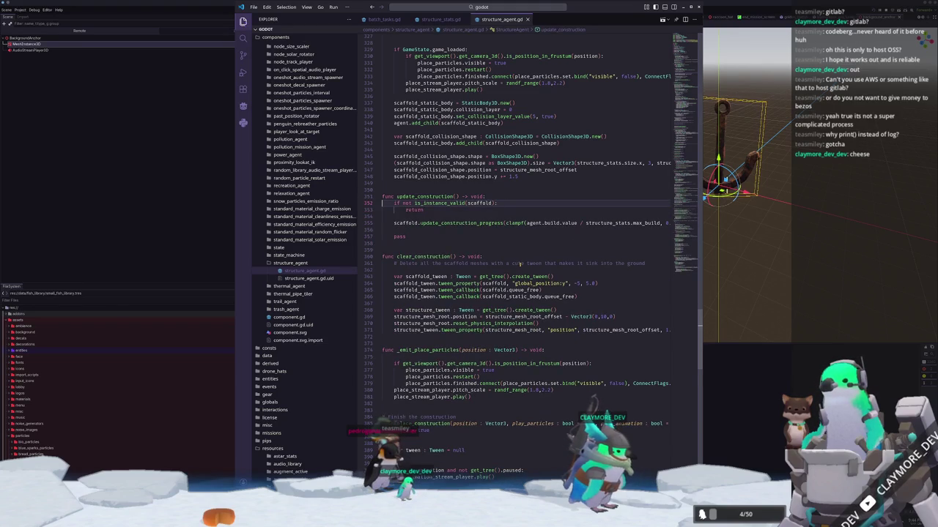
pyautogui.press('Delete')
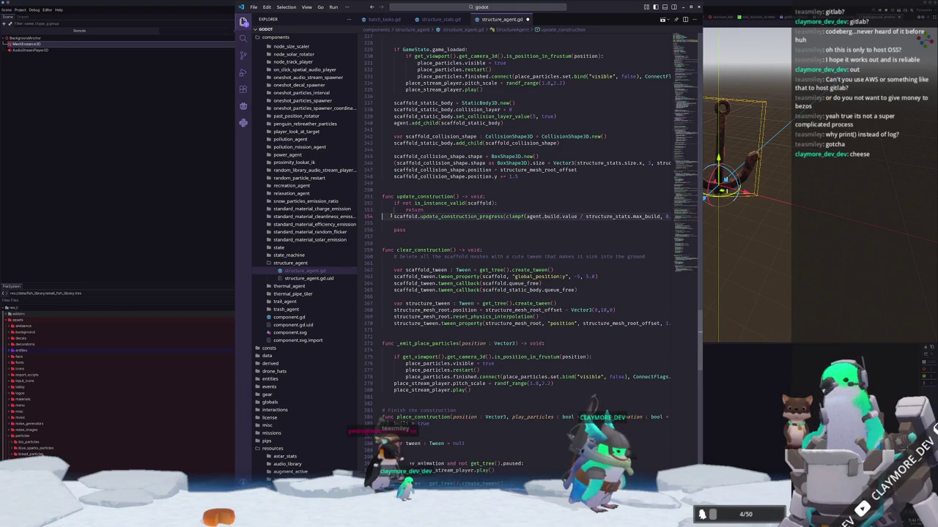
pyautogui.press('BackSpace')
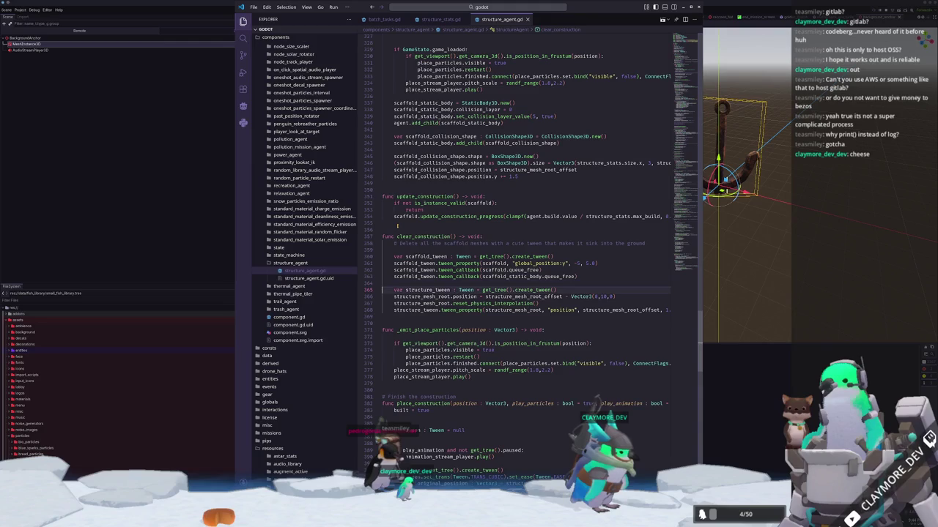
pyautogui.doubleClick(387, 330)
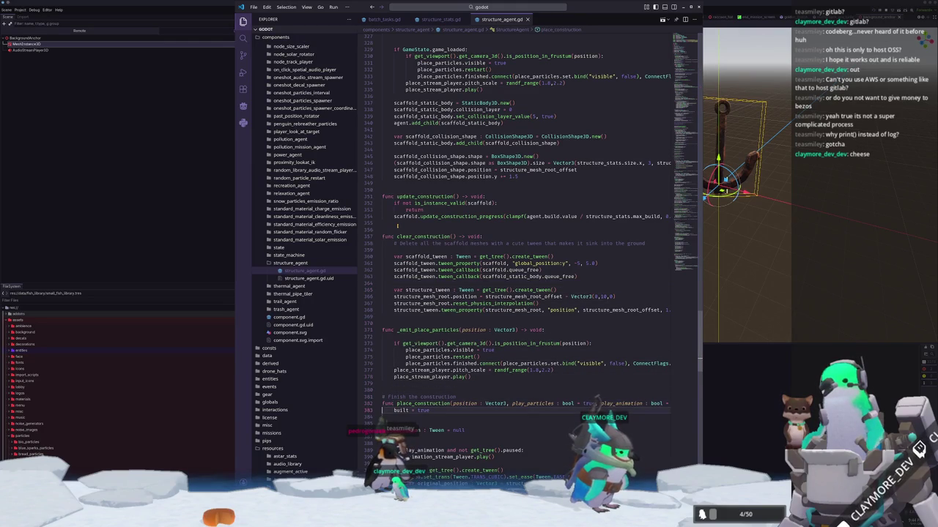
pyautogui.scroll(-3)
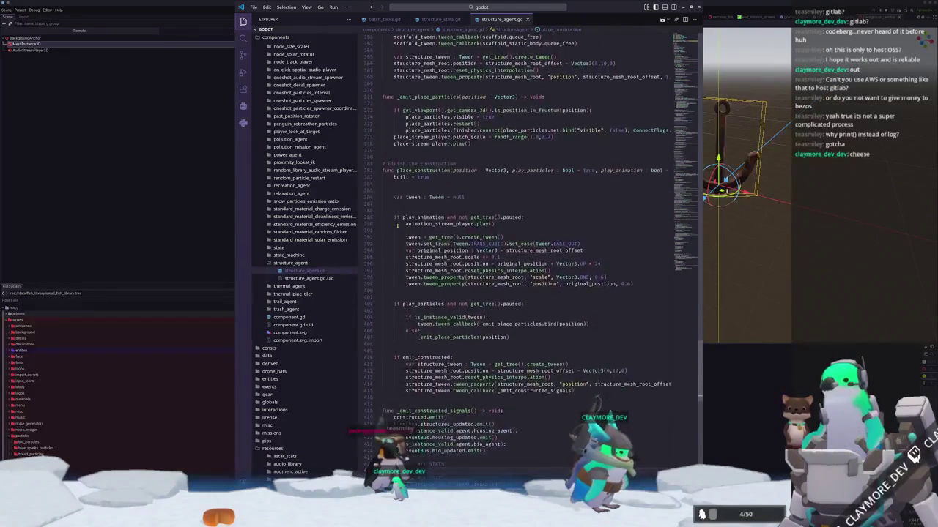
pyautogui.scroll(-3)
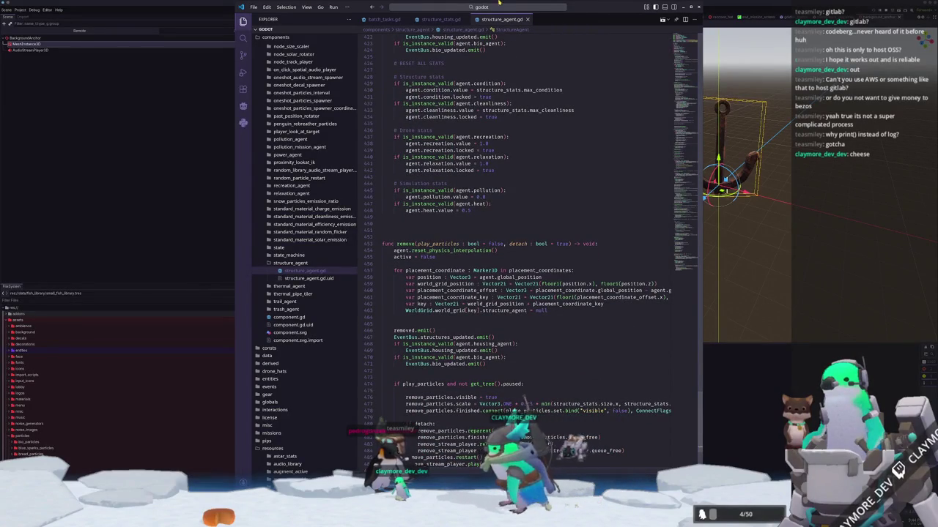
# Step: Check the ground_filter export in structure_stats.gd, then bring up Godot's resource quick search
pyautogui.click(428, 20)
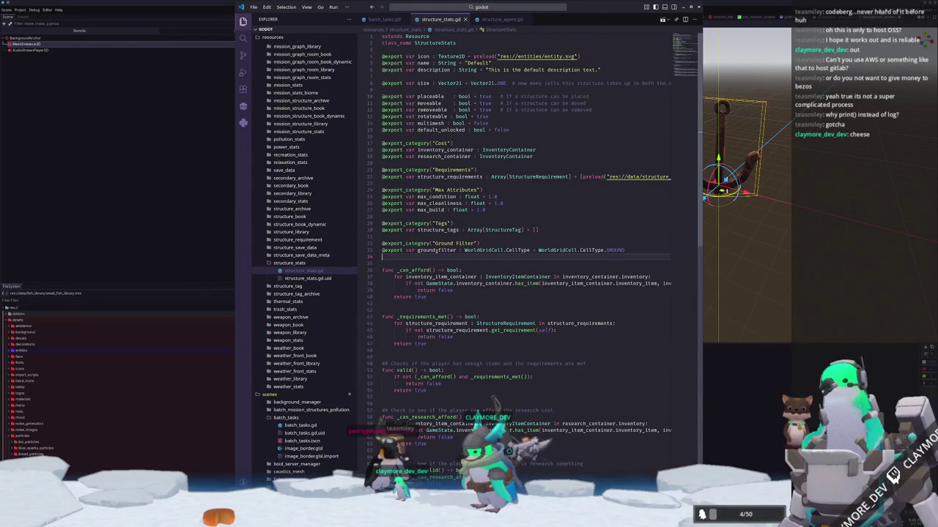
pyautogui.click(437, 250)
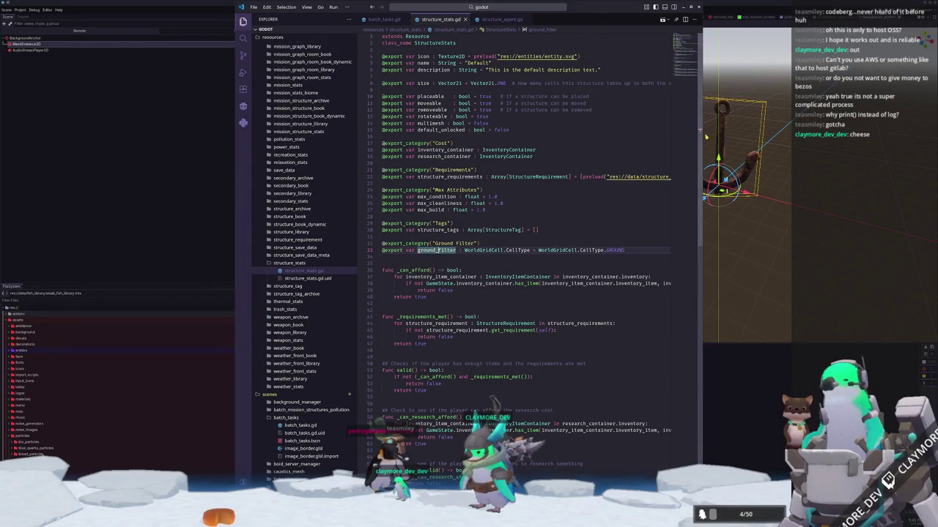
pyautogui.hotkey('alt', 'Tab')
pyautogui.hotkey('alt', 'shift', 'o')
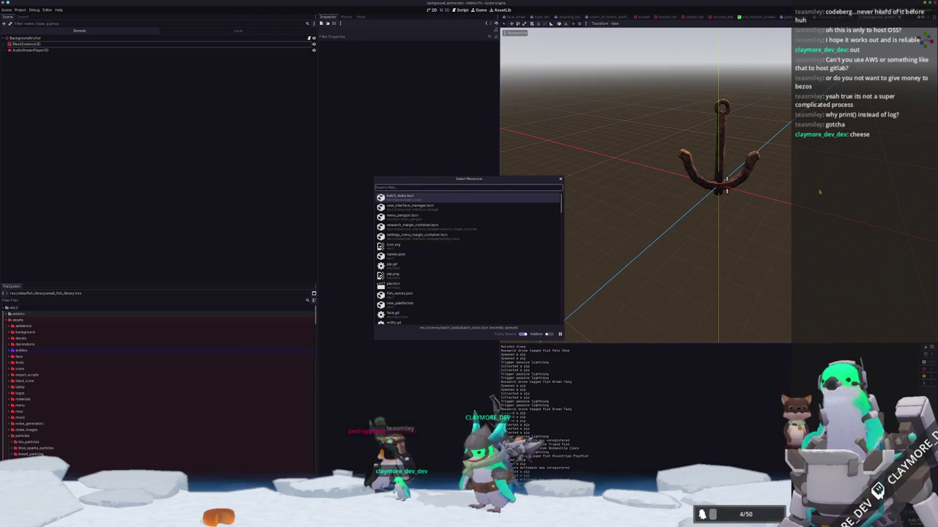
# Step: Open structure_library_tooltip_margin_container.tscn in Godot and inspect its root container and Label nodes
pyautogui.write('tooltip')
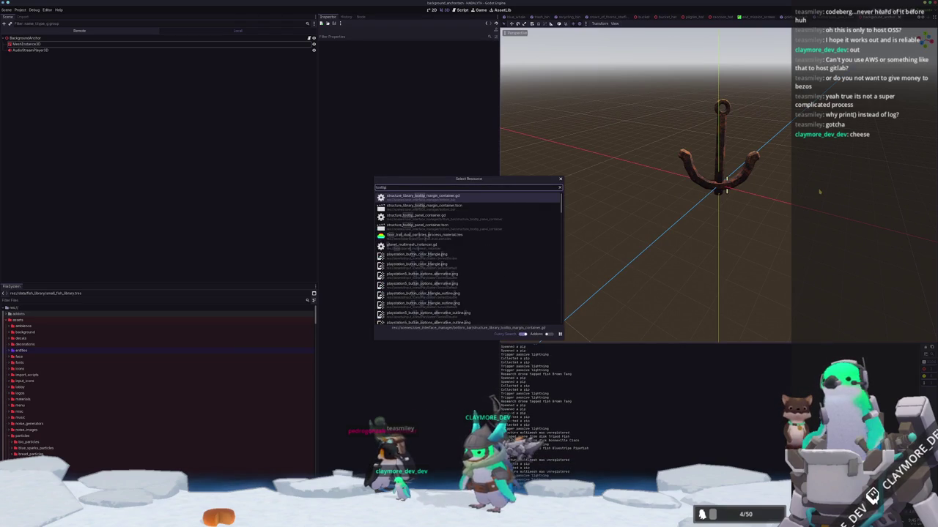
pyautogui.press('Down')
pyautogui.press('Return')
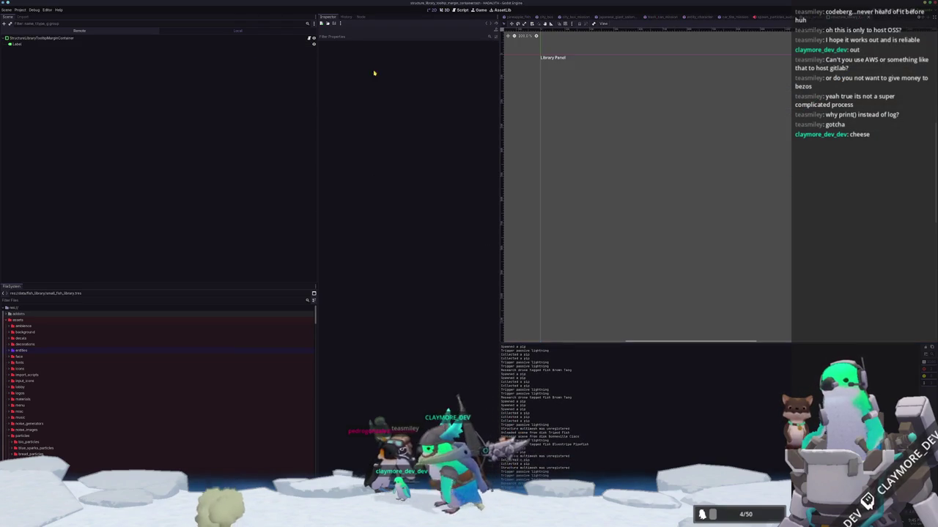
pyautogui.click(144, 39)
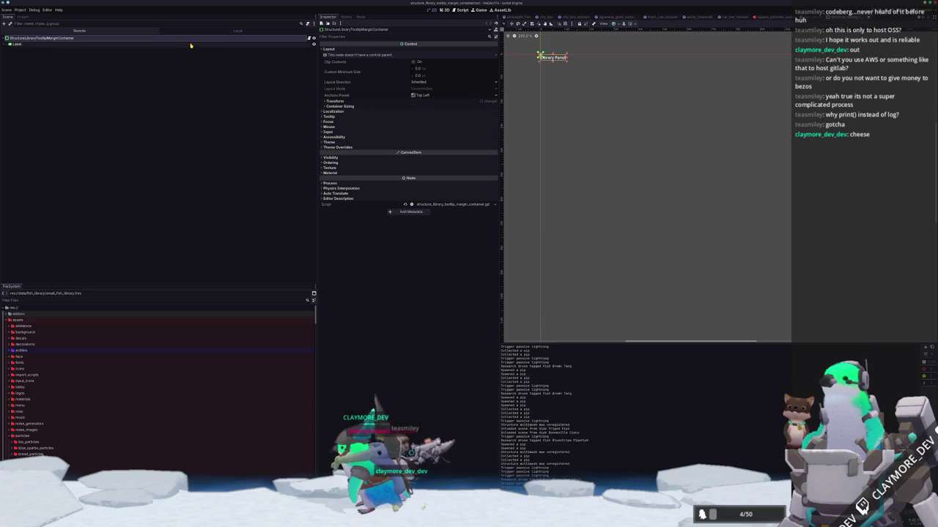
pyautogui.click(220, 44)
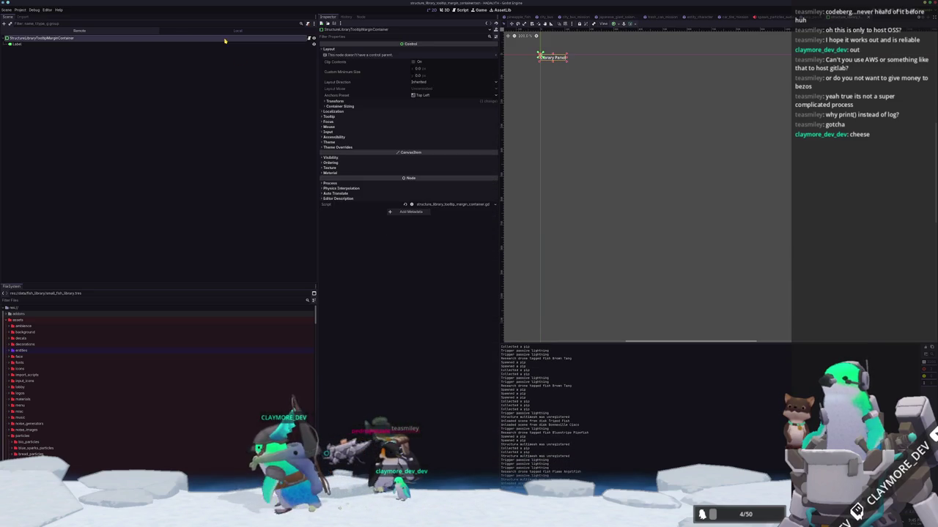
pyautogui.hotkey('alt', 'Tab')
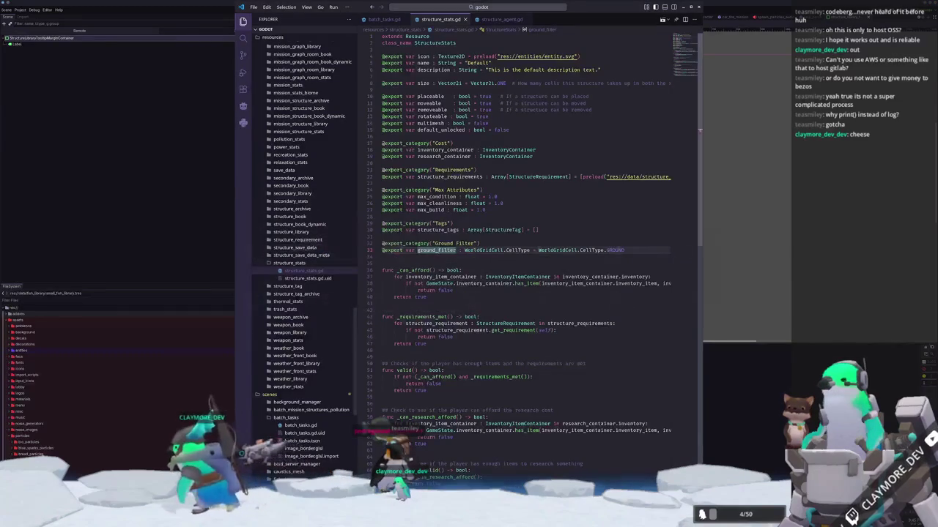
# Step: Open structure_tooltip_panel_container.gd and scroll to its _on_structure_book_hovered handler
pyautogui.click(485, 8)
pyautogui.write('tooltip')
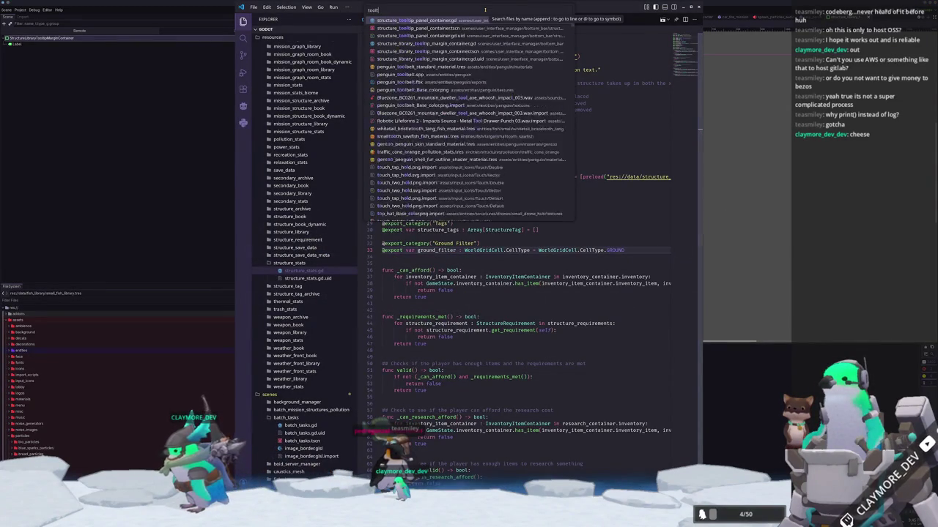
pyautogui.press('Down')
pyautogui.press('Down')
pyautogui.press('Up')
pyautogui.press('Up')
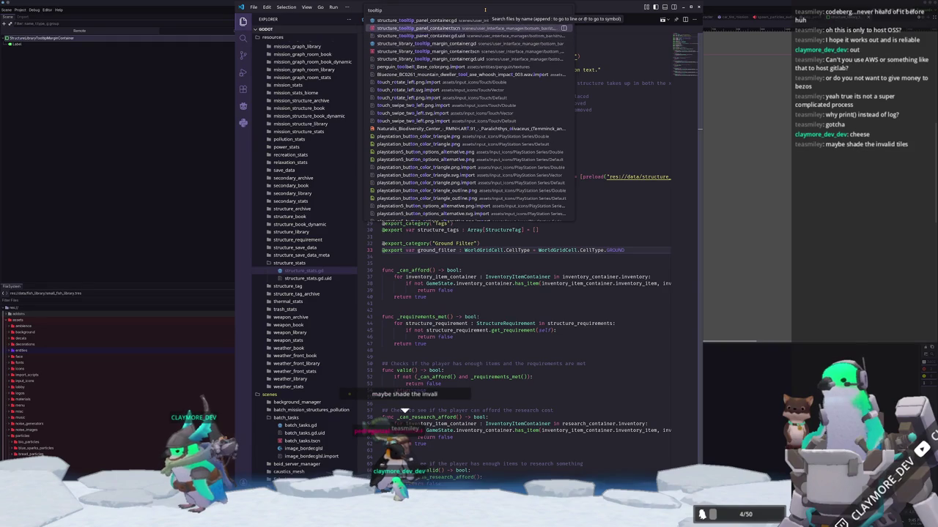
pyautogui.press('Return')
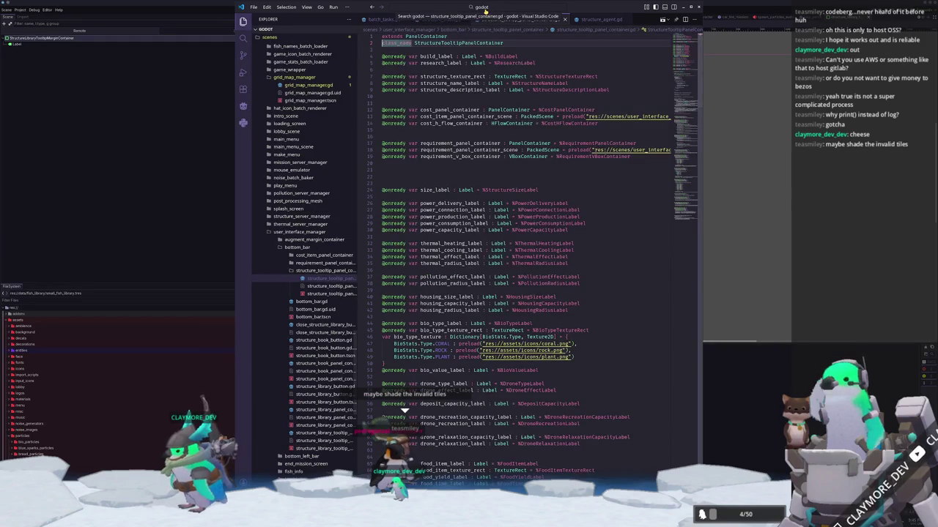
pyautogui.scroll(-3)
pyautogui.scroll(-3)
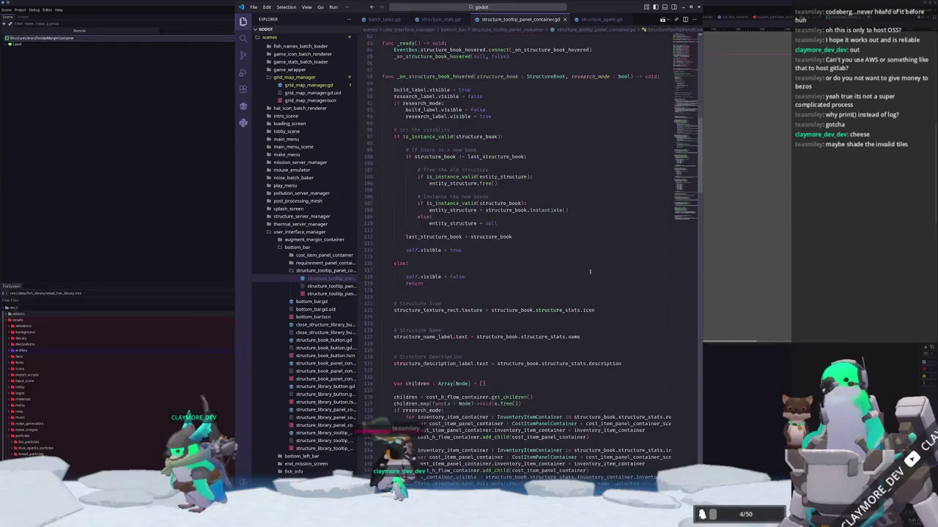
# Step: In Godot's resource quick search, list files matching 'structure_tooltip'
pyautogui.click(762, 242)
pyautogui.hotkey('shift', 'alt', 'o')
pyautogui.write('structur')
pyautogui.write('e_tooltip')
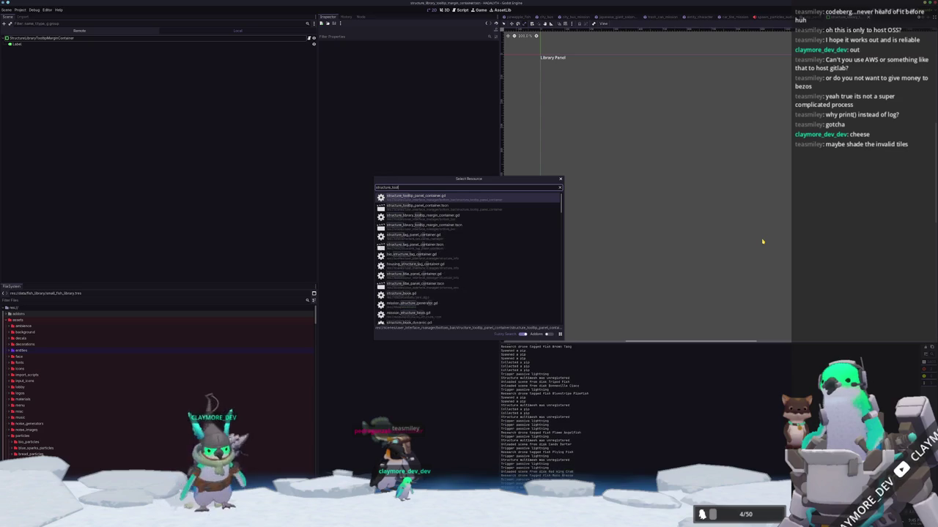
# Step: Open the structure tooltip panel scene and frame its Bio. Type row in the 2D view
pyautogui.press('Return')
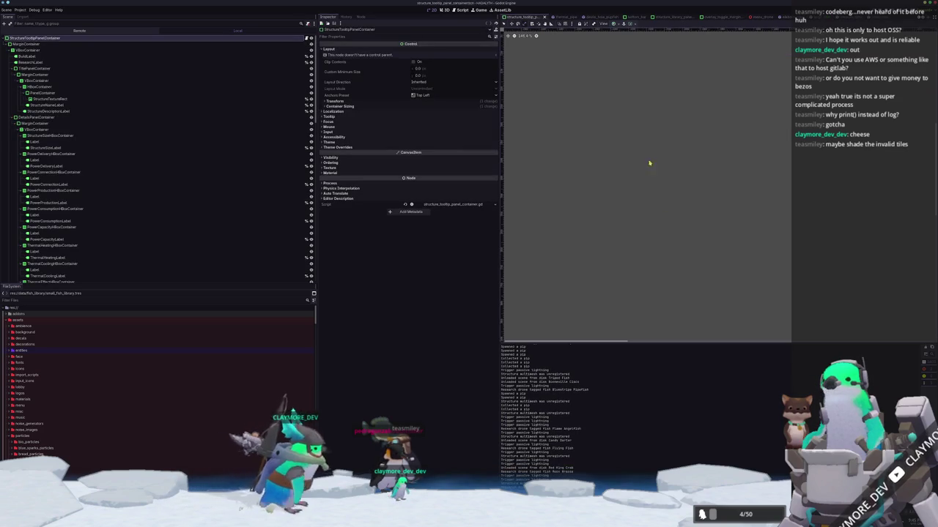
pyautogui.scroll(3)
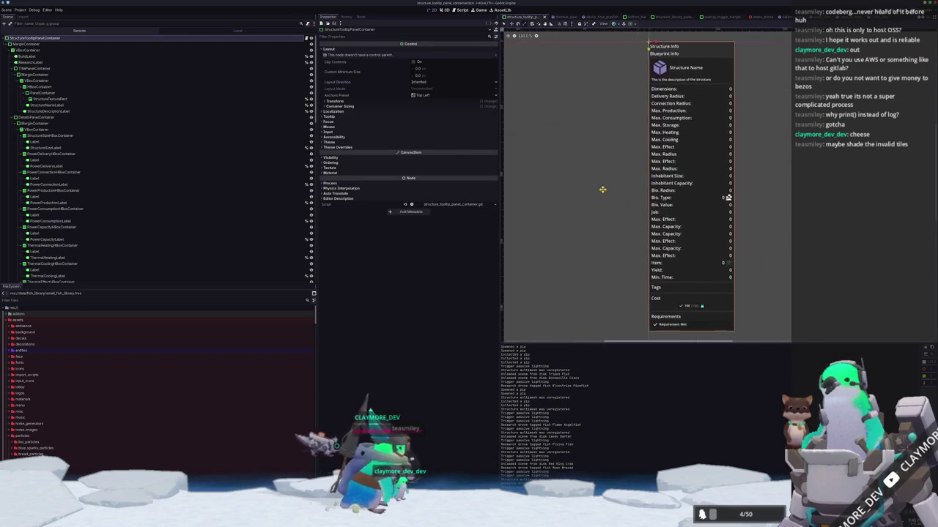
pyautogui.moveTo(583, 195); pyautogui.dragTo(580, 201)
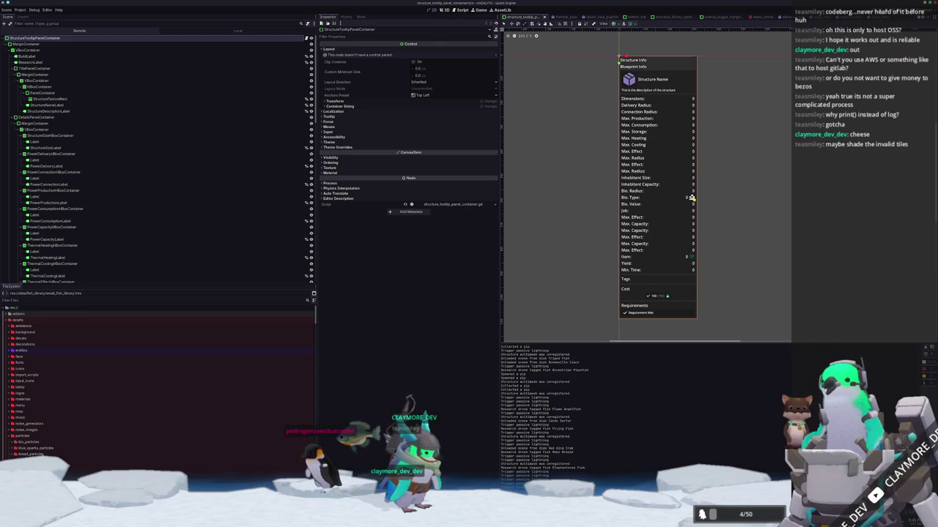
pyautogui.scroll(3)
pyautogui.scroll(3)
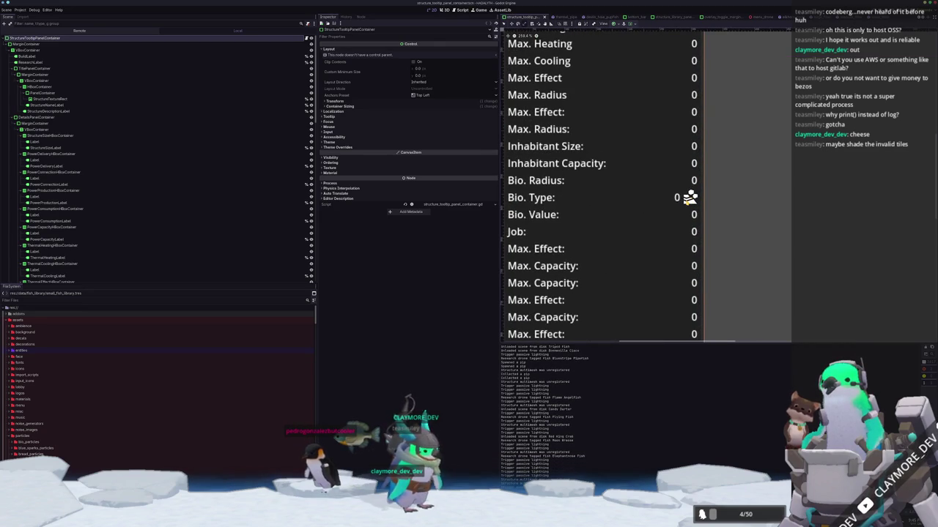
pyautogui.scroll(-3)
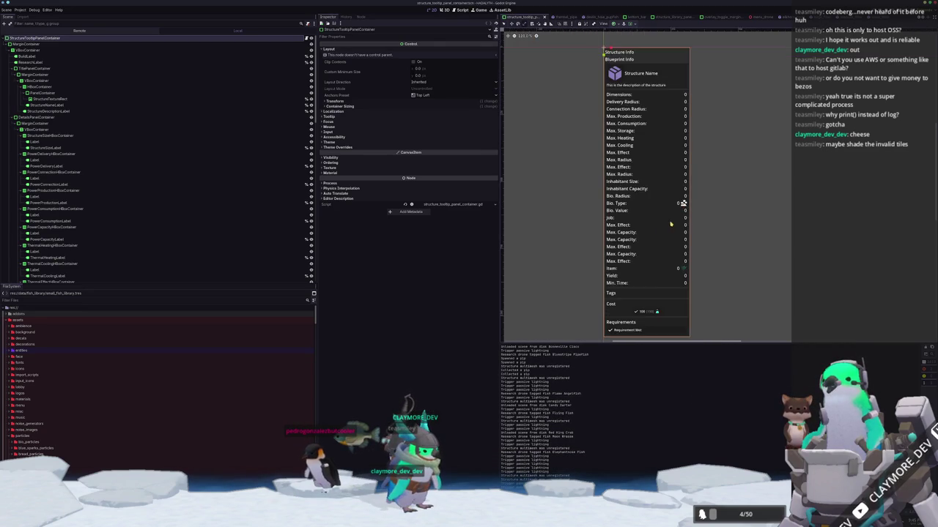
pyautogui.scroll(-3)
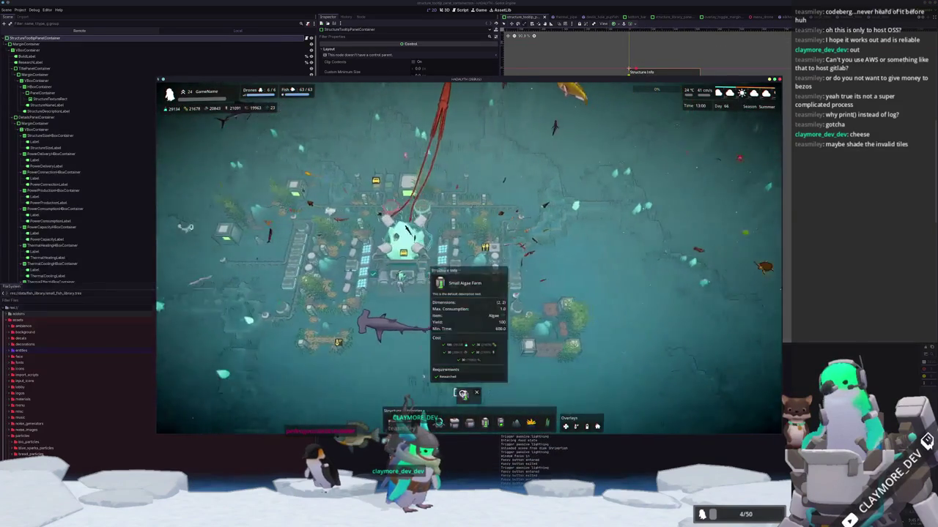
# Step: Place a Small Algae Farm on a grid tile, then stop the game with F8
pyautogui.scroll(3)
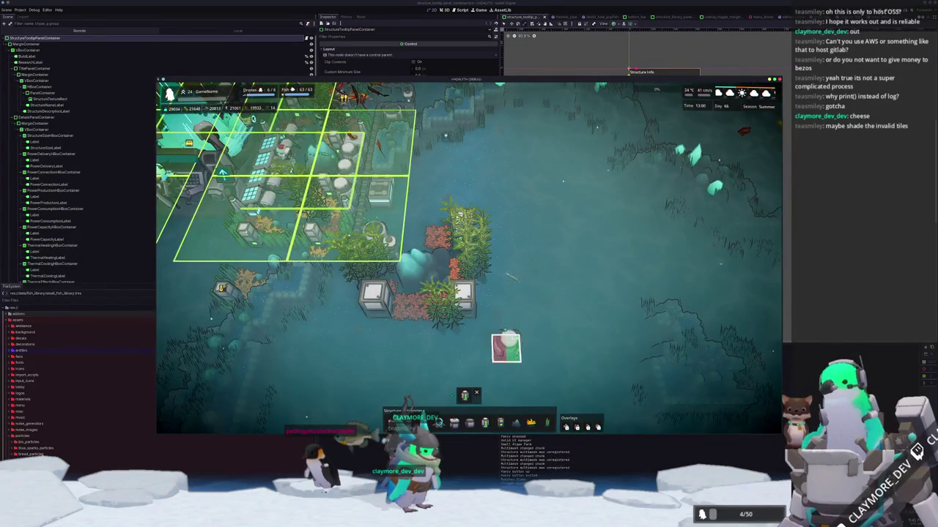
pyautogui.scroll(3)
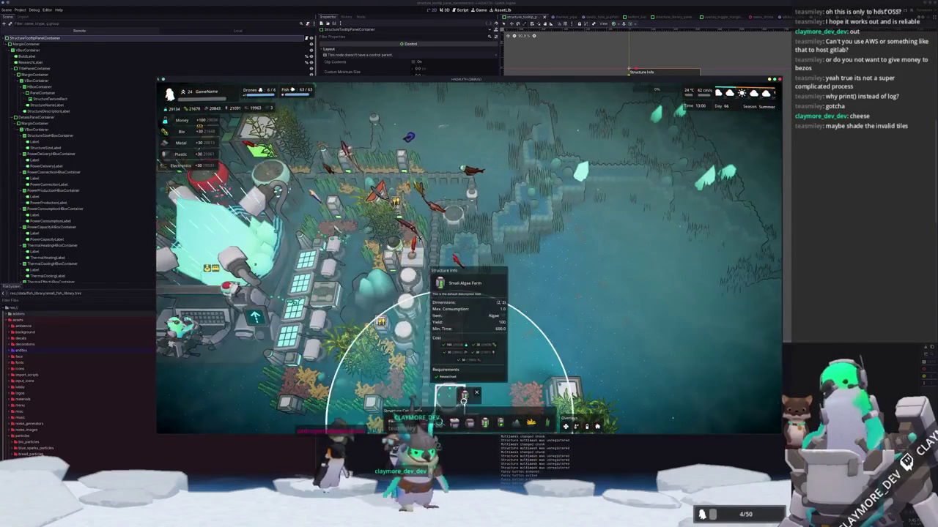
pyautogui.click(463, 399)
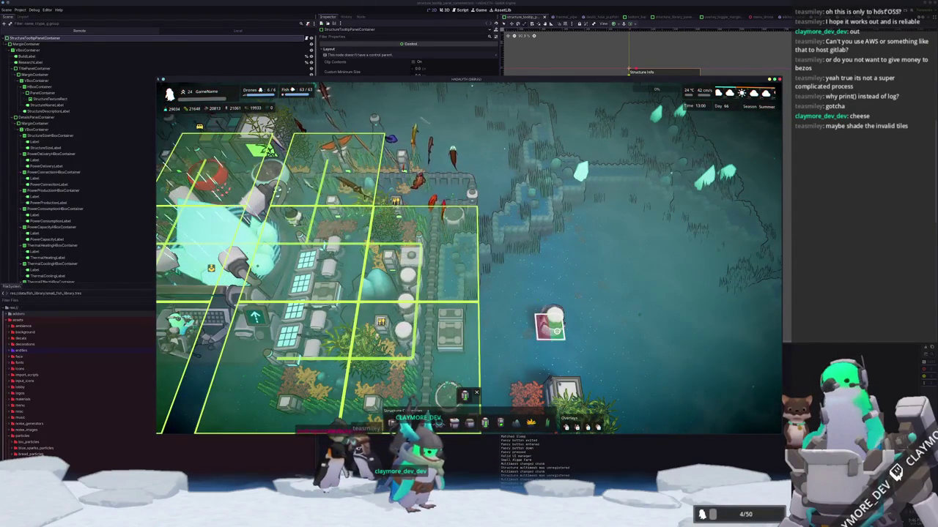
pyautogui.click(554, 326)
pyautogui.press('F8')
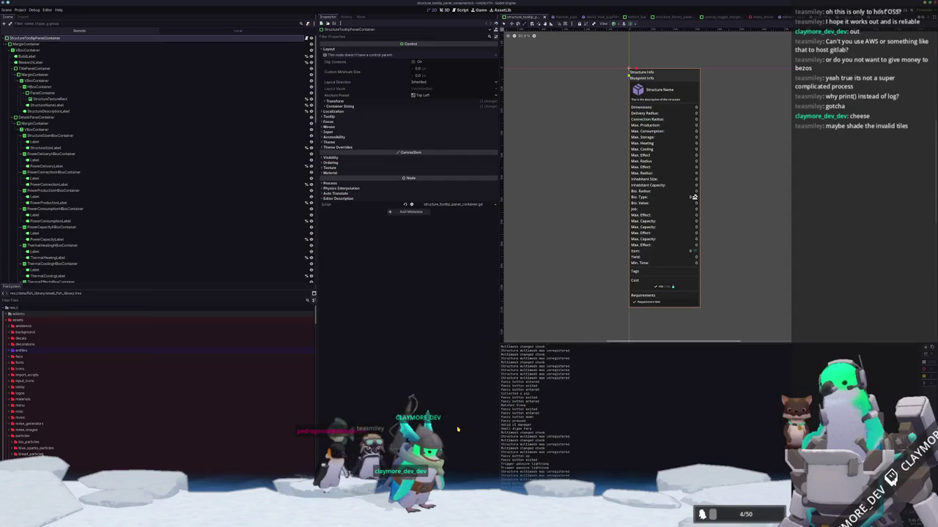
# Step: Relaunch the project with F5 to reach the HADALYTH title menu
pyautogui.press('F5')
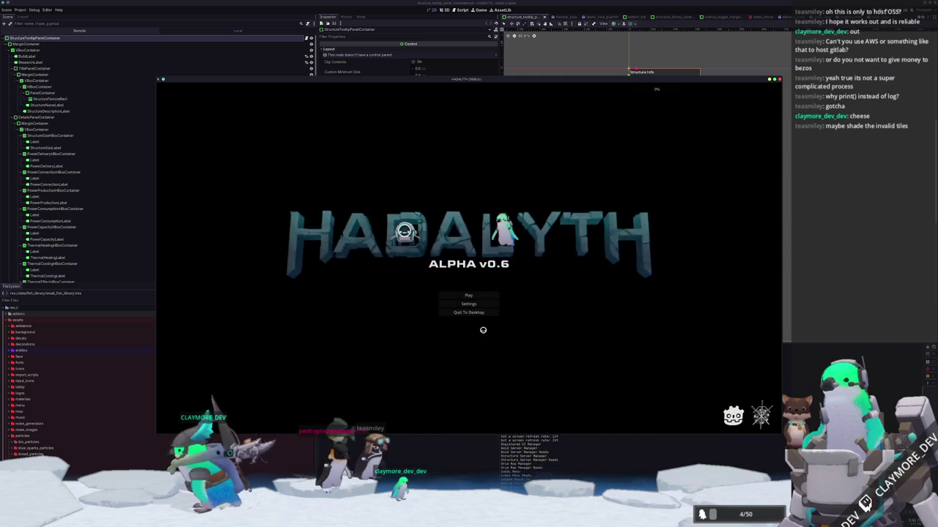
# Step: Load the first save slot, walk the player to the base and open build mode
pyautogui.click(480, 295)
pyautogui.click(410, 295)
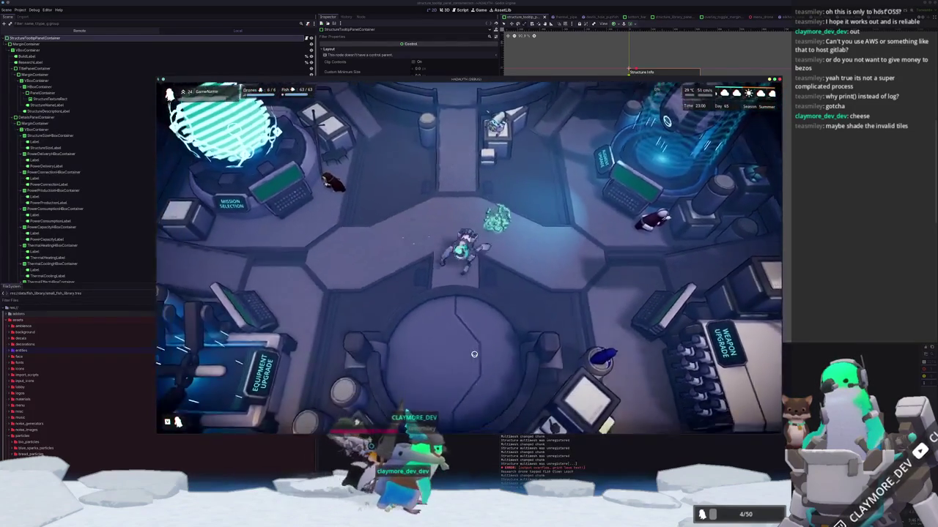
pyautogui.press('s')
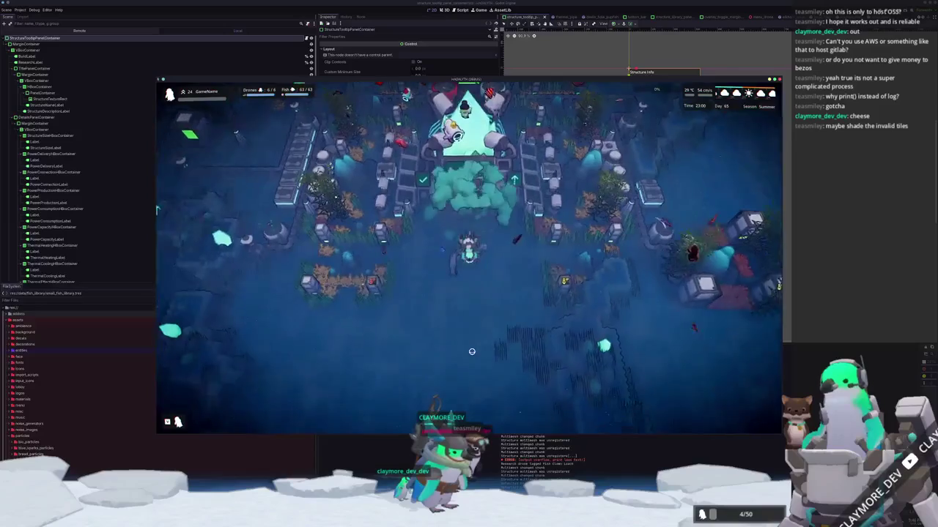
pyautogui.press('s')
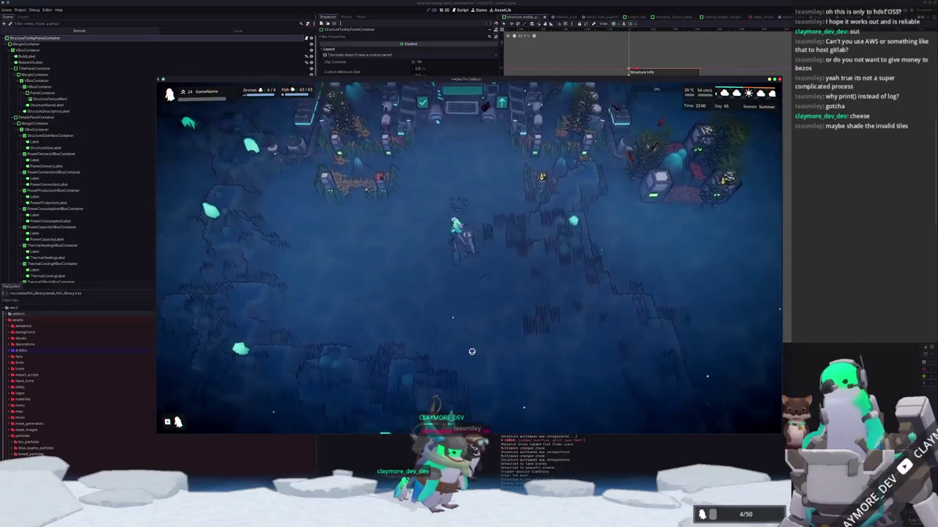
pyautogui.press('b')
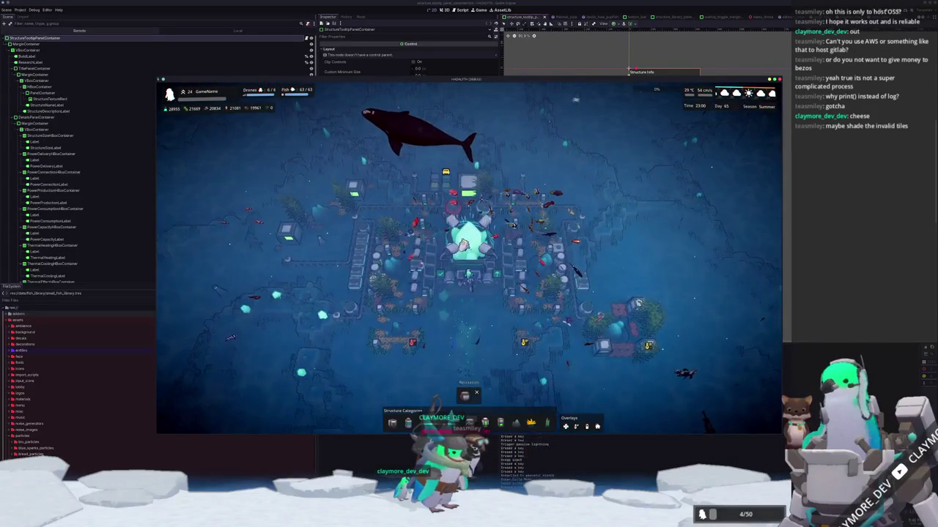
# Step: Cancel a Rest Station pick, then place two Huge Housing structures on the grid
pyautogui.click(464, 397)
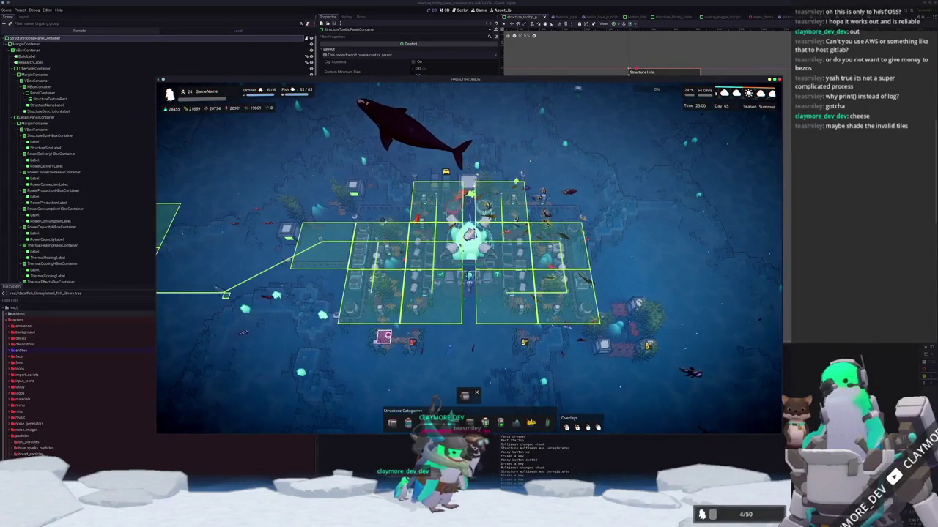
pyautogui.scroll(3)
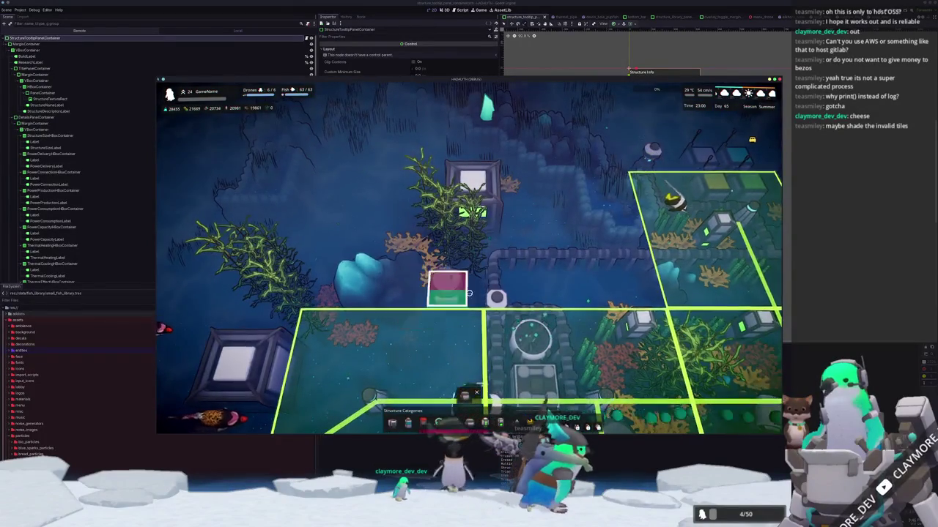
pyautogui.rightClick(473, 380)
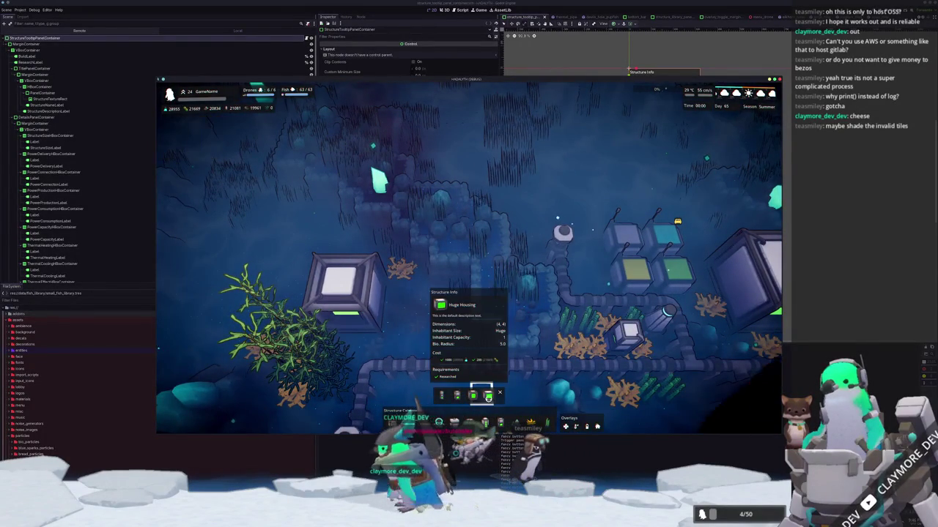
pyautogui.click(488, 396)
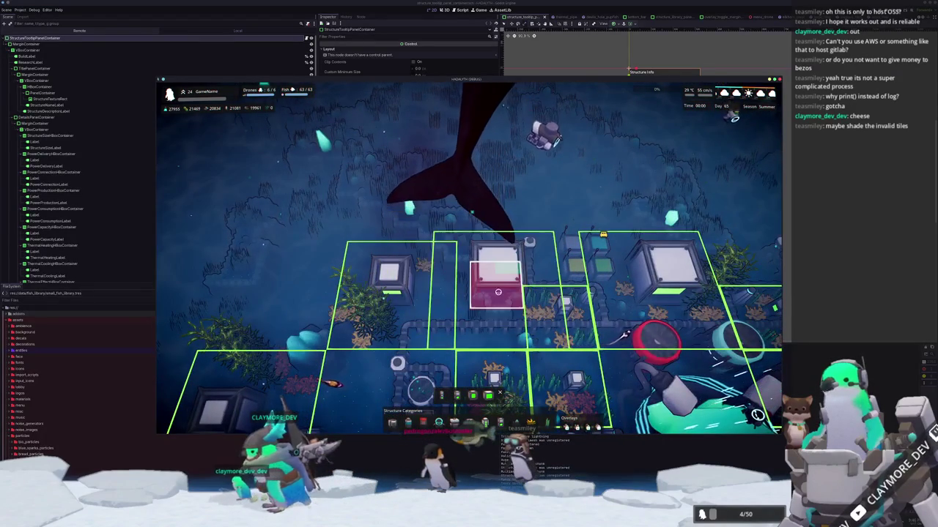
pyautogui.click(485, 306)
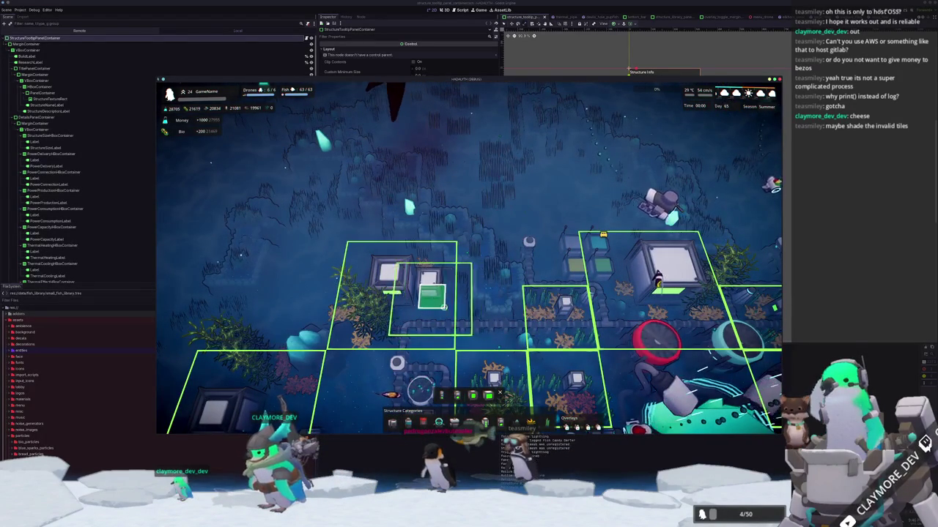
pyautogui.click(501, 296)
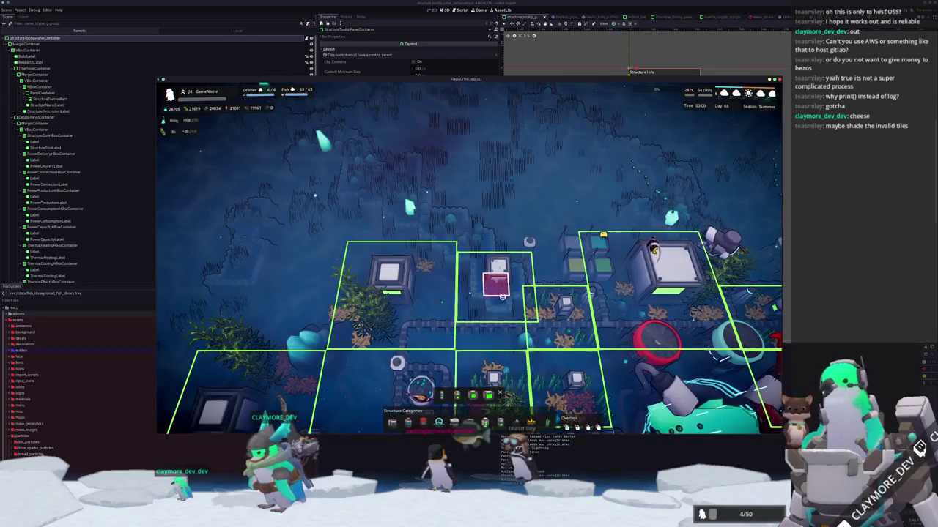
# Step: Recentre the camera over the base, exit build mode and focus then deselect the Core
pyautogui.press('w')
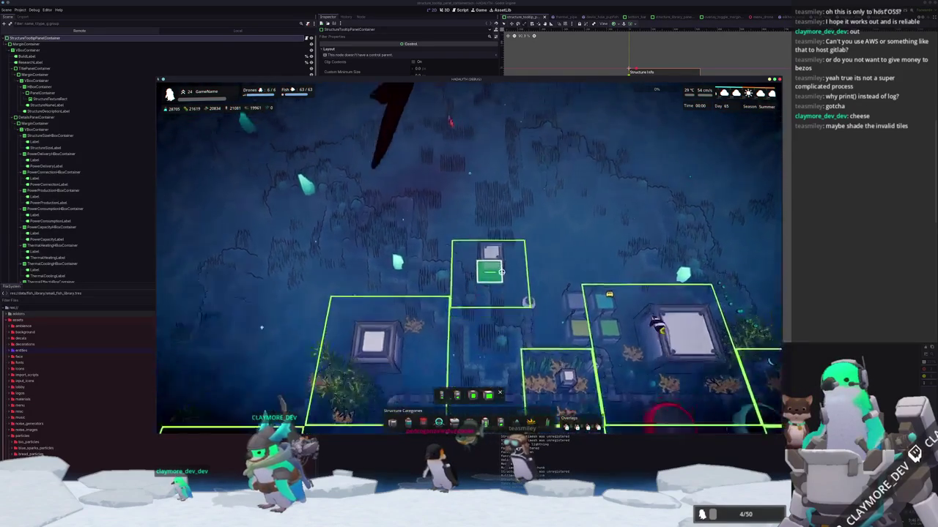
pyautogui.scroll(-3)
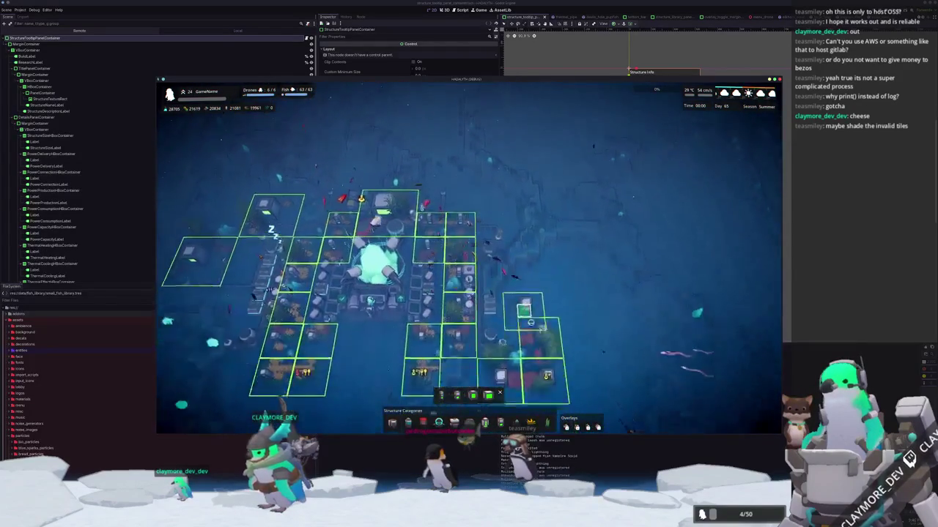
pyautogui.press('s')
pyautogui.press('a')
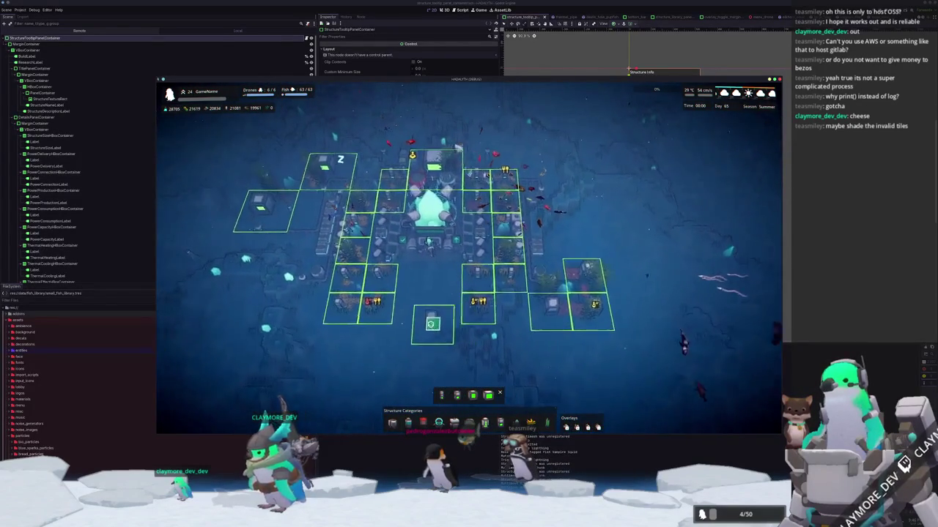
pyautogui.press('Escape')
pyautogui.press('Home')
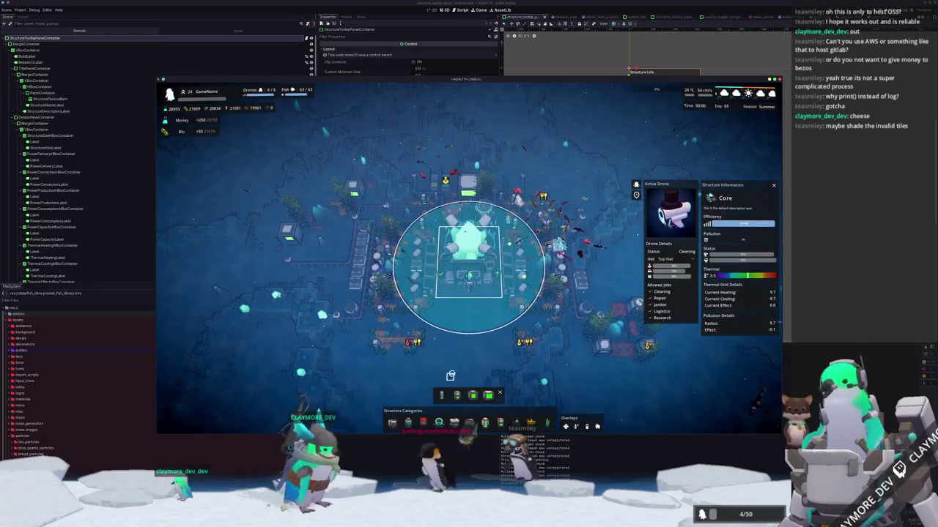
pyautogui.press('Escape')
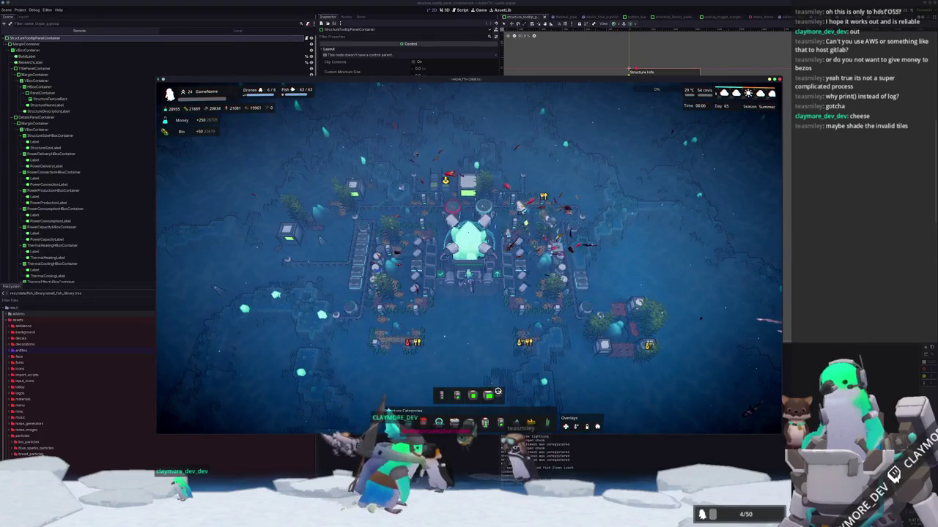
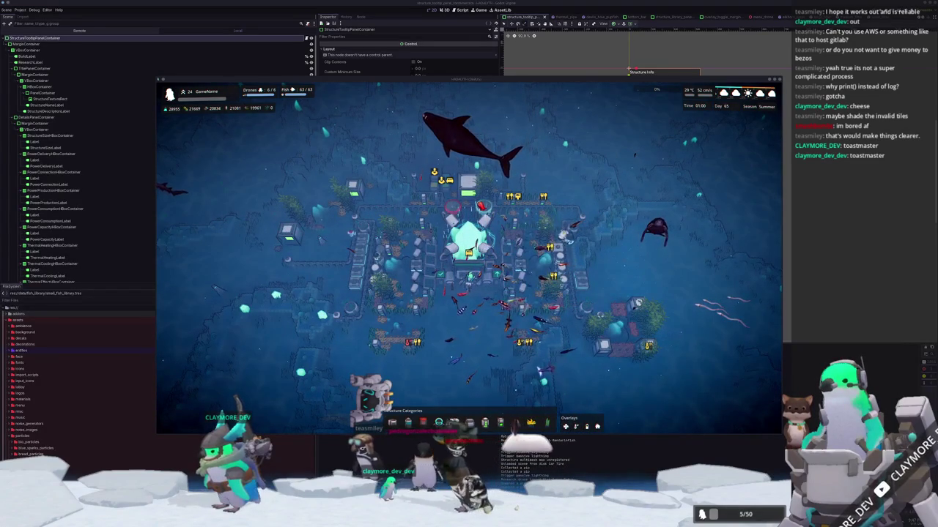
# Step: Reset the game camera to face the base squarely, then close the running game
pyautogui.scroll(3)
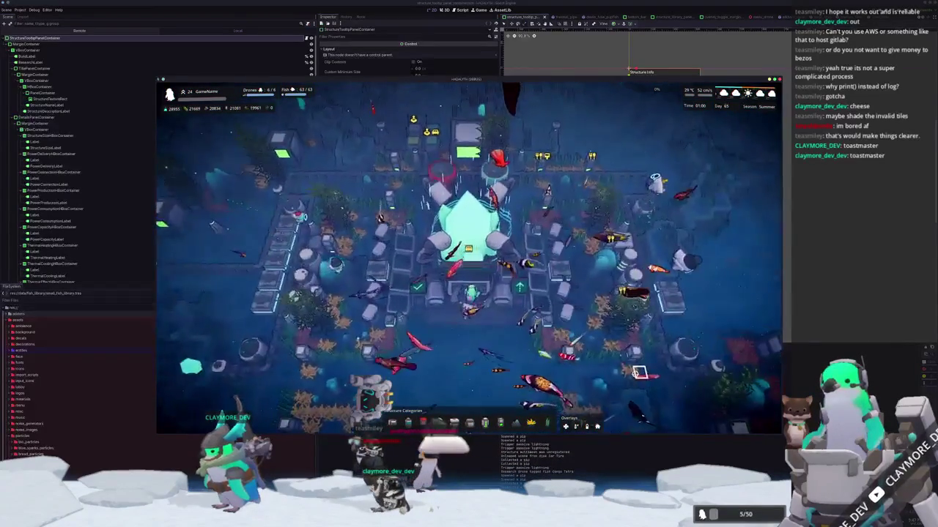
pyautogui.scroll(-3)
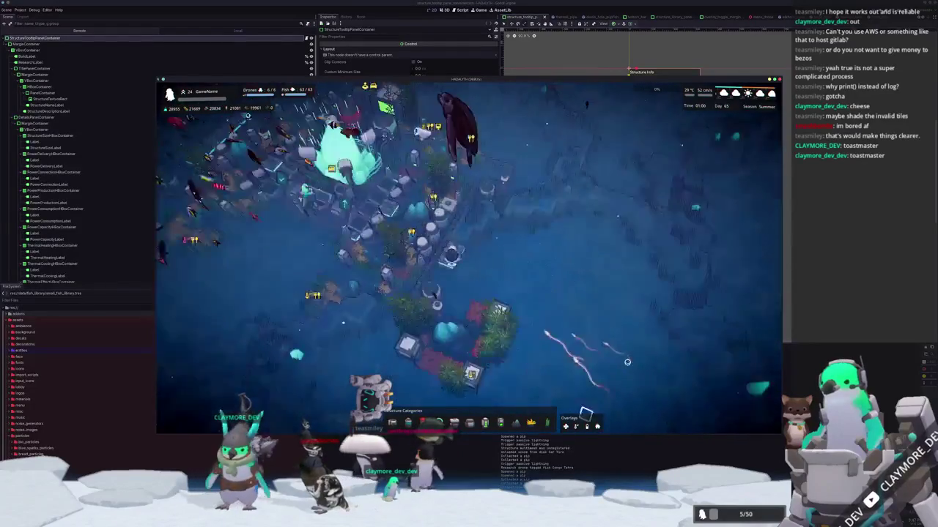
pyautogui.press('e')
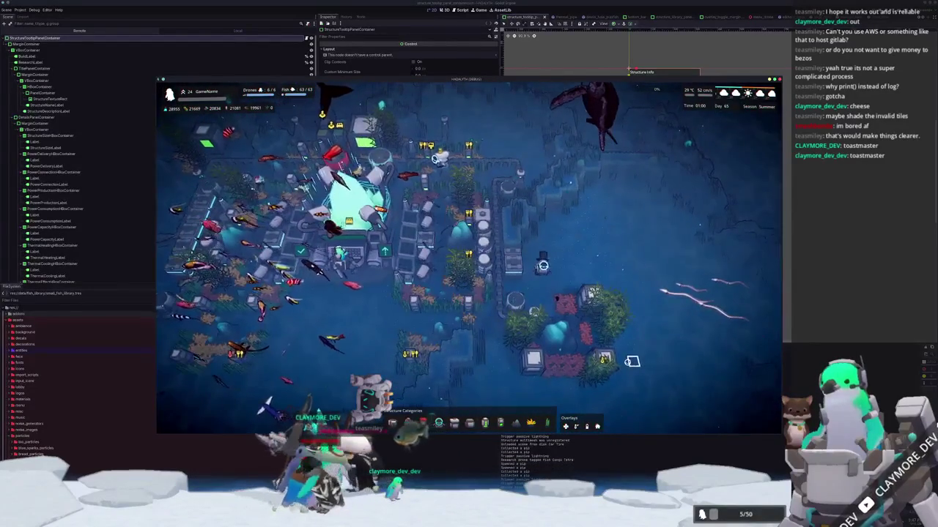
pyautogui.scroll(-3)
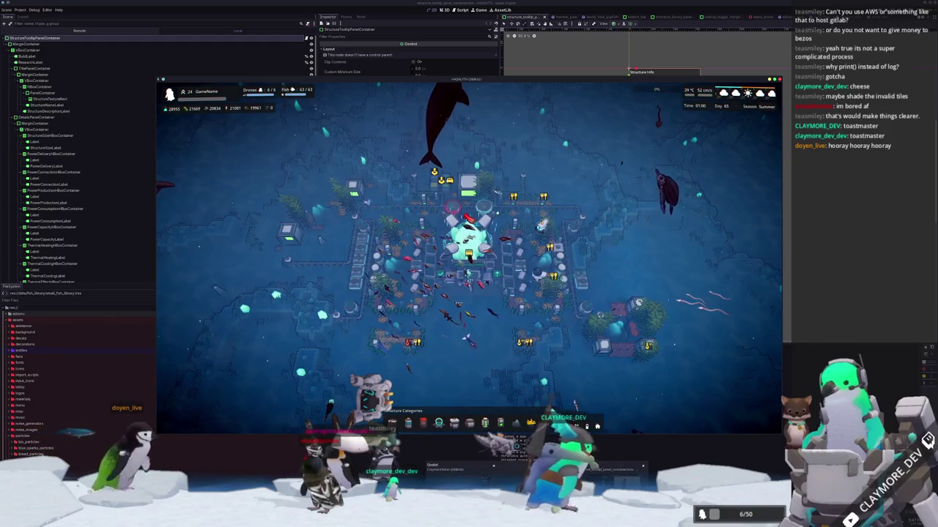
pyautogui.press('F8')
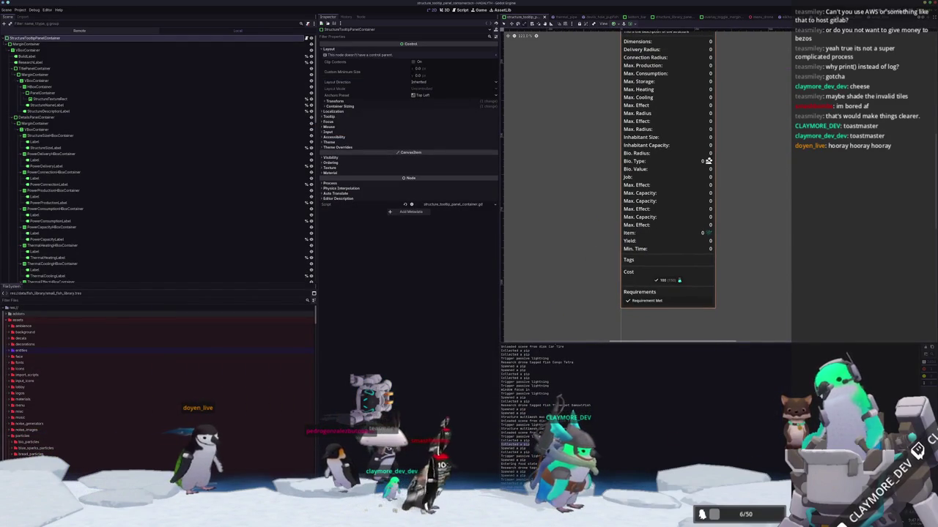
# Step: Bring the Dolphin file manager forward past the terminal and move it right and down
pyautogui.hotkey('alt', 'Tab')
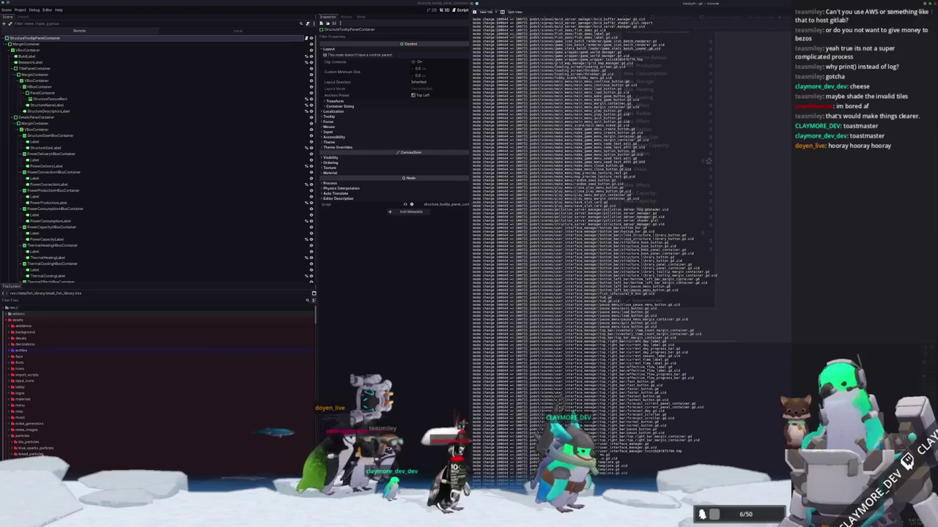
pyautogui.hotkey('alt', 'Tab')
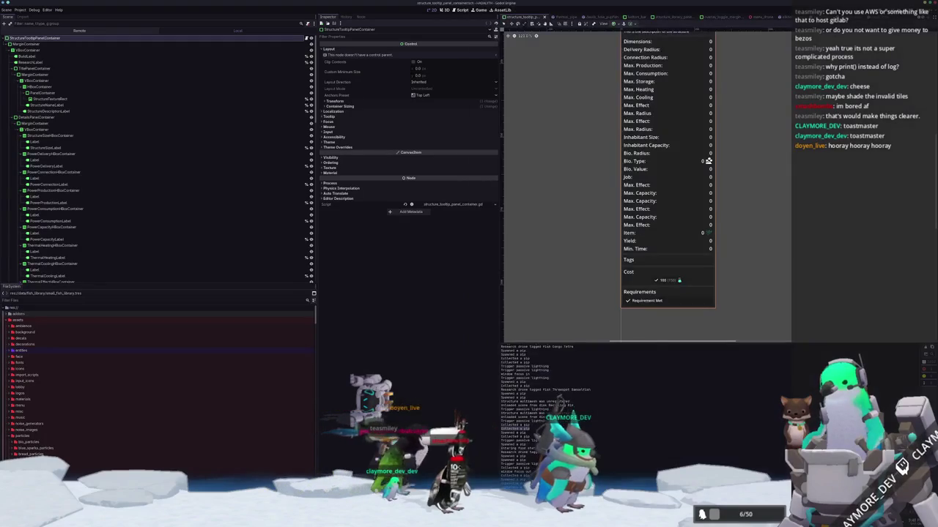
pyautogui.hotkey('alt', 'Tab')
pyautogui.moveTo(393, 69); pyautogui.dragTo(484, 117)
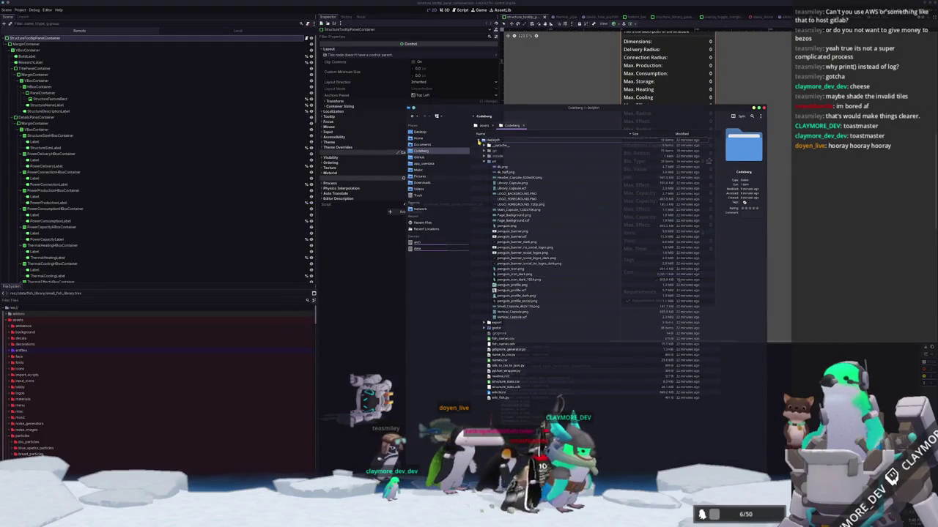
# Step: Collapse the hadalyth folder and check its size in Properties
pyautogui.click(480, 140)
pyautogui.rightClick(498, 146)
pyautogui.click(511, 294)
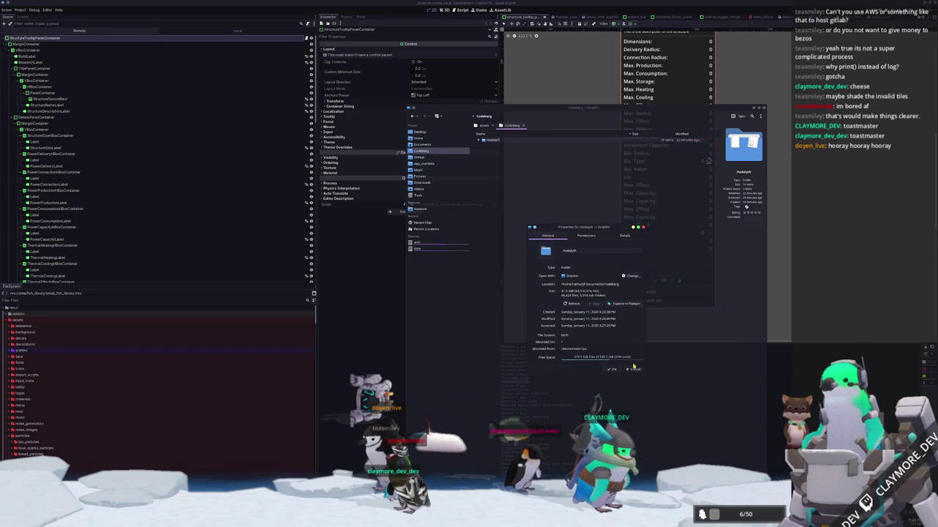
pyautogui.click(632, 369)
# Step: Expand hadalyth and view the properties of the .git and objects folders
pyautogui.click(481, 140)
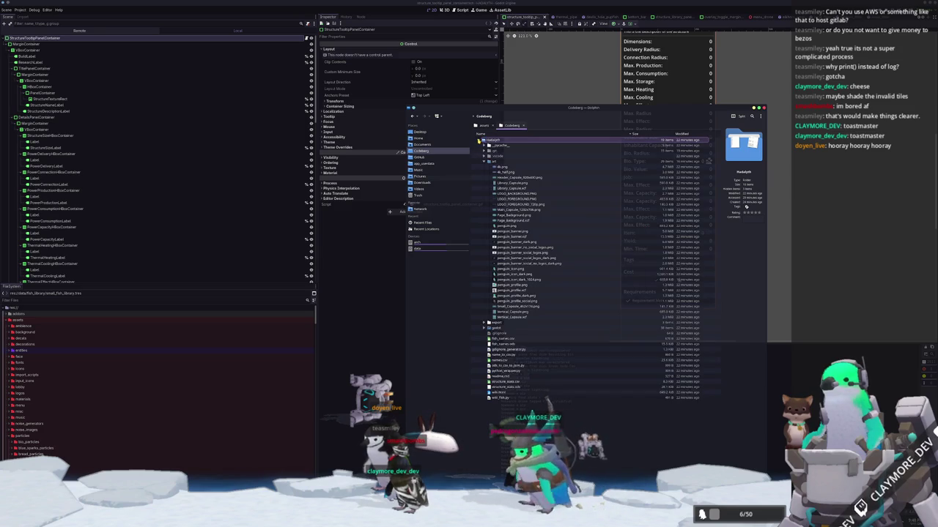
pyautogui.rightClick(495, 151)
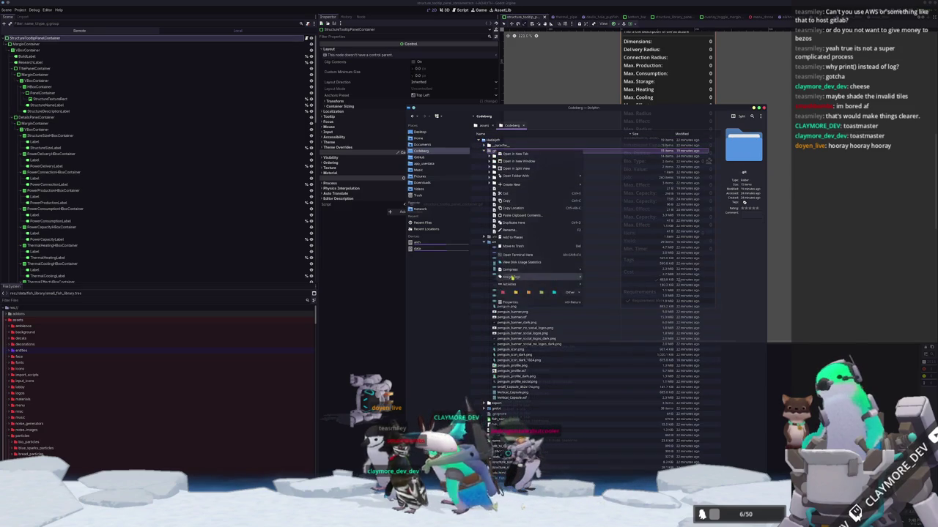
pyautogui.click(511, 305)
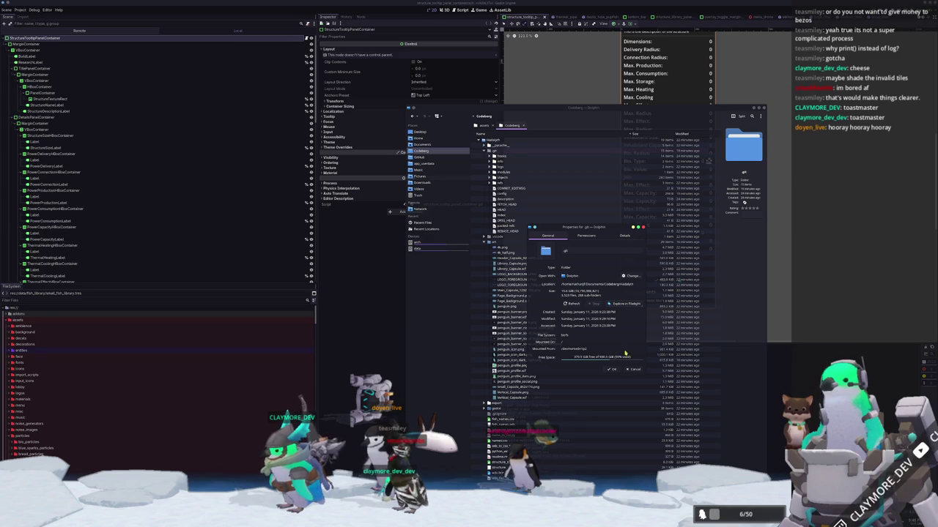
pyautogui.click(630, 370)
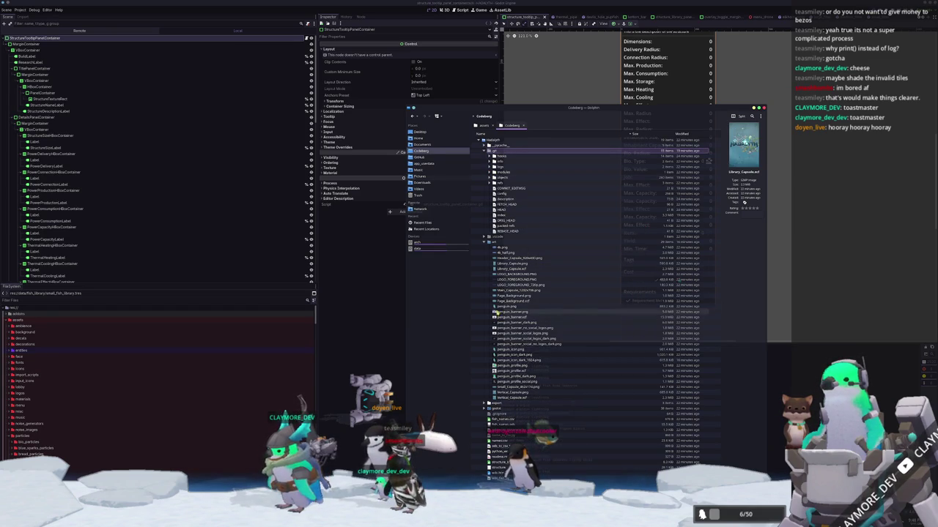
pyautogui.rightClick(504, 178)
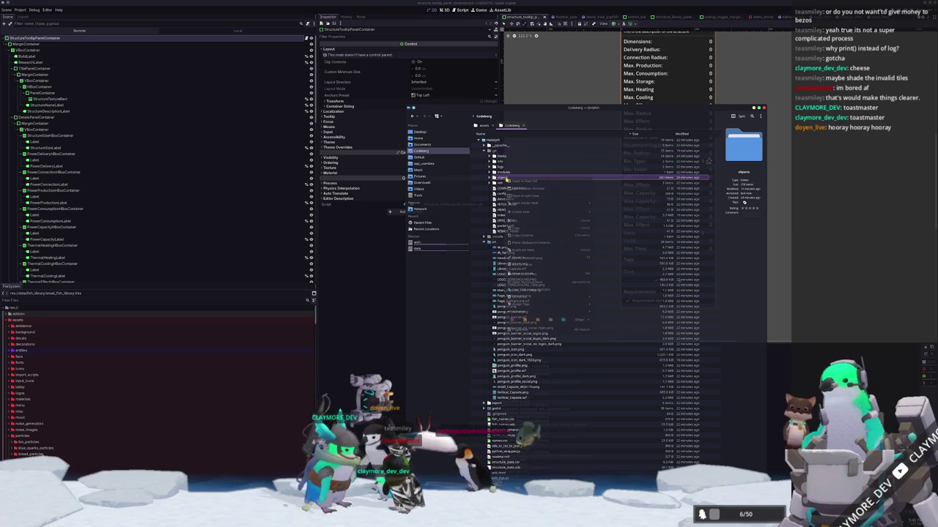
pyautogui.click(556, 330)
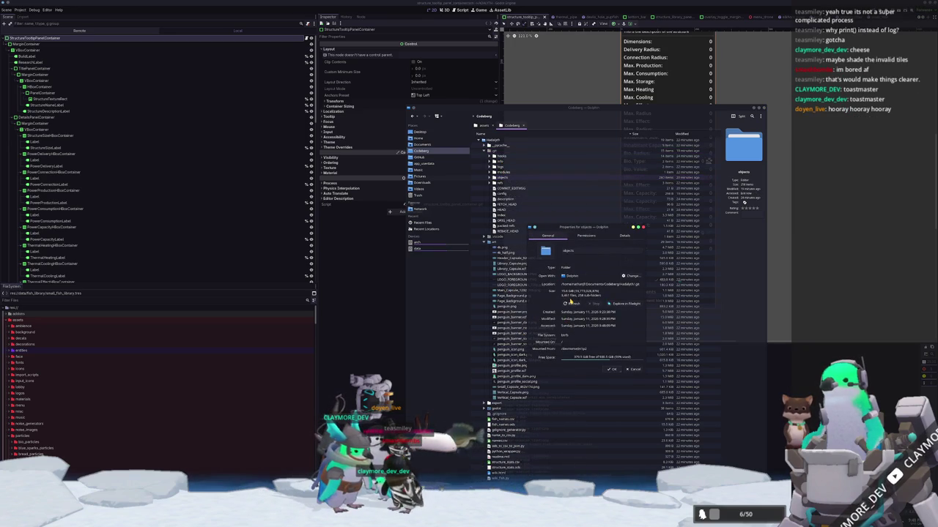
pyautogui.click(632, 370)
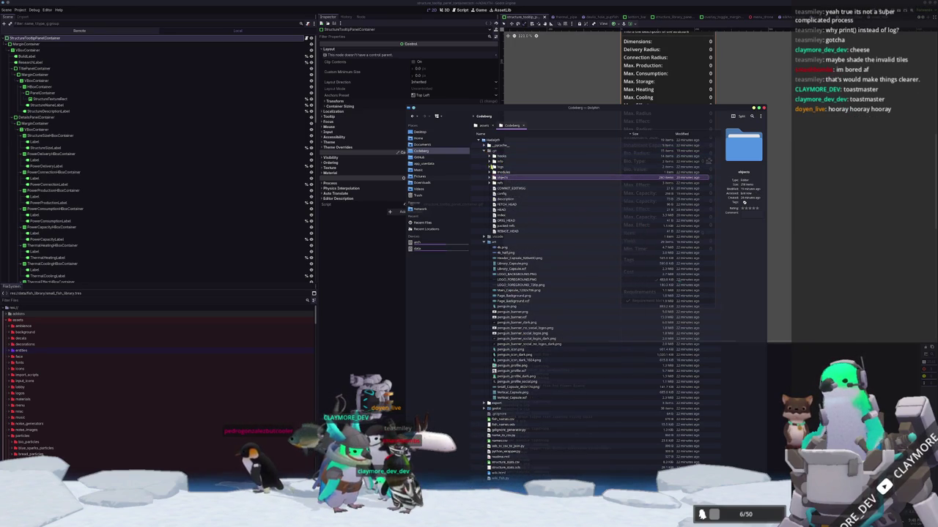
# Step: Browse the hash-named objects subfolders, then collapse objects and the art folder
pyautogui.click(489, 178)
pyautogui.click(497, 183)
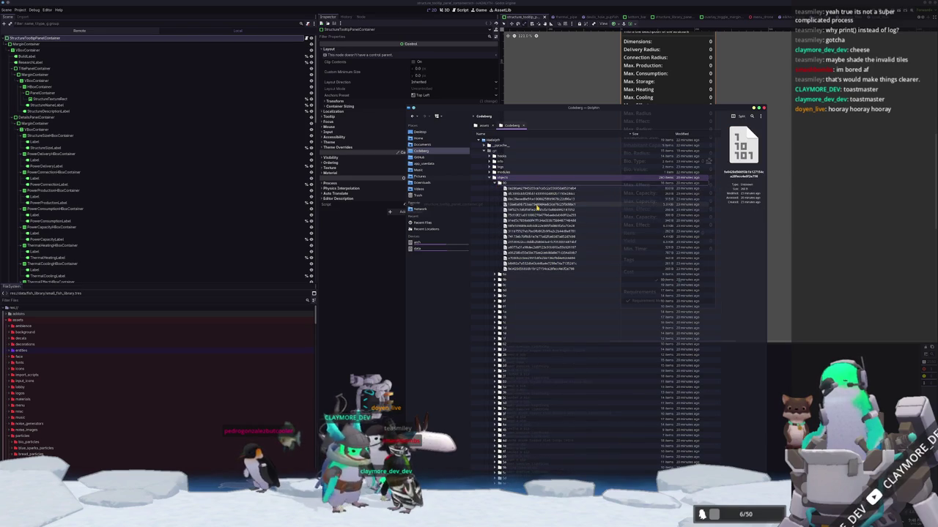
pyautogui.click(493, 184)
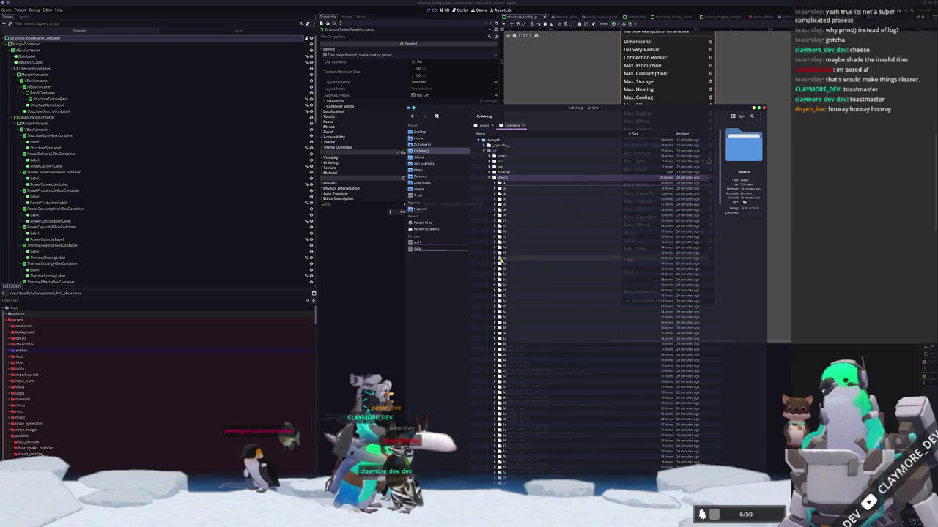
pyautogui.scroll(-3)
pyautogui.click(497, 303)
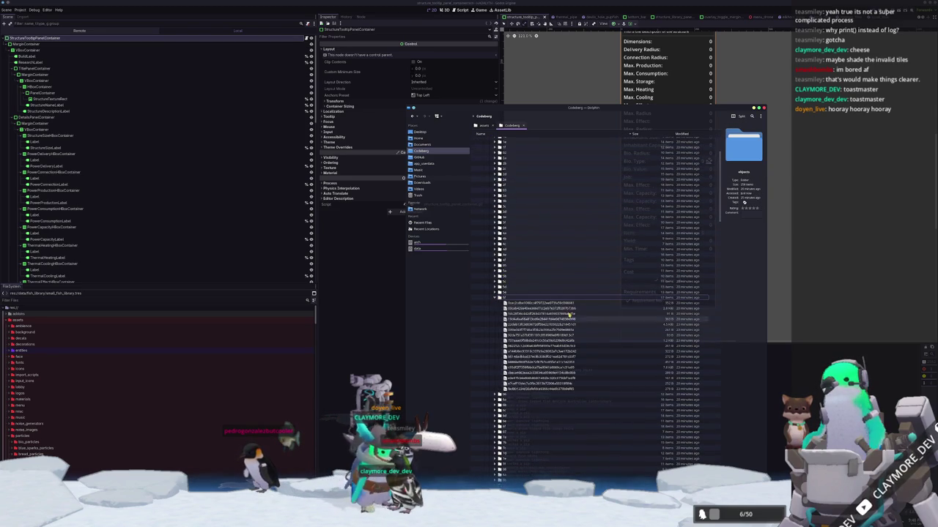
pyautogui.scroll(3)
pyautogui.click(496, 352)
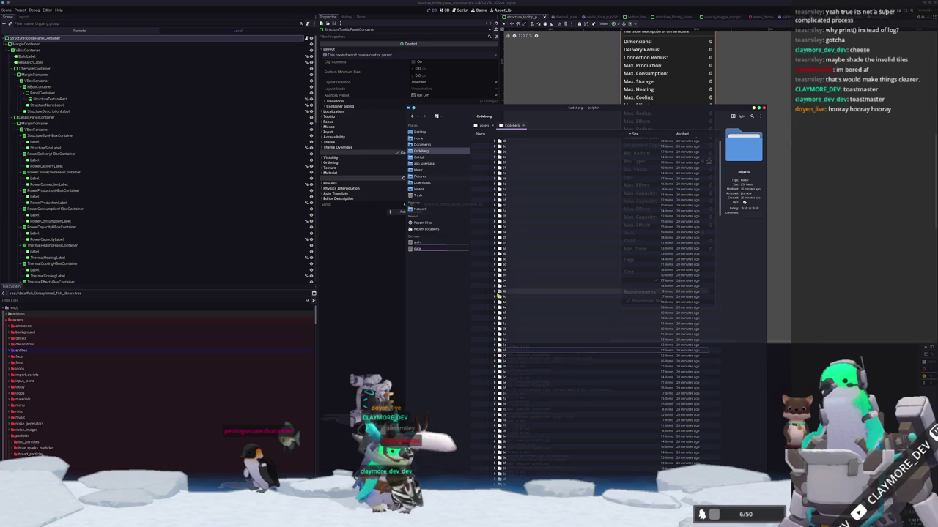
pyautogui.scroll(3)
pyautogui.click(489, 178)
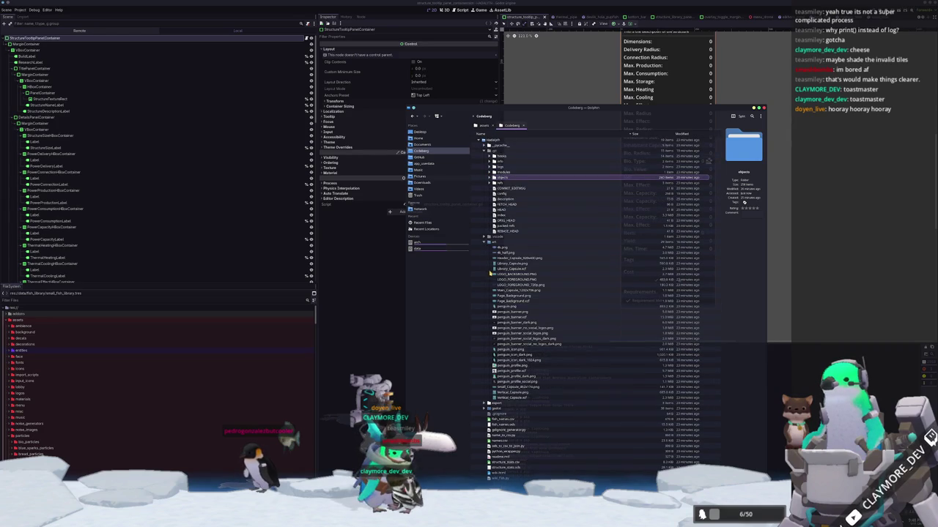
pyautogui.click(485, 246)
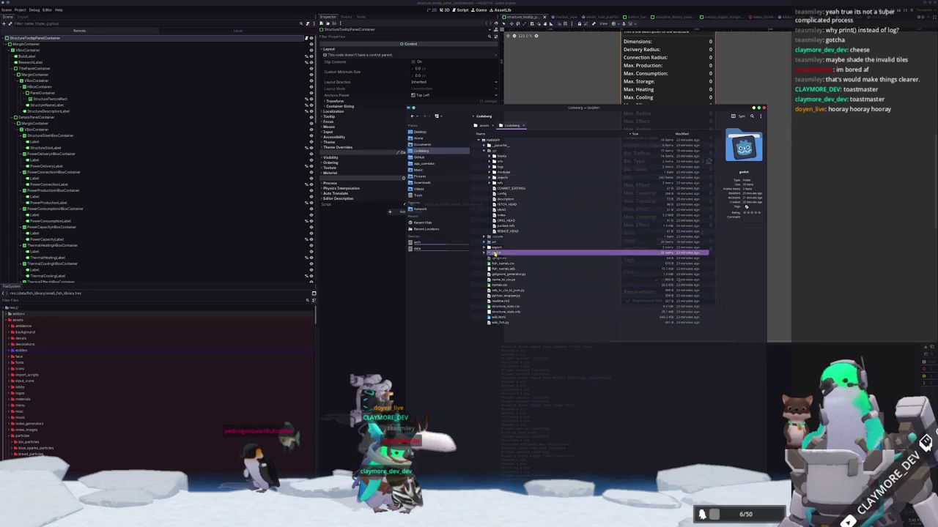
# Step: Check the godot folder's properties and expand it
pyautogui.rightClick(495, 253)
pyautogui.click(509, 412)
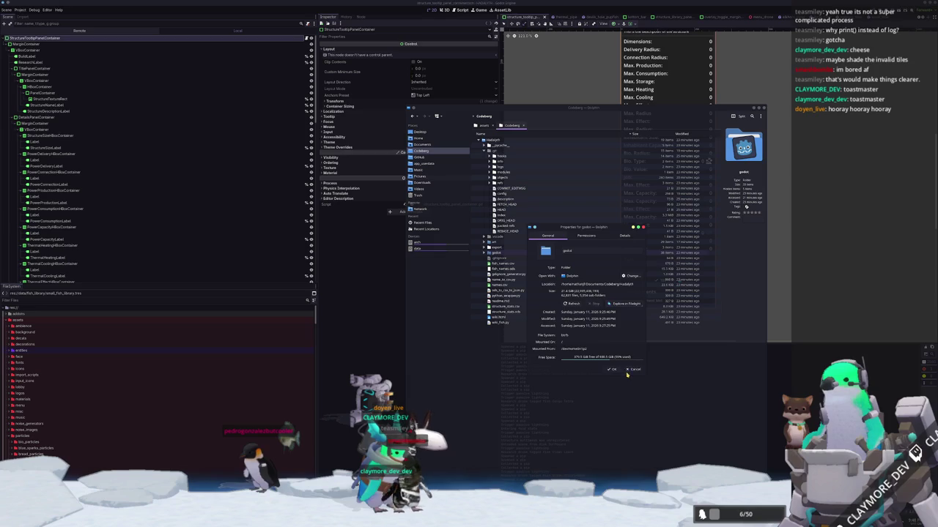
pyautogui.click(629, 370)
pyautogui.click(485, 253)
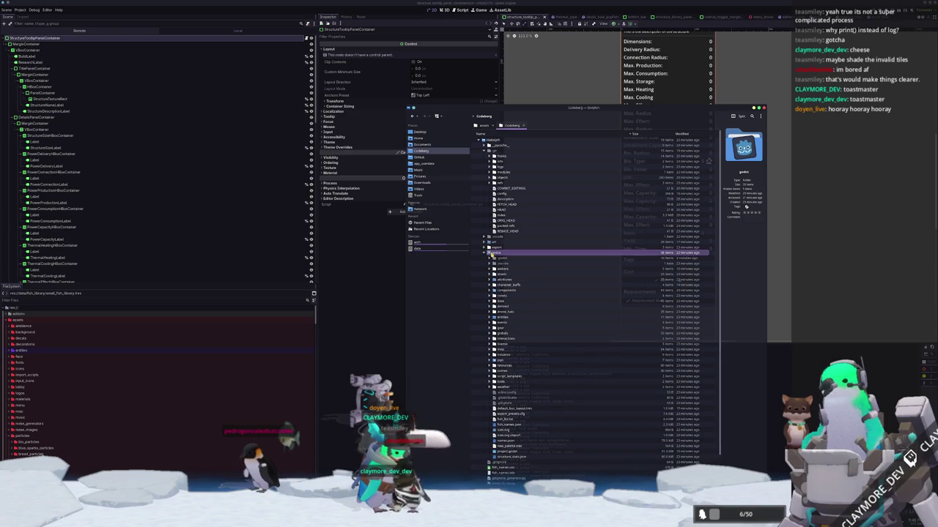
# Step: Expand export/linux and view the release build folder's properties
pyautogui.click(485, 247)
pyautogui.scroll(-3)
pyautogui.click(490, 200)
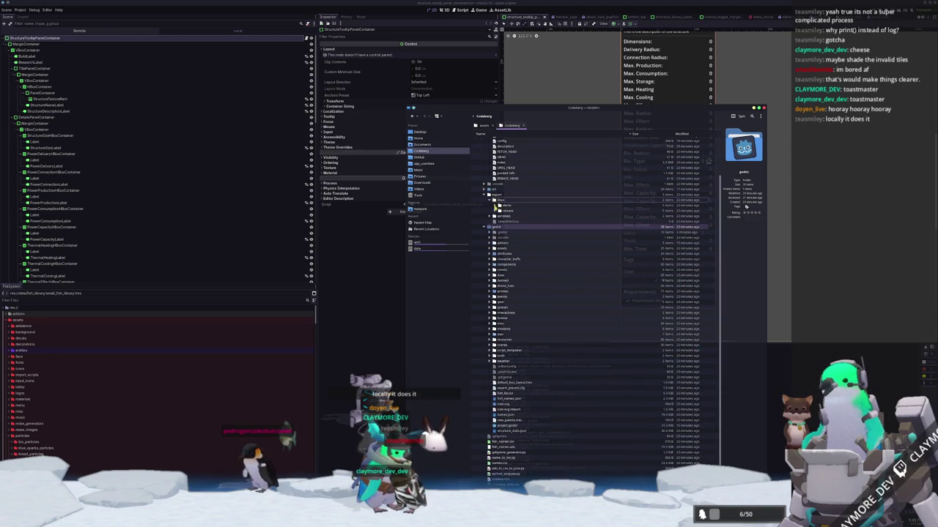
pyautogui.click(496, 211)
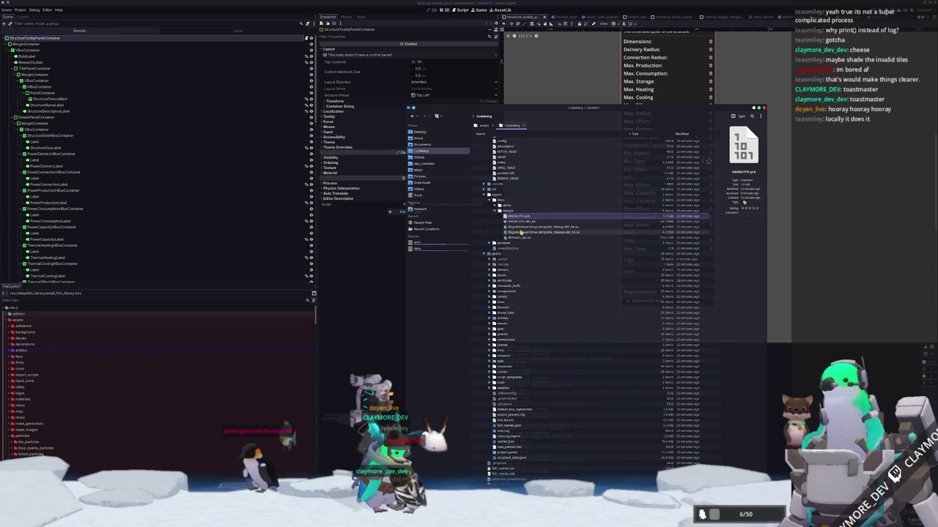
pyautogui.click(512, 211)
pyautogui.rightClick(513, 211)
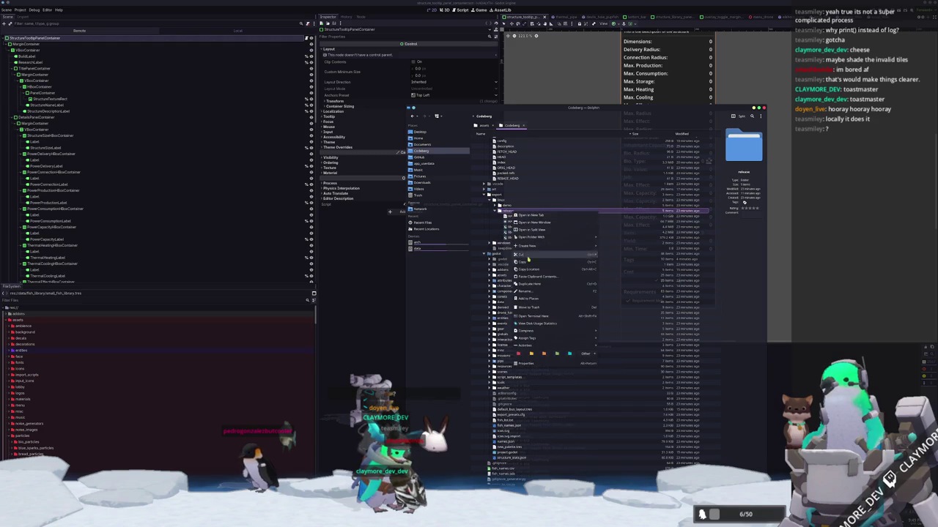
pyautogui.click(535, 364)
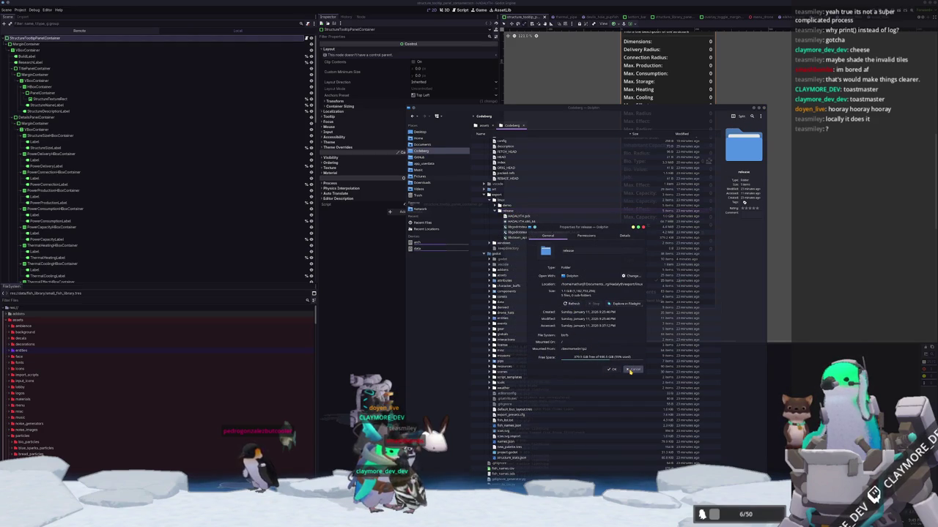
pyautogui.click(629, 370)
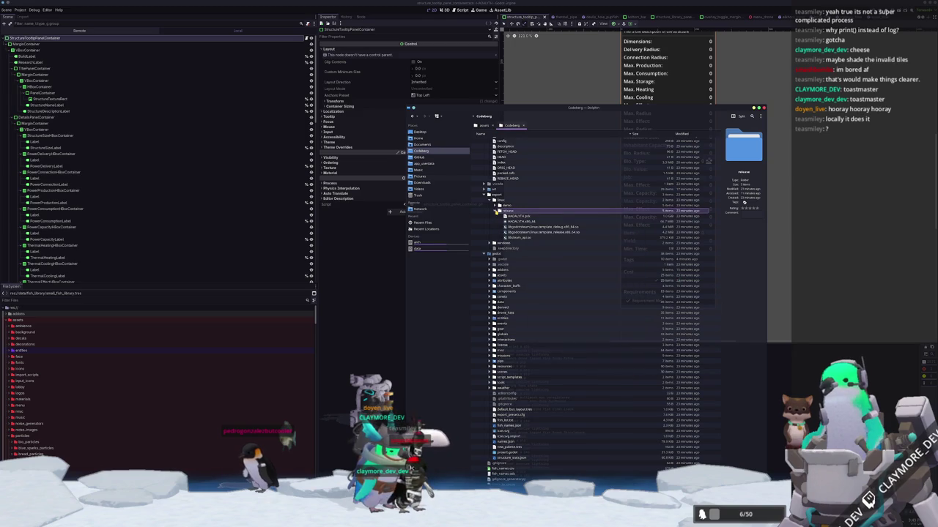
pyautogui.click(495, 212)
# Step: Inspect the linux demo build's HADALYTH.pck, then collapse the demo and release folders
pyautogui.click(495, 205)
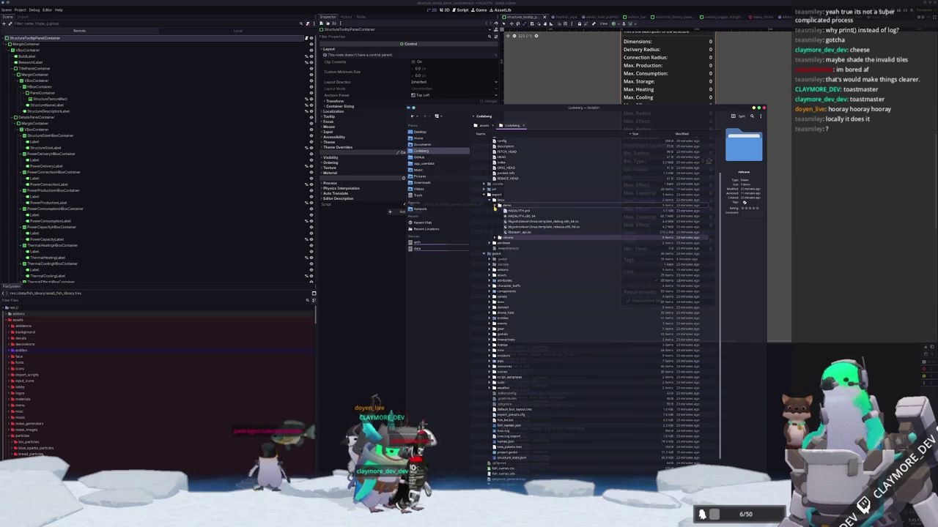
pyautogui.click(520, 212)
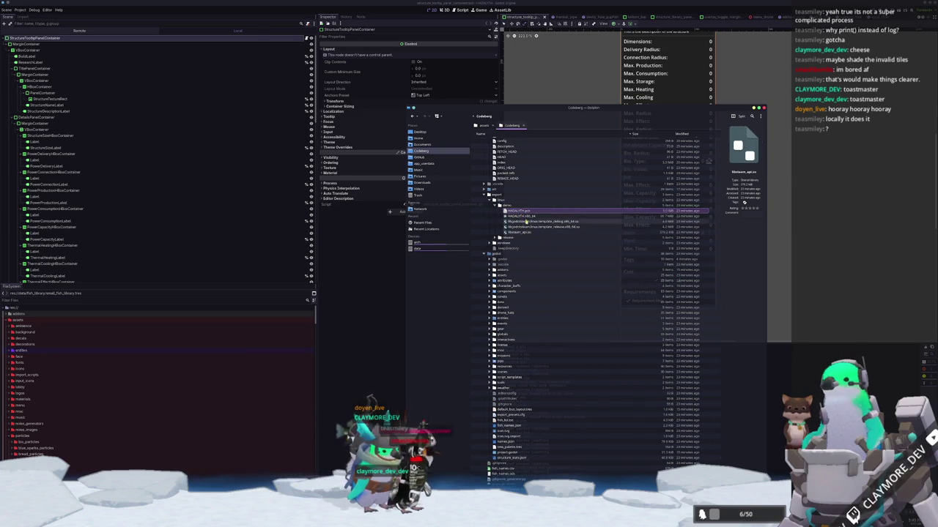
pyautogui.click(496, 205)
pyautogui.click(496, 211)
pyautogui.click(497, 209)
pyautogui.click(497, 210)
pyautogui.click(498, 209)
# Step: Expand the windows export folder, look inside its demo build, then fold it away
pyautogui.click(491, 201)
pyautogui.click(490, 205)
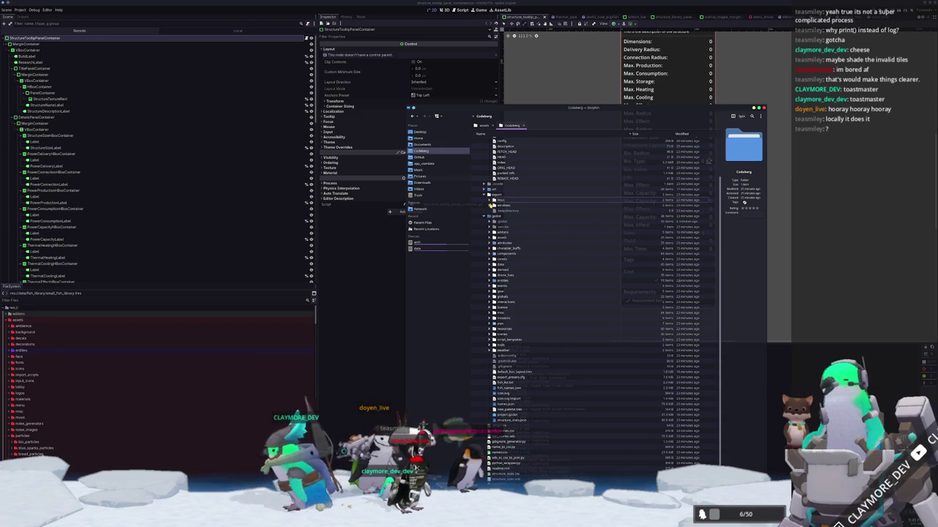
pyautogui.click(496, 211)
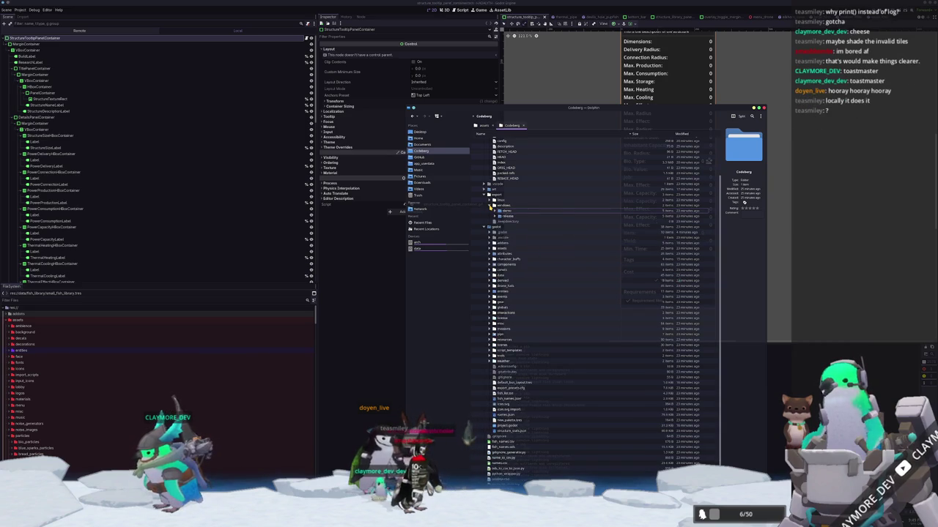
pyautogui.click(491, 205)
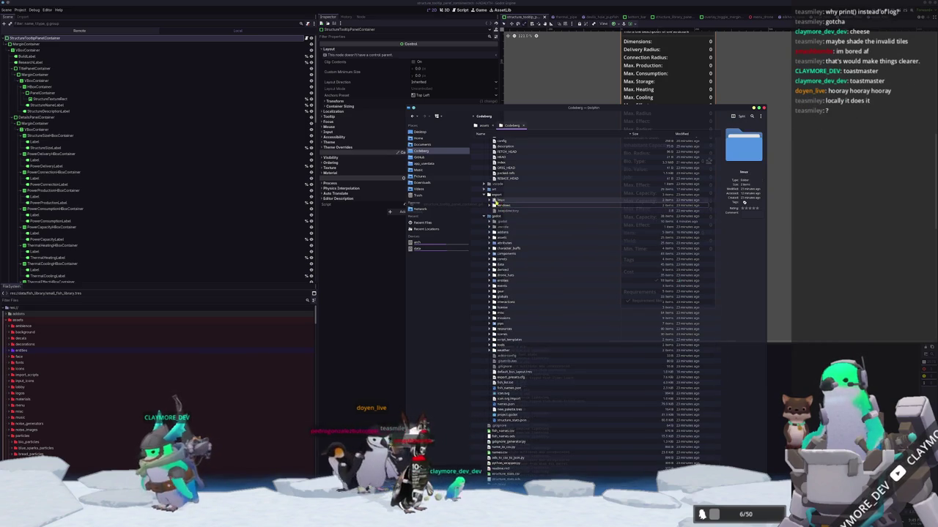
# Step: Create a new empty file named .keepdirectory in the export folder
pyautogui.rightClick(497, 201)
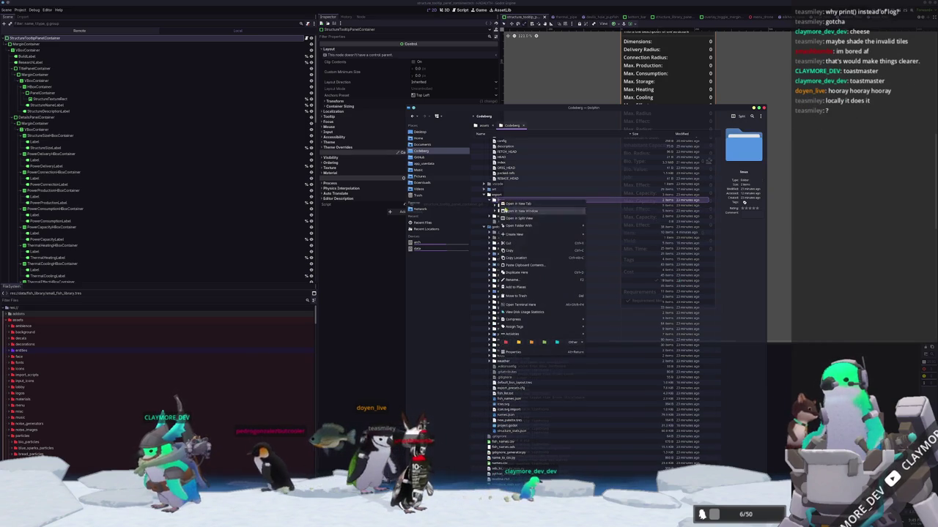
pyautogui.moveTo(524, 236)
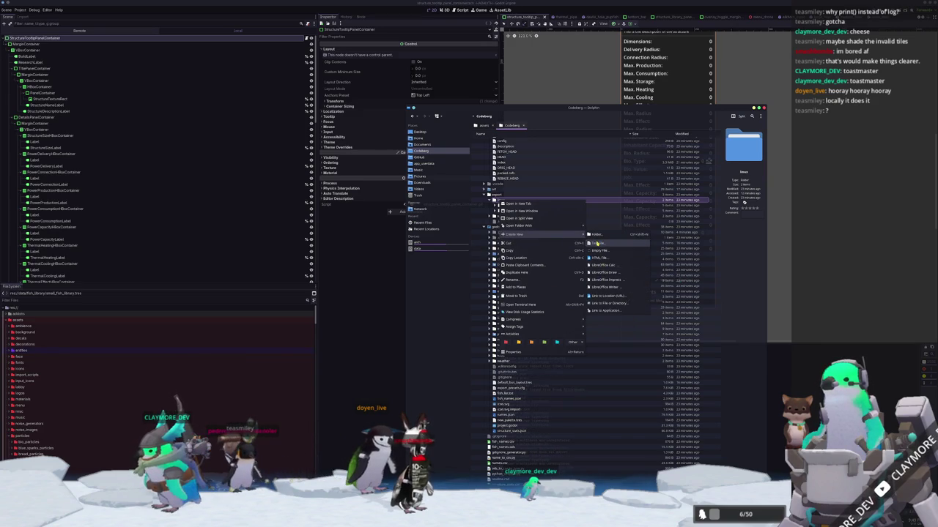
pyautogui.click(597, 243)
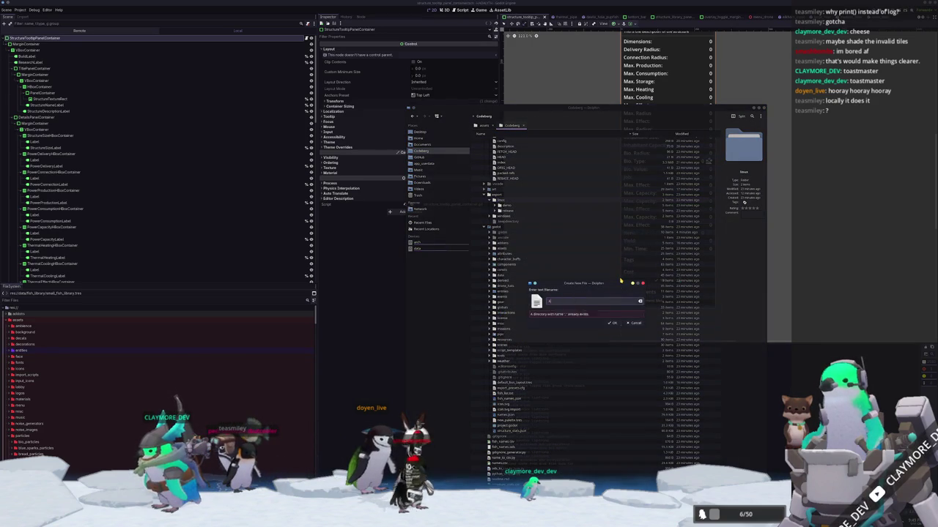
pyautogui.hotkey('ctrl', 'a')
pyautogui.click(612, 328)
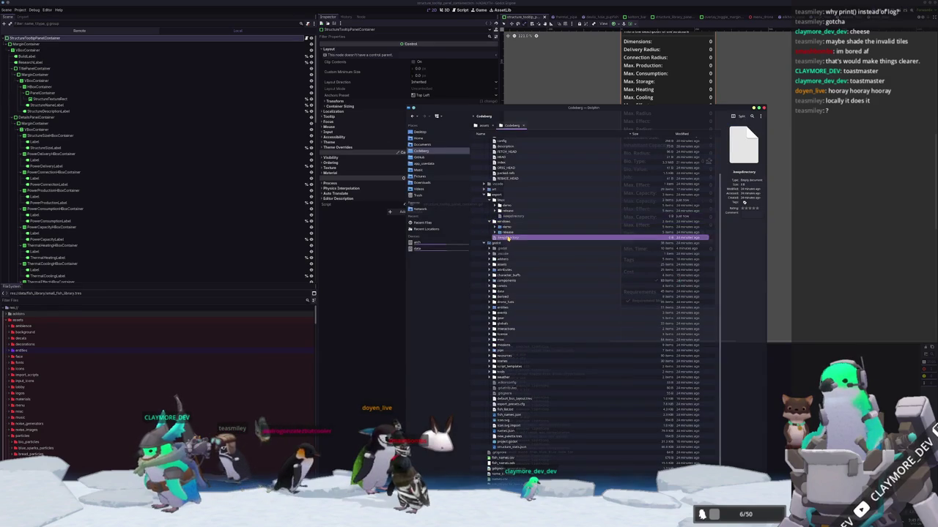
# Step: Move the .keepdirectory file into the windows release build folder
pyautogui.click(504, 221)
pyautogui.scroll(-3)
pyautogui.moveTo(513, 225); pyautogui.dragTo(536, 369)
pyautogui.moveTo(513, 188); pyautogui.dragTo(510, 189)
pyautogui.click(513, 188)
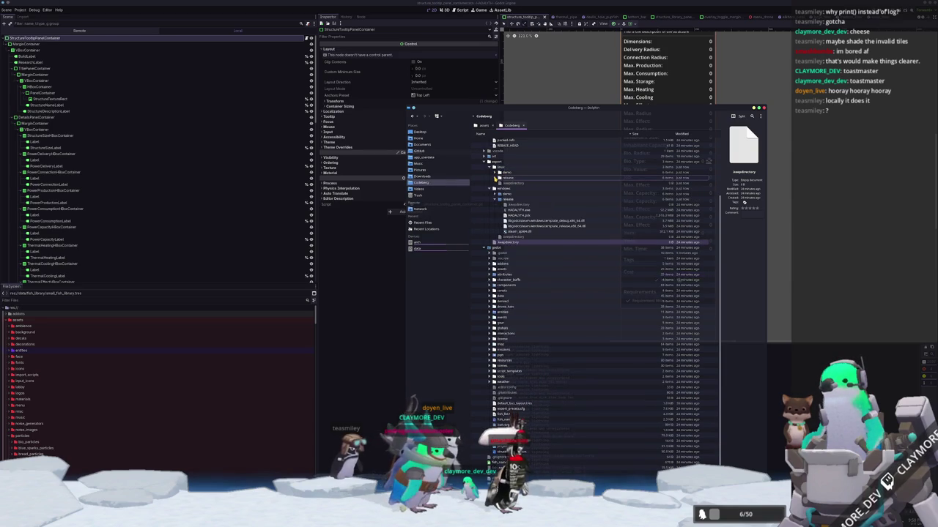
pyautogui.click(492, 199)
pyautogui.click(491, 189)
pyautogui.click(487, 184)
pyautogui.click(484, 183)
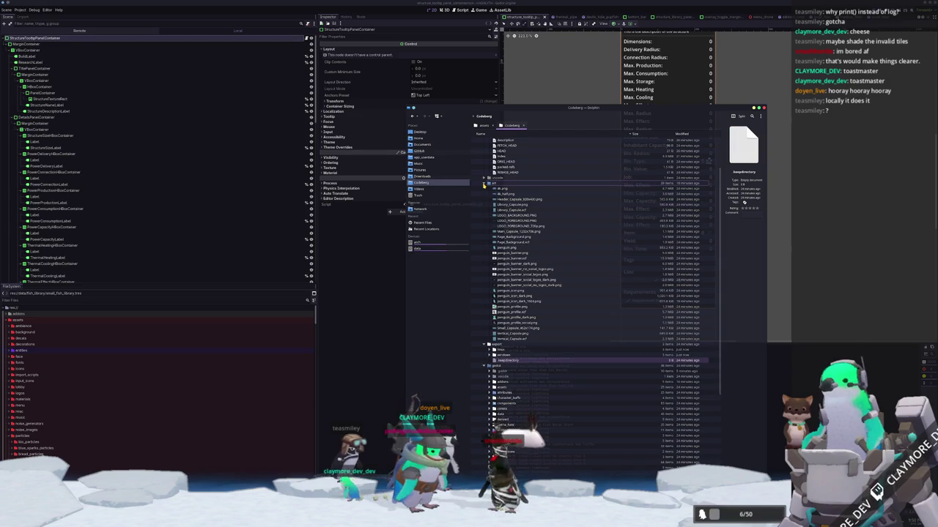
pyautogui.click(484, 185)
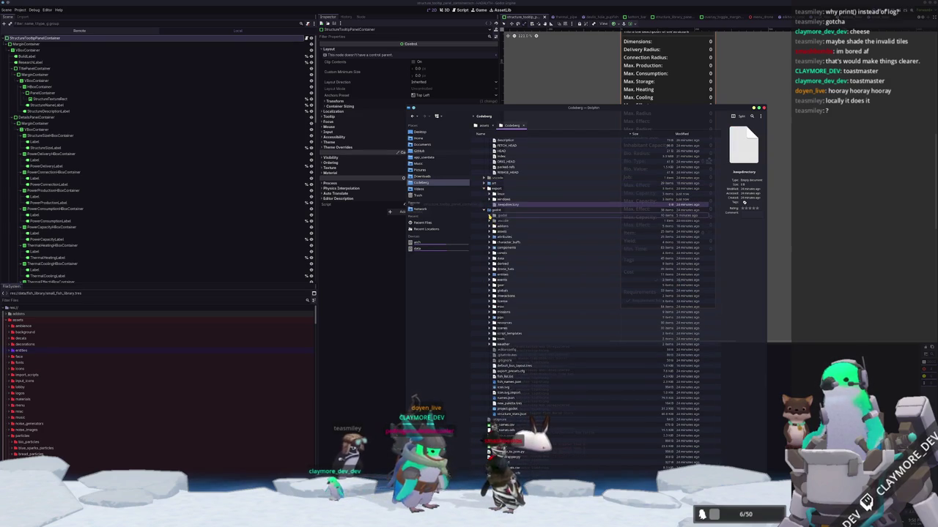
pyautogui.click(490, 216)
pyautogui.click(490, 216)
pyautogui.rightClick(512, 217)
pyautogui.click(520, 367)
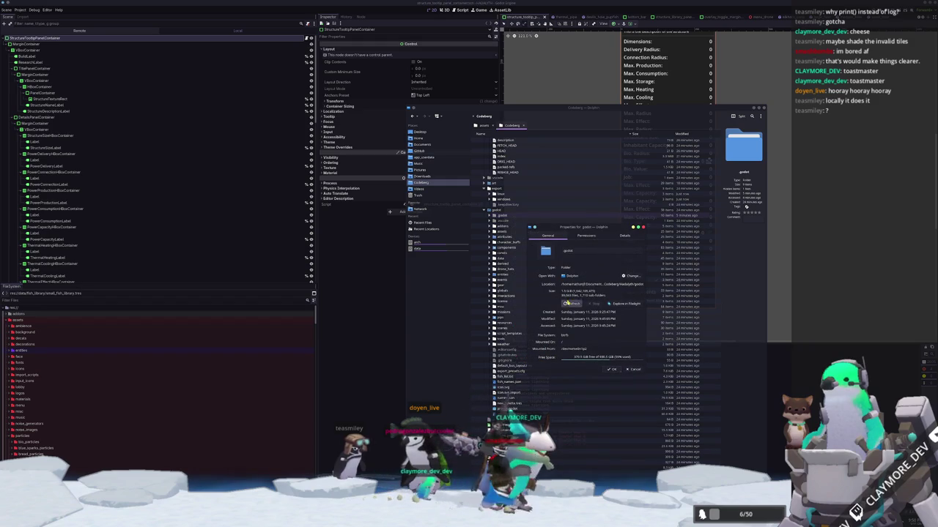
pyautogui.click(611, 369)
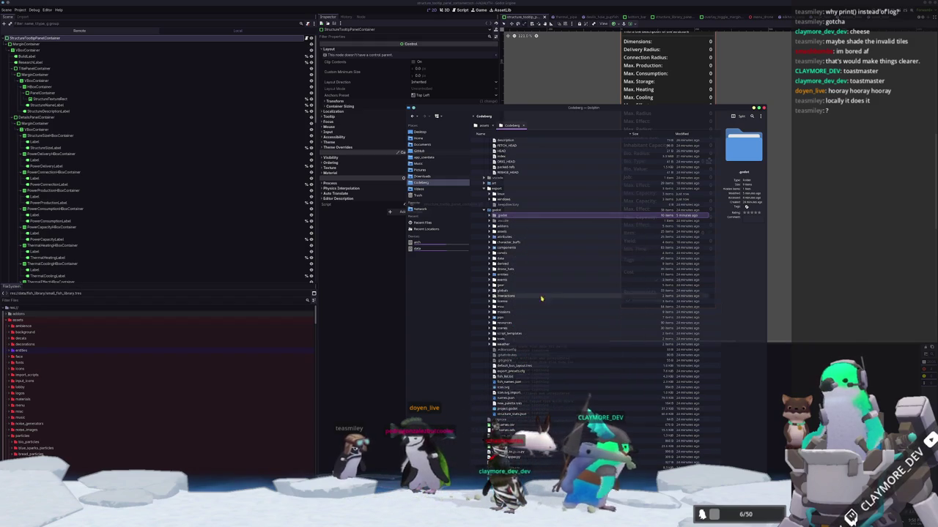
pyautogui.click(504, 231)
pyautogui.rightClick(504, 232)
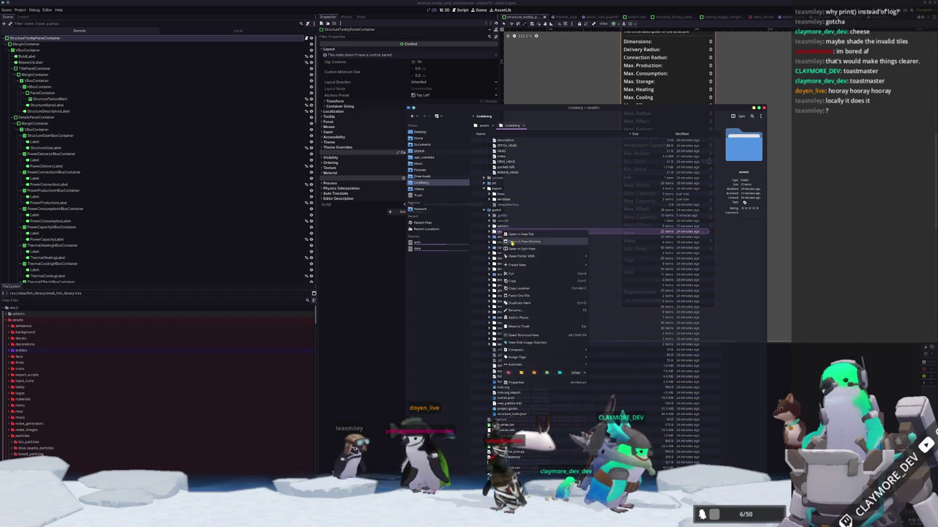
pyautogui.click(514, 383)
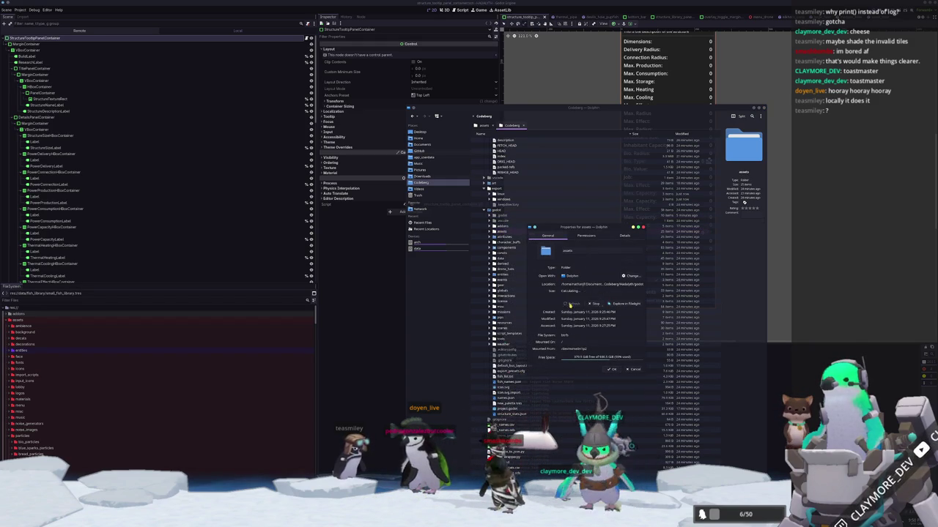
pyautogui.click(630, 370)
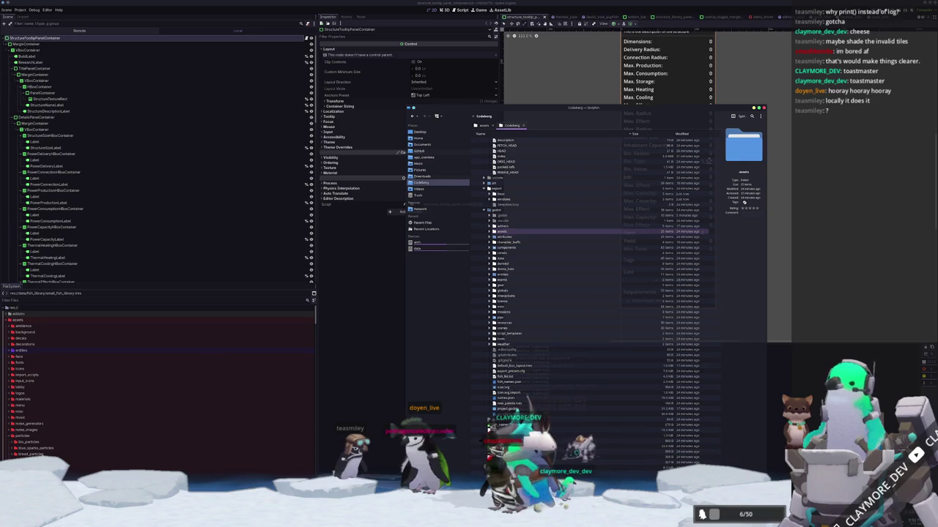
# Step: Close Dolphin and duplicate the FoodTimeHBoxContainer (Min. Time row) in the Scene dock
pyautogui.click(763, 109)
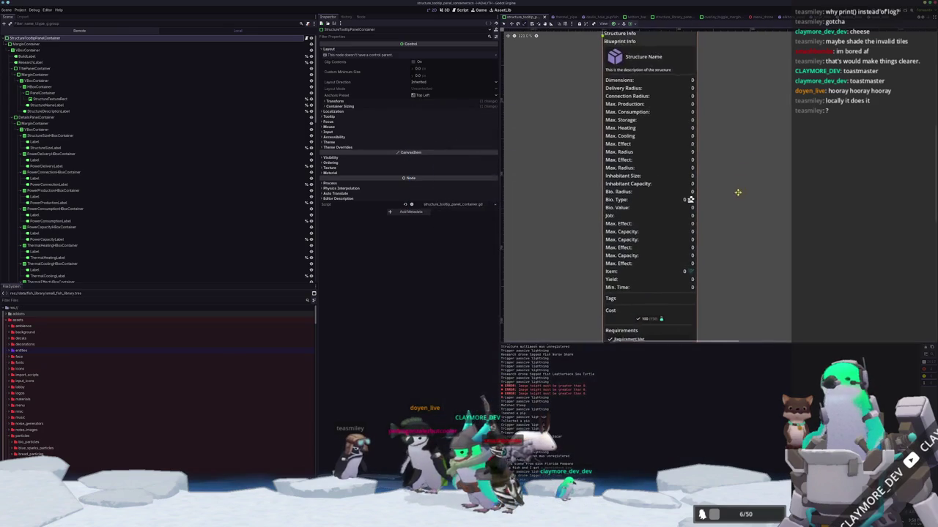
pyautogui.scroll(-3)
pyautogui.scroll(-3)
pyautogui.scroll(-3)
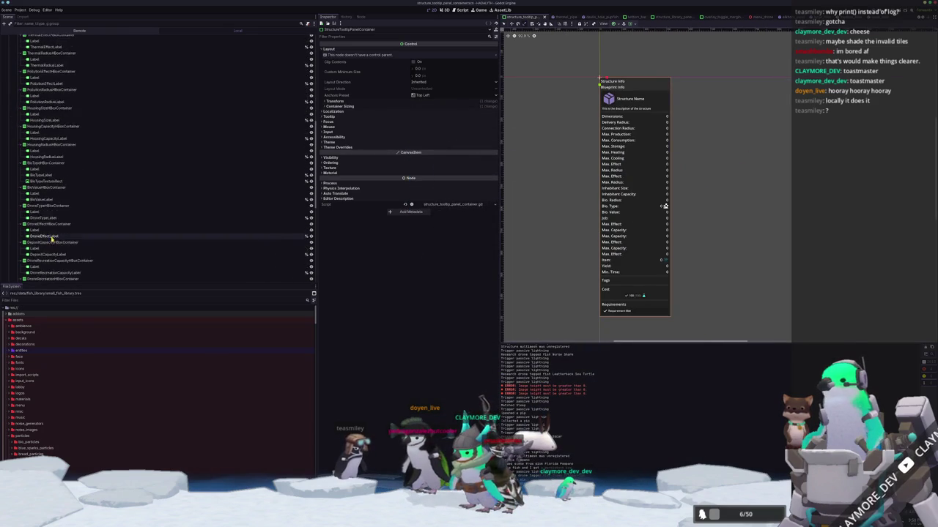
pyautogui.click(34, 165)
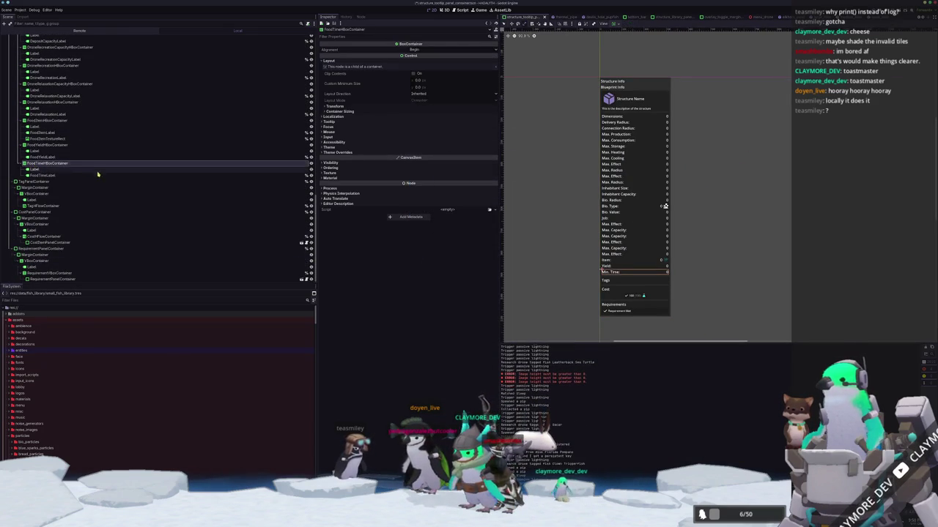
pyautogui.hotkey('ctrl', 'd')
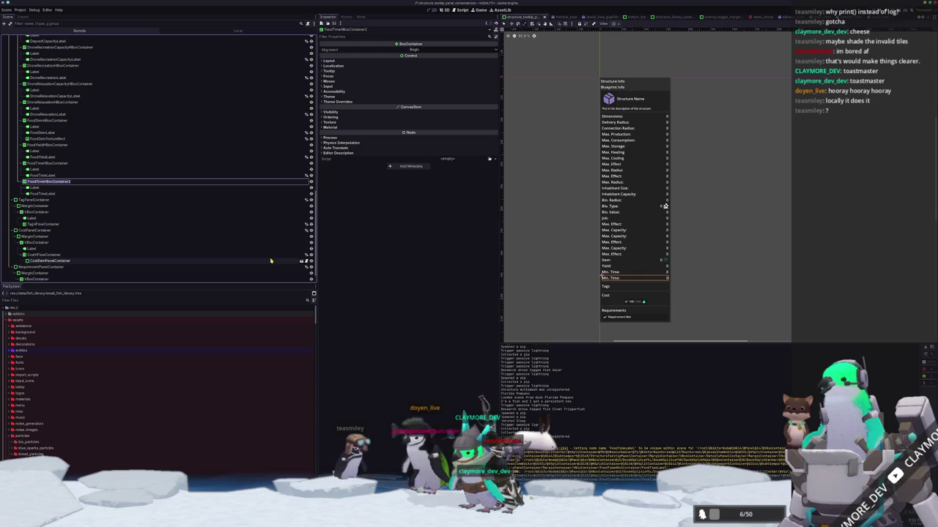
# Step: Rename the copy GroundFilterHBoxContainer and its value label GroundFilterLabel
pyautogui.write('GrowthTi')
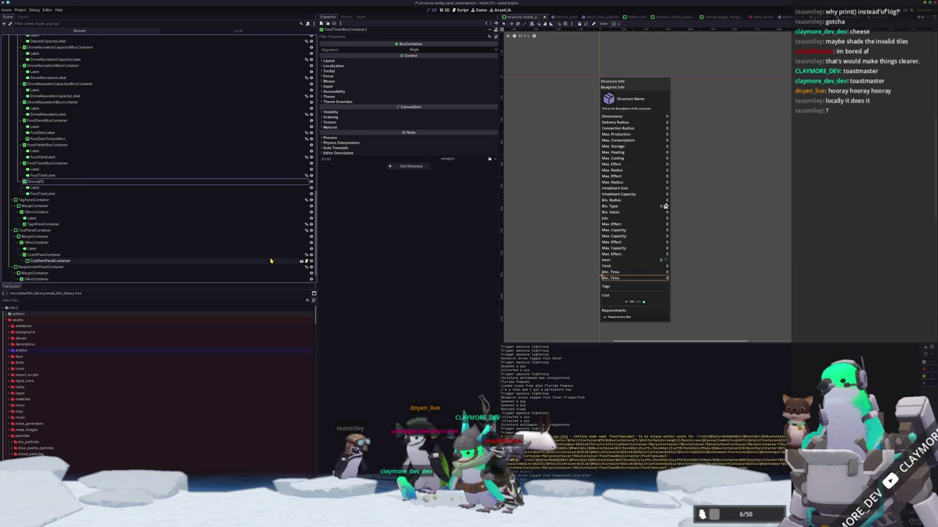
pyautogui.write('meHBoxCont')
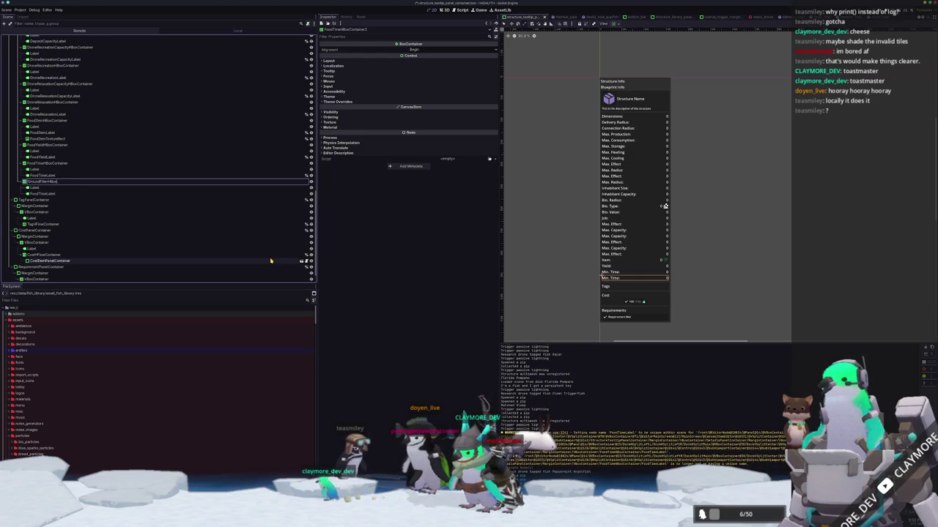
pyautogui.write('ainer')
pyautogui.press('Return')
pyautogui.press('Down')
pyautogui.press('Down')
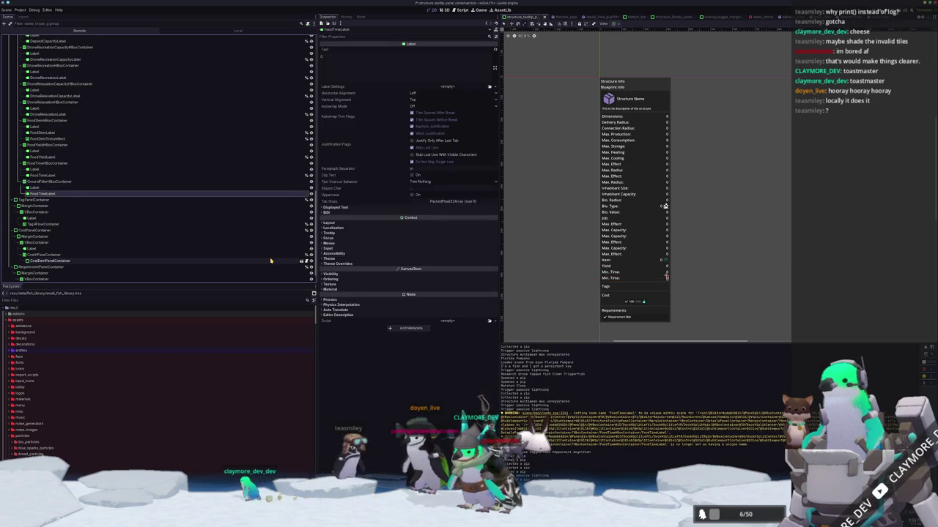
pyautogui.press('F2')
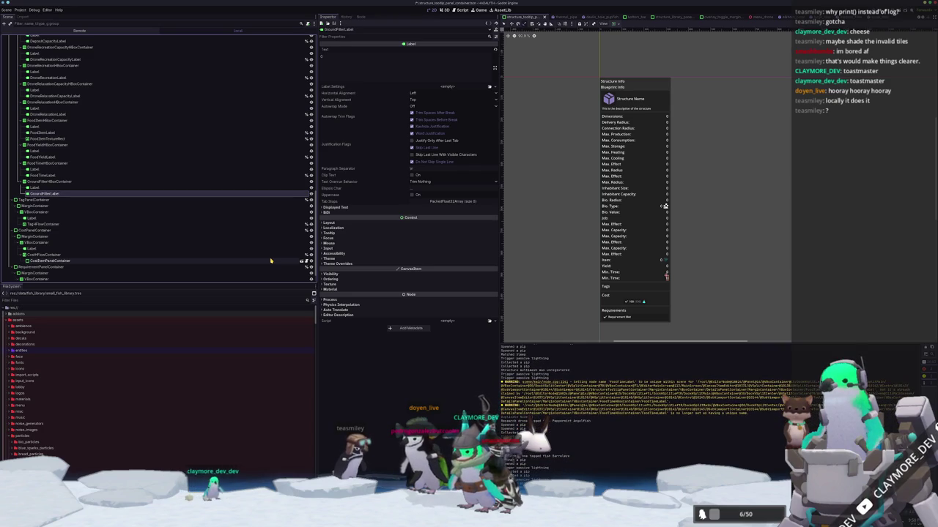
pyautogui.scroll(3)
pyautogui.scroll(3)
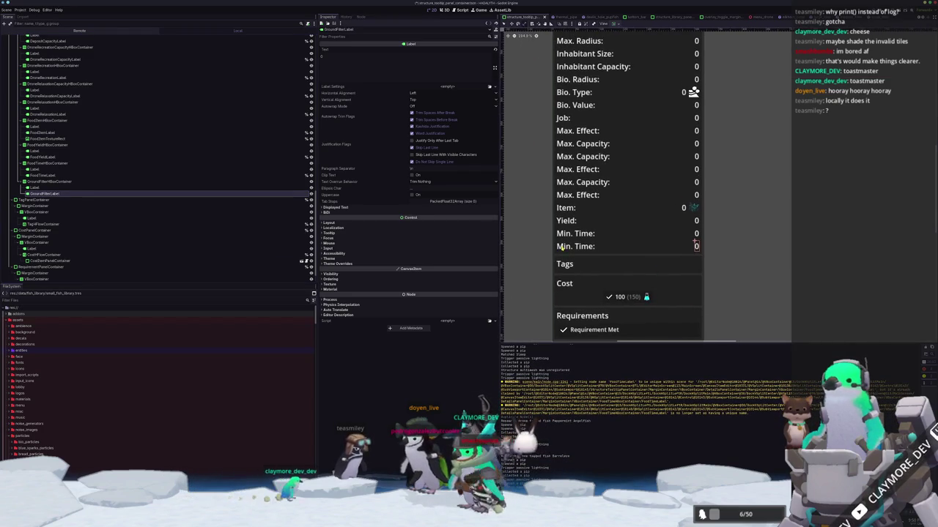
# Step: Change the duplicated row's caption text from "Min. Time:" to "Required Tile:"
pyautogui.click(575, 246)
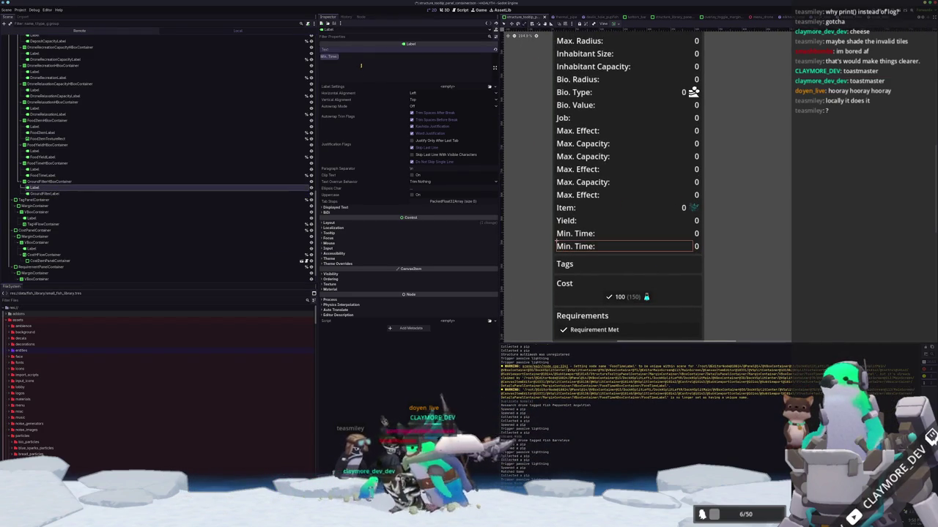
pyautogui.write('Ground')
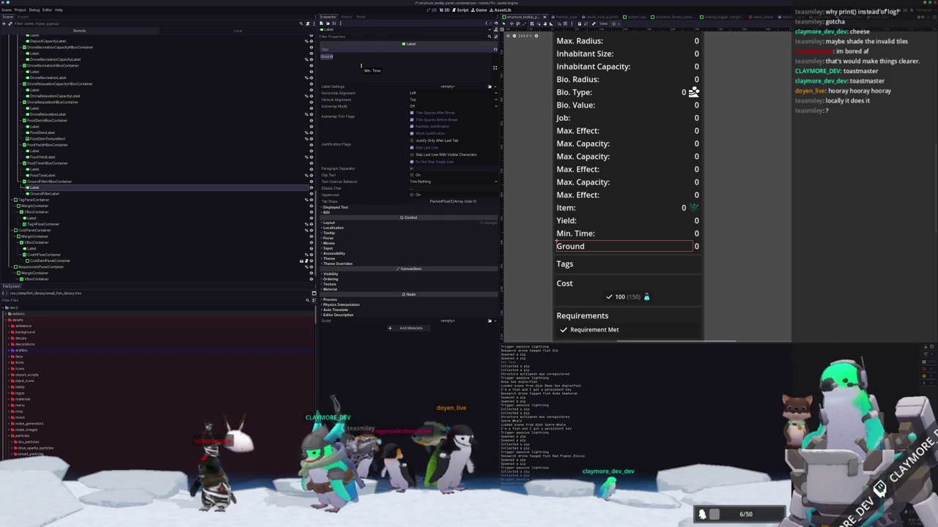
pyautogui.write('Required Fl')
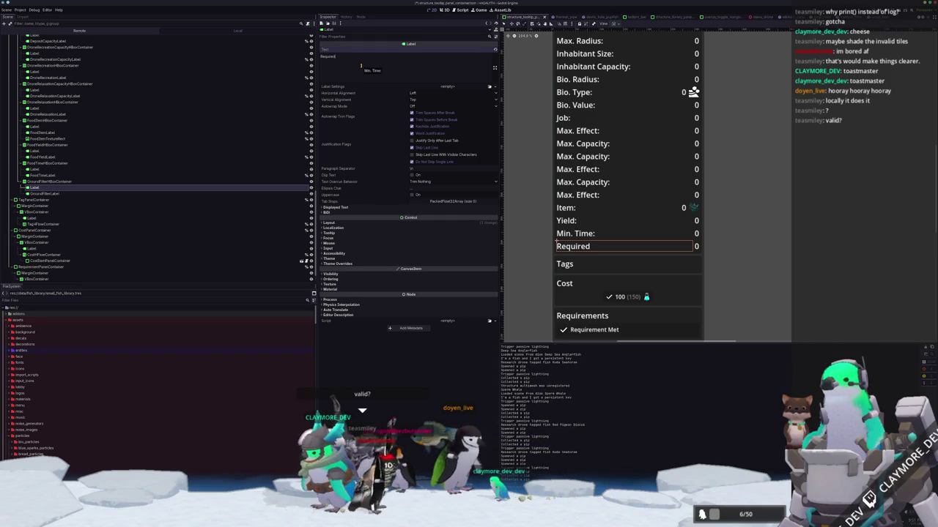
pyautogui.write('oor')
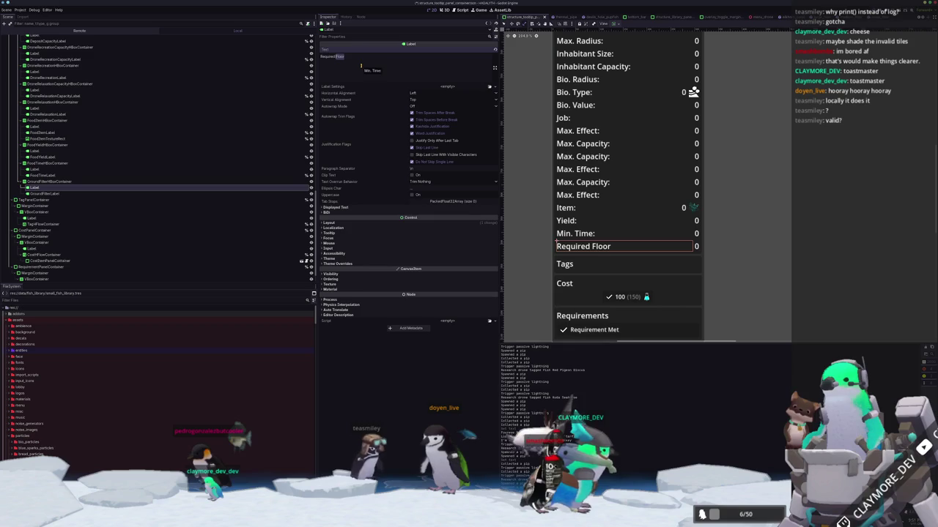
pyautogui.write('Ground')
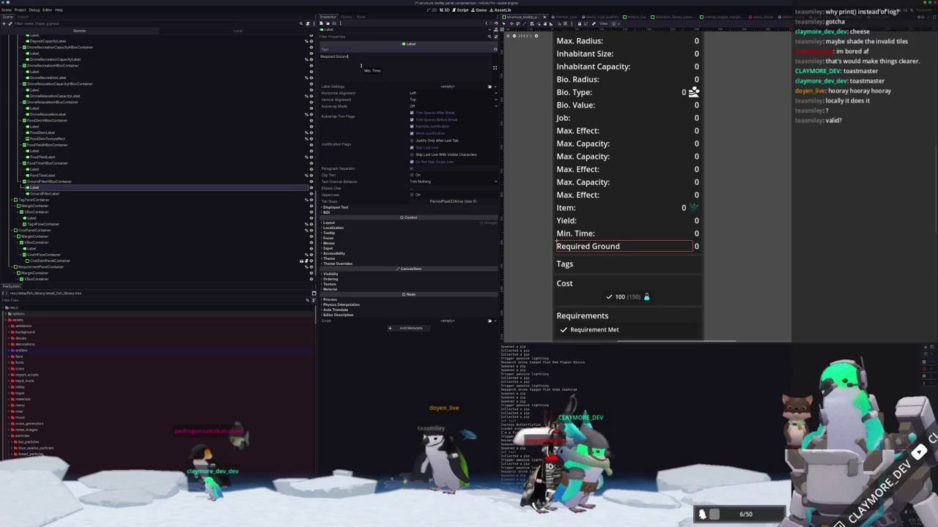
pyautogui.press('BackSpace')
pyautogui.press('BackSpace')
pyautogui.write('Tile')
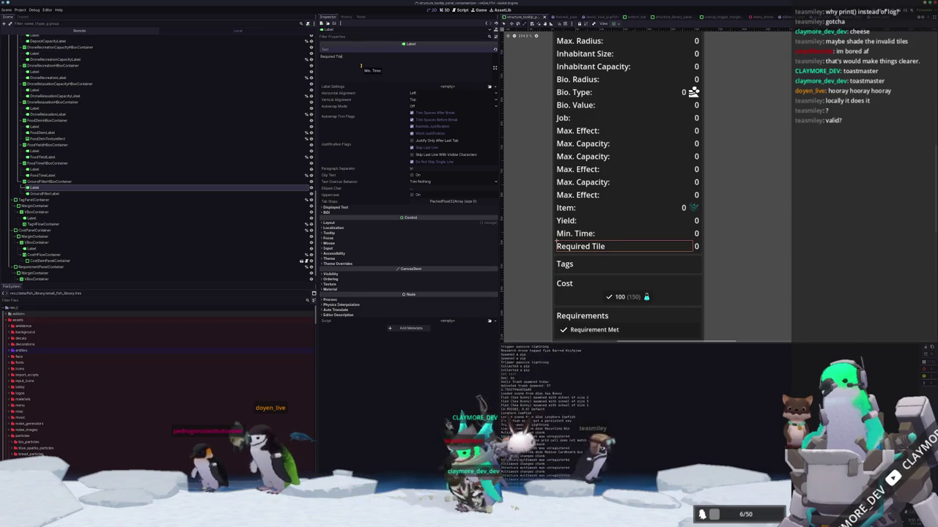
pyautogui.write(':')
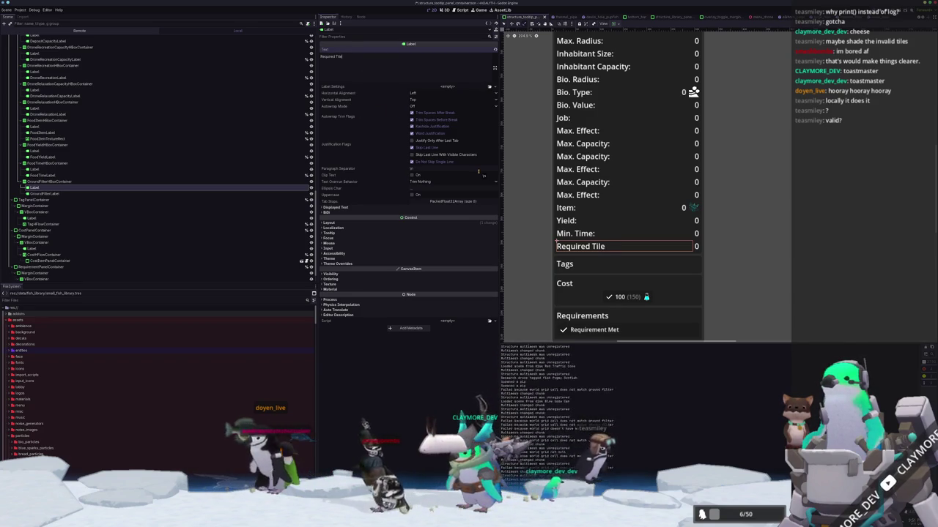
pyautogui.click(696, 248)
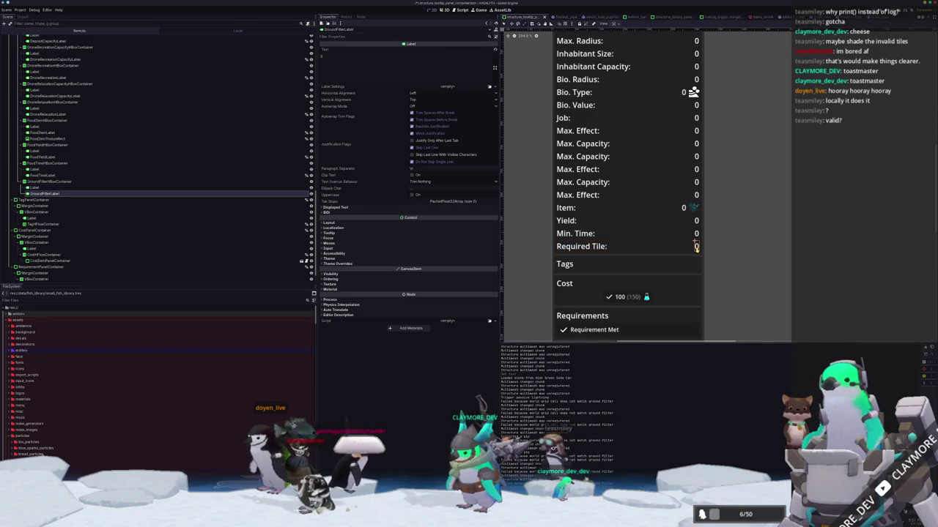
# Step: Preview "Thermal Vent" in the GroundFilterLabel text, then set it to "Ground"
pyautogui.doubleClick(358, 64)
pyautogui.write('Ground')
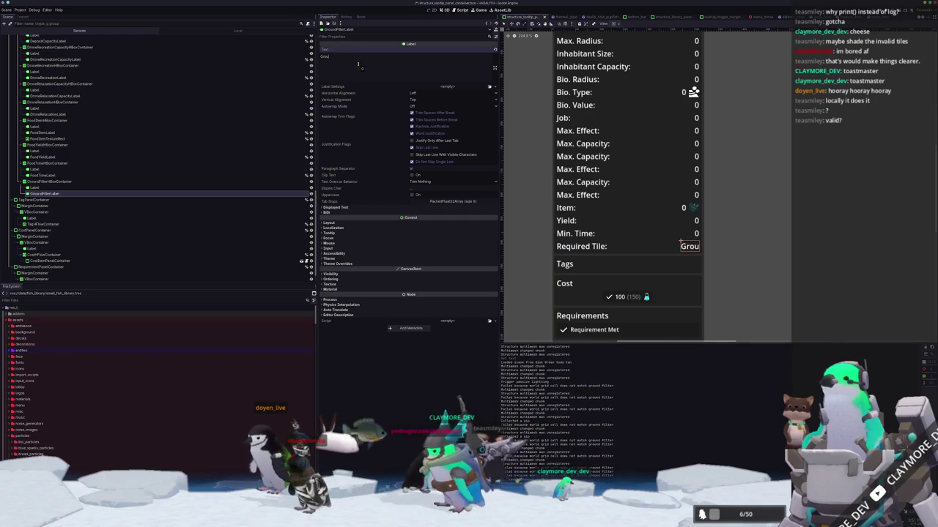
pyautogui.press('BackSpace')
pyautogui.press('BackSpace')
pyautogui.press('BackSpace')
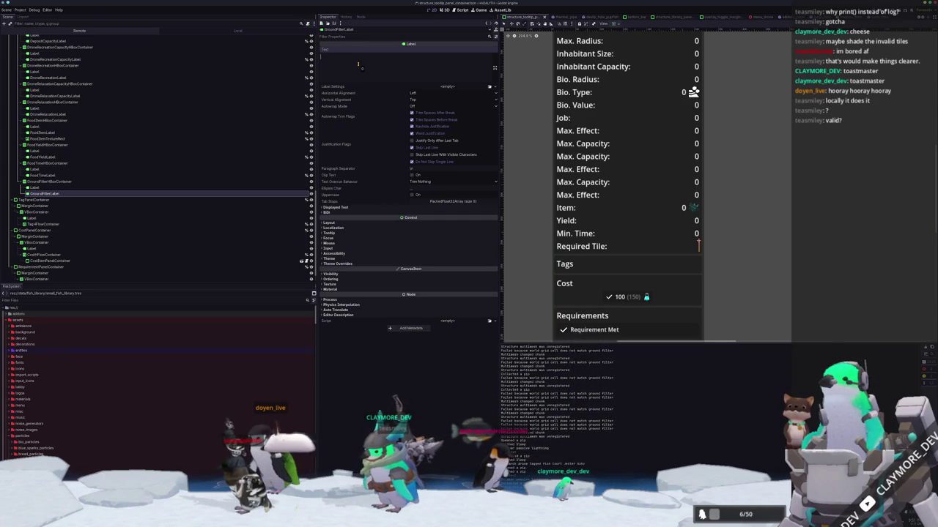
pyautogui.write('Thermal V')
pyautogui.write('ent')
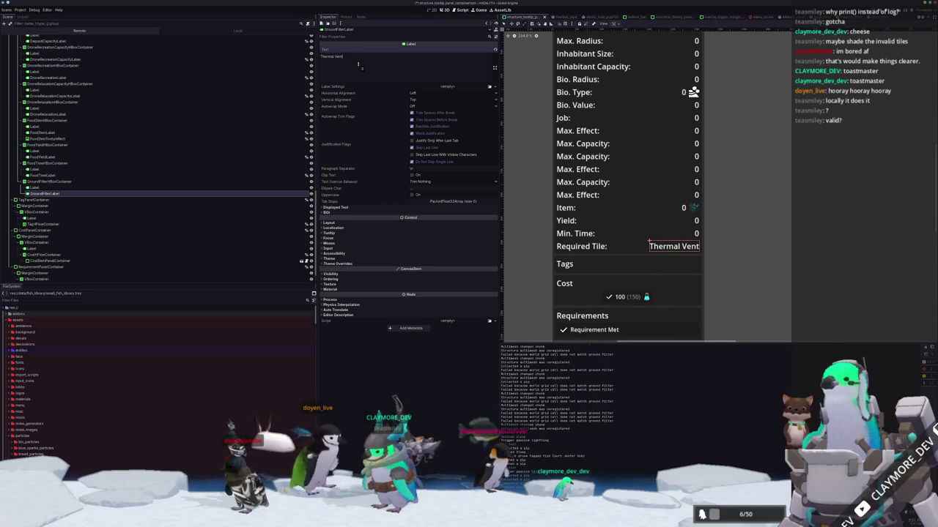
pyautogui.hotkey('ctrl', 'a')
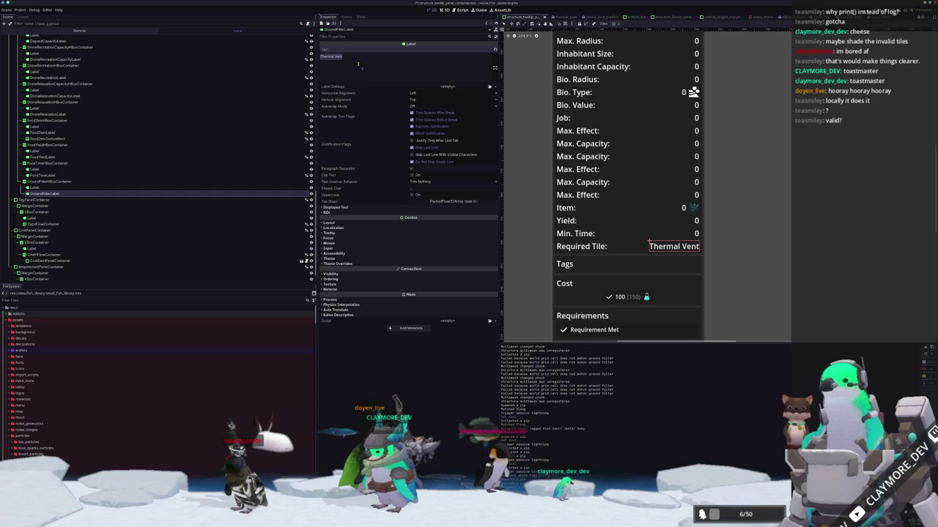
pyautogui.write('Ground')
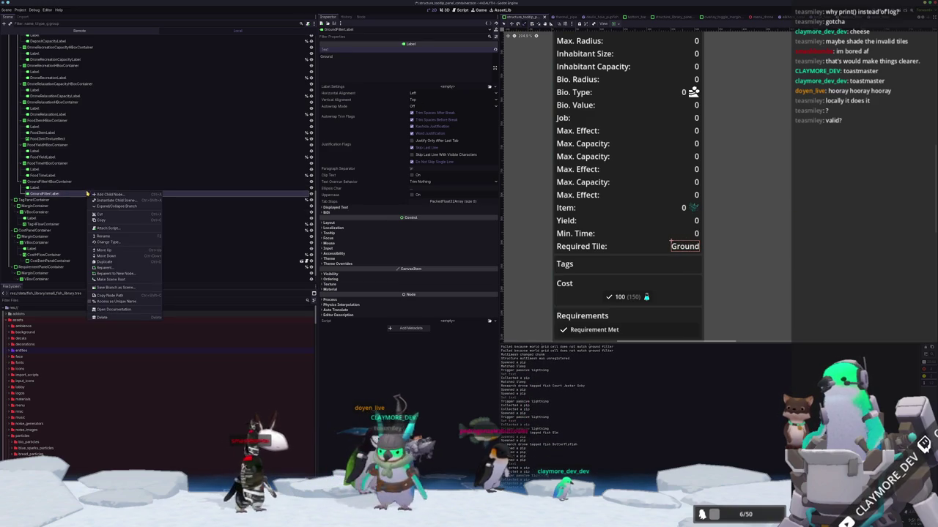
# Step: Save the tooltip scene and open its script in VS Code
pyautogui.hotkey('ctrl', 's')
pyautogui.scroll(3)
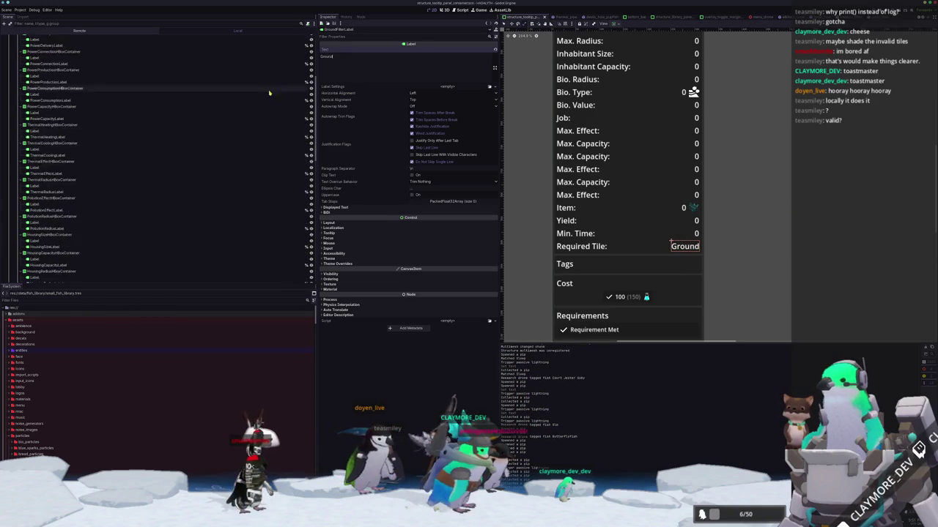
pyautogui.press('Home')
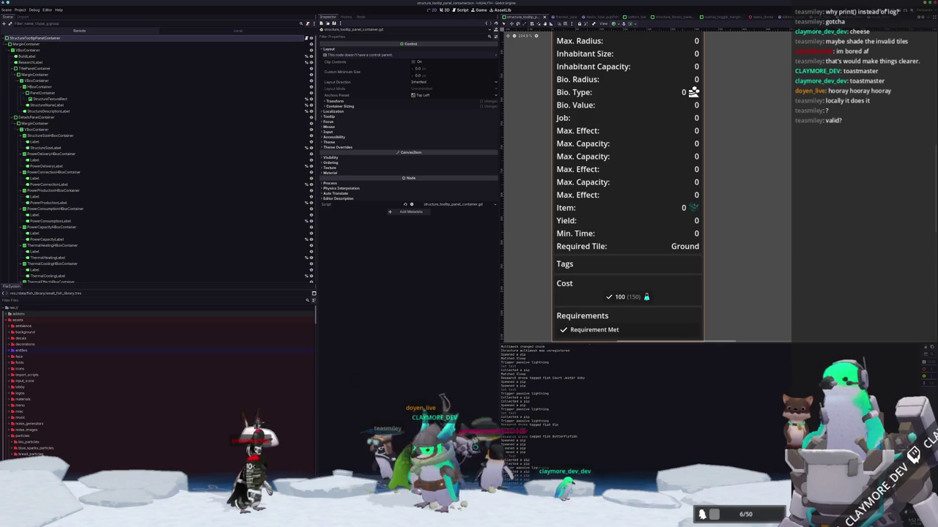
pyautogui.hotkey('alt', 'Tab')
pyautogui.scroll(-3)
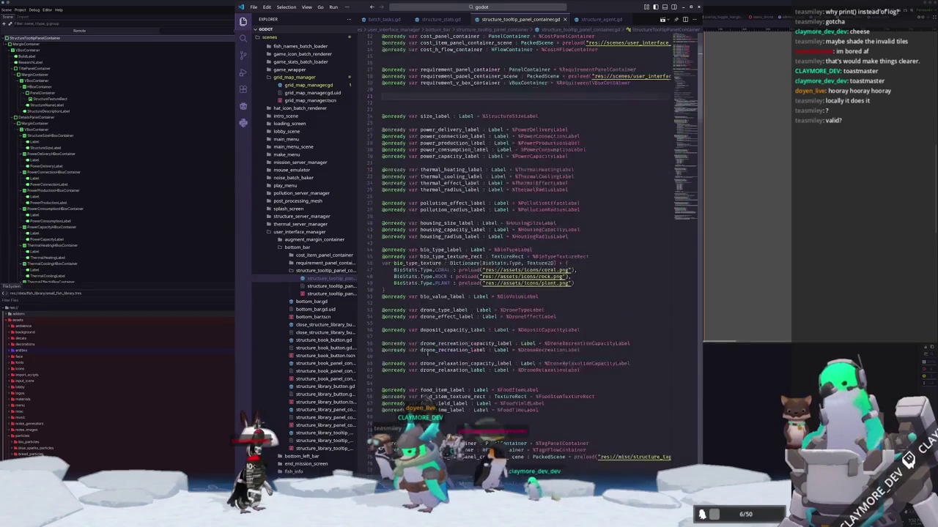
pyautogui.click(425, 300)
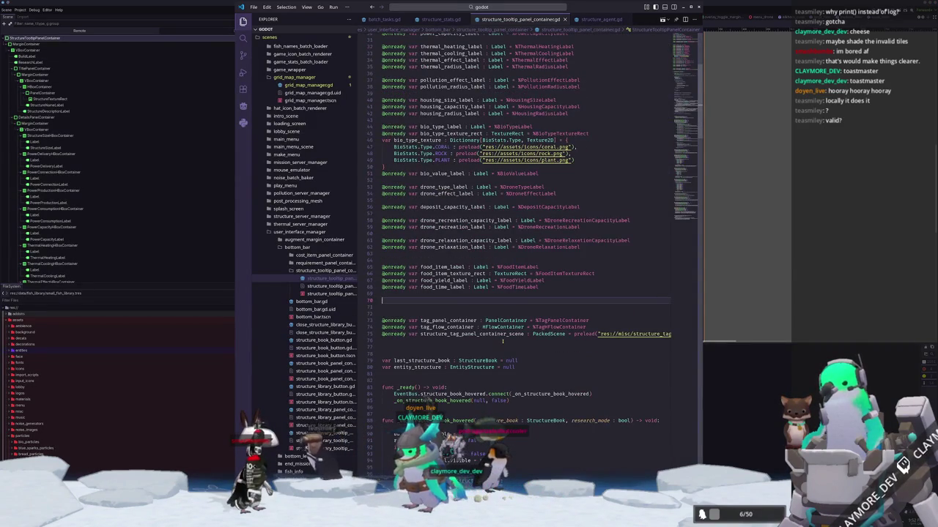
pyautogui.press('Return')
pyautogui.write('@o')
pyautogui.press('Return')
pyautogui.write('var req')
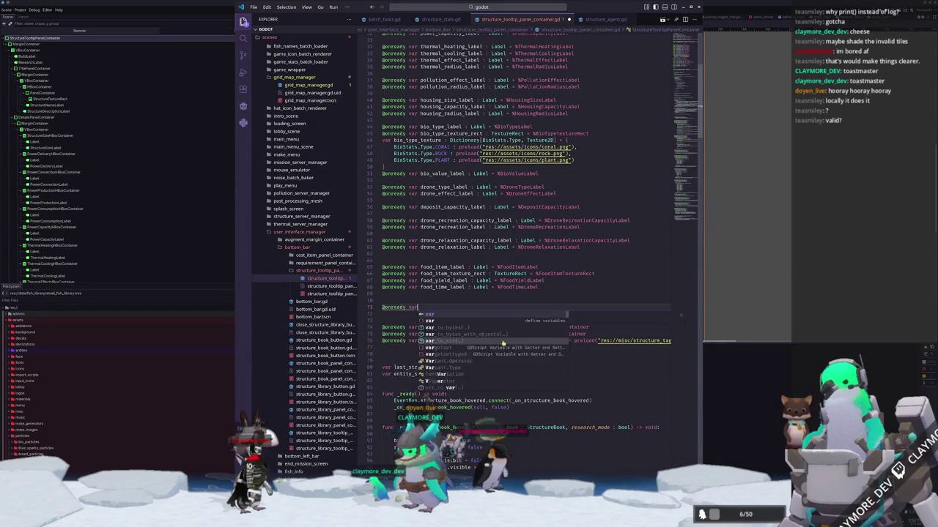
pyautogui.write('uired')
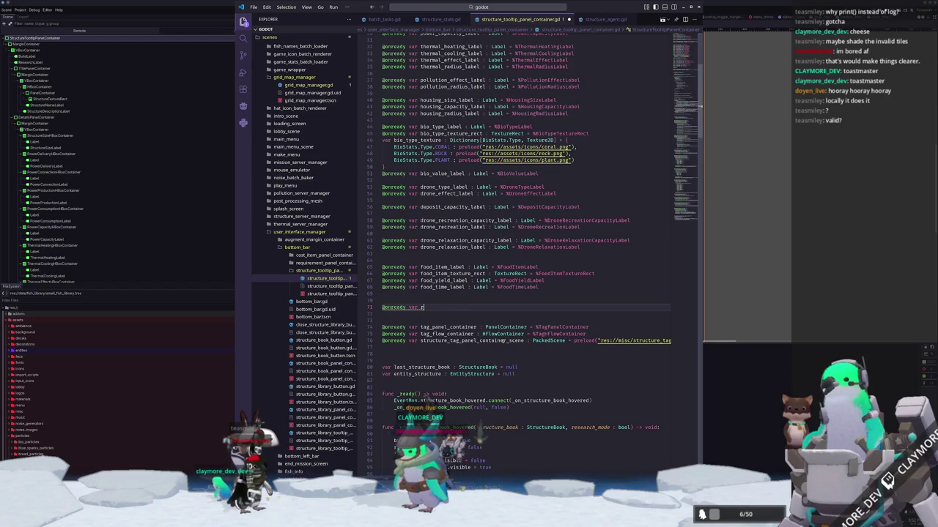
pyautogui.press('BackSpace')
pyautogui.write('gron')
pyautogui.press('BackSpace')
pyautogui.write('und_la')
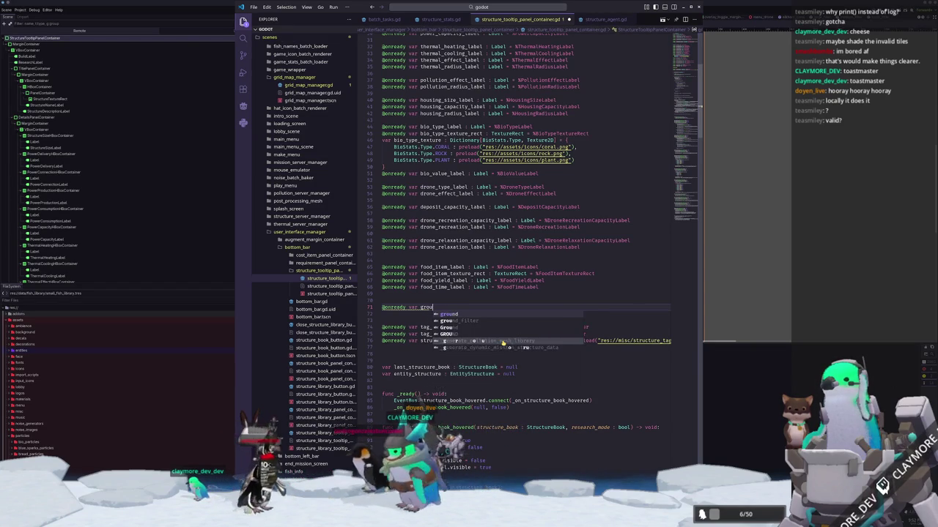
pyautogui.write('bel')
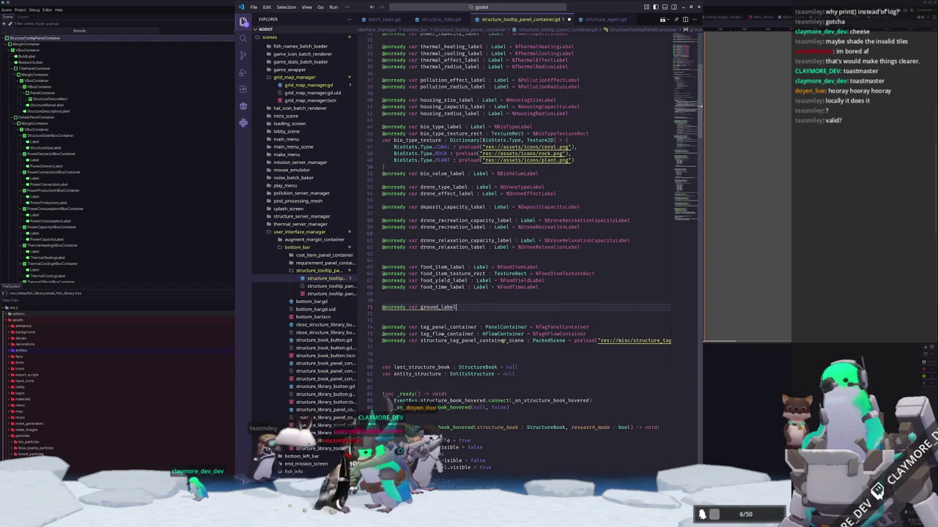
pyautogui.scroll(-3)
pyautogui.scroll(-3)
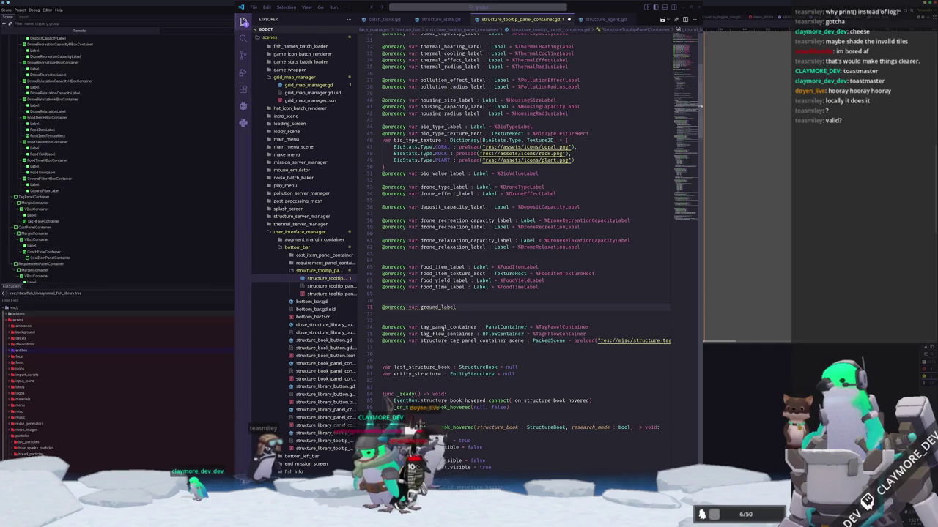
# Step: Complete it as ground_filter_label : Label = %GroundFilterLabel
pyautogui.doubleClick(446, 308)
pyautogui.write('ground_filter')
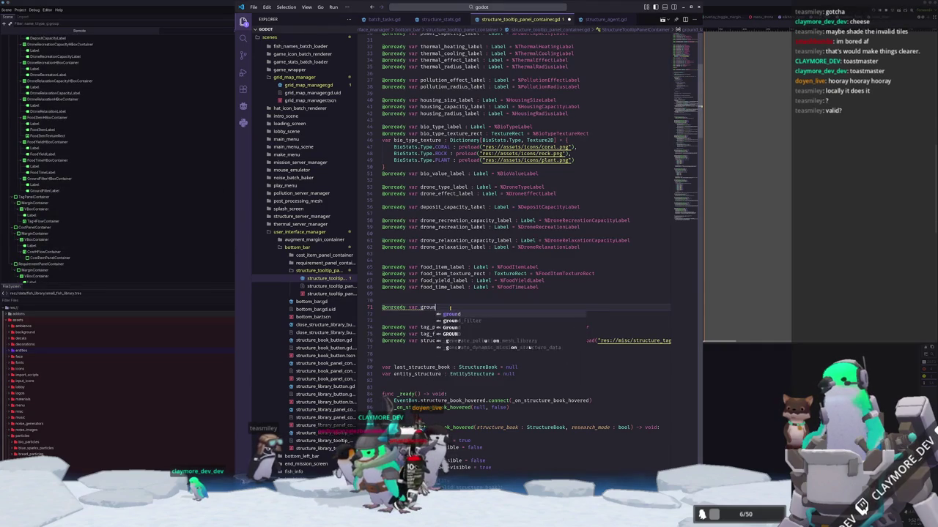
pyautogui.write('_label ')
pyautogui.write(': Label = ')
pyautogui.write('%GroundFilterLabel')
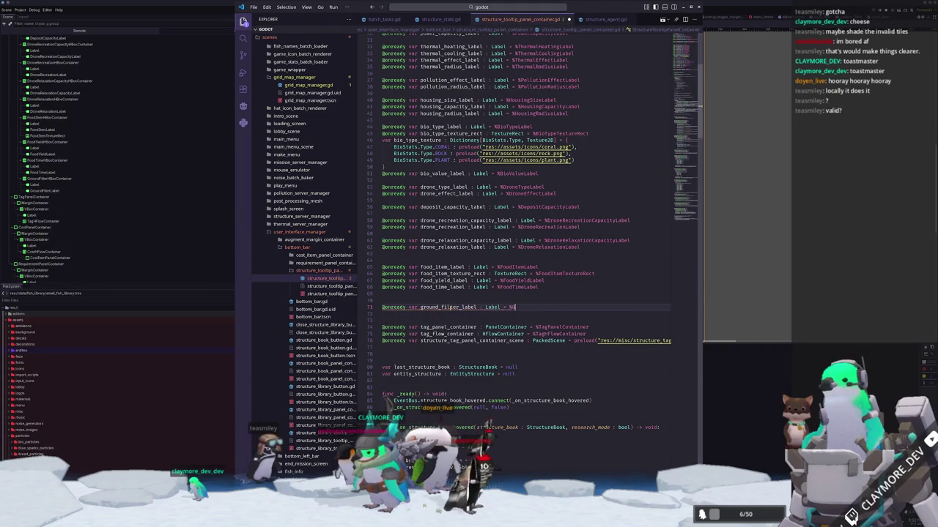
pyautogui.press('Return')
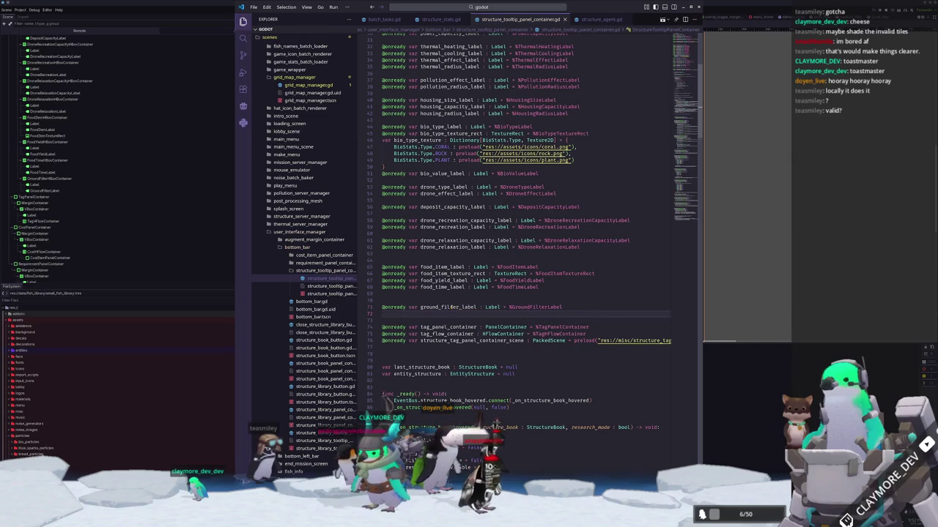
pyautogui.scroll(-3)
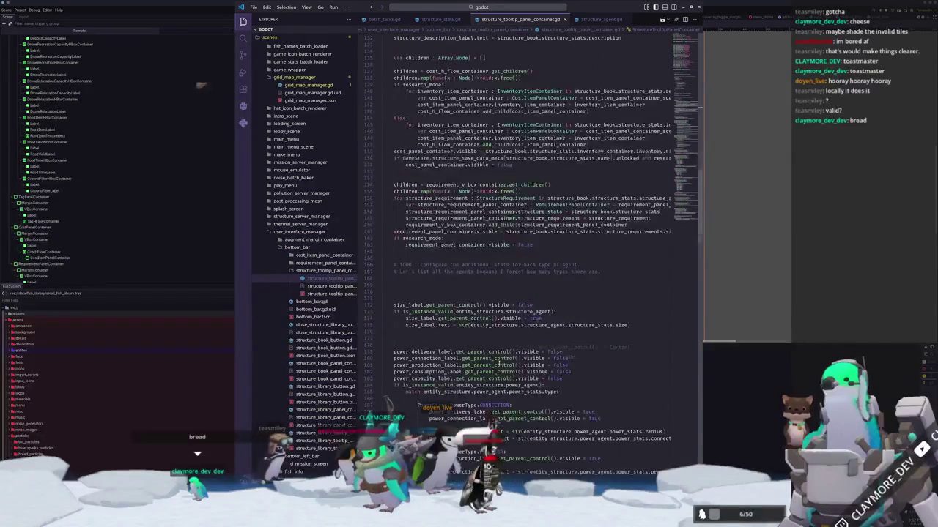
# Step: Duplicate the food label visibility block directly below itself
pyautogui.scroll(-3)
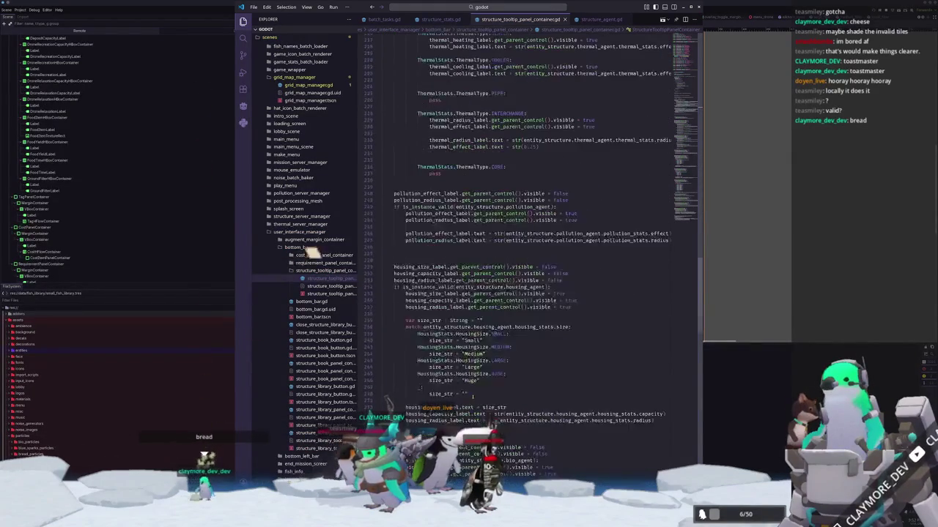
pyautogui.scroll(-3)
pyautogui.scroll(-3)
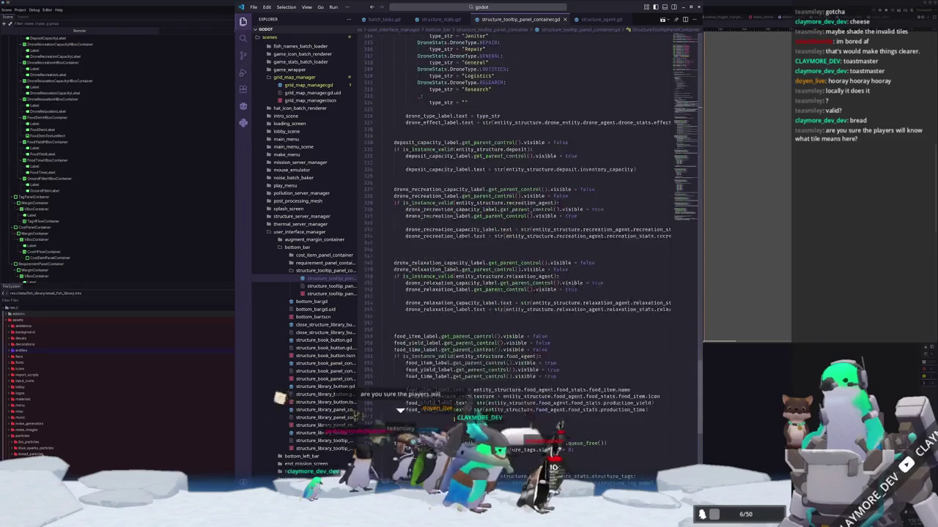
pyautogui.scroll(-3)
pyautogui.scroll(3)
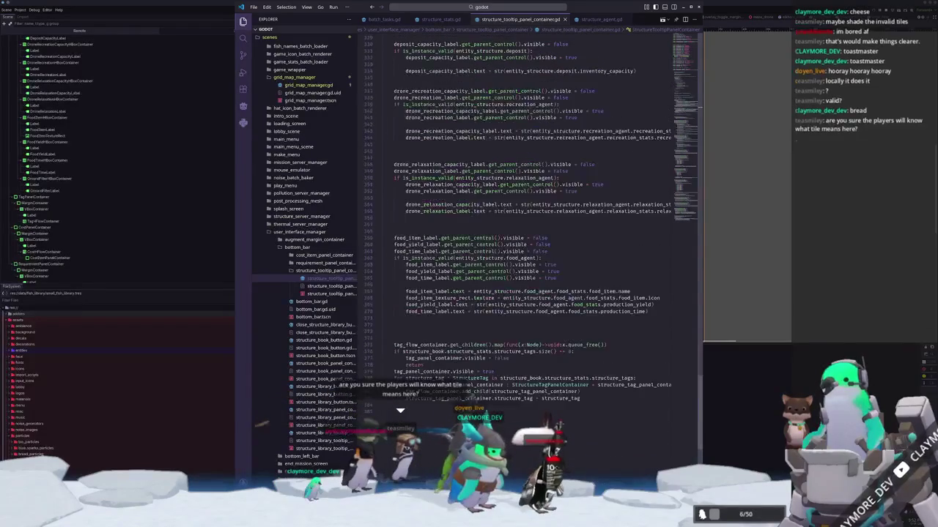
pyautogui.click(420, 312)
pyautogui.press('End')
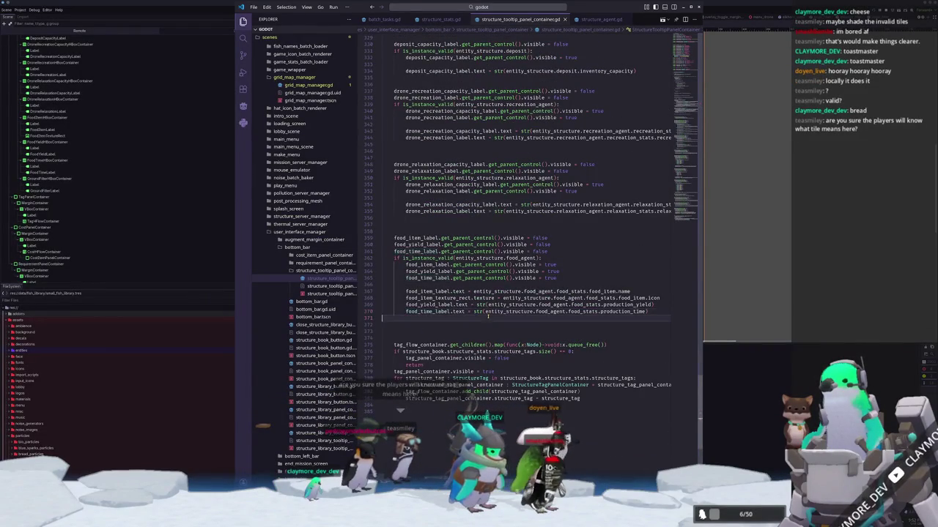
pyautogui.hotkey('shift', 'Up')
pyautogui.hotkey('shift', 'Up')
pyautogui.hotkey('shift', 'Up')
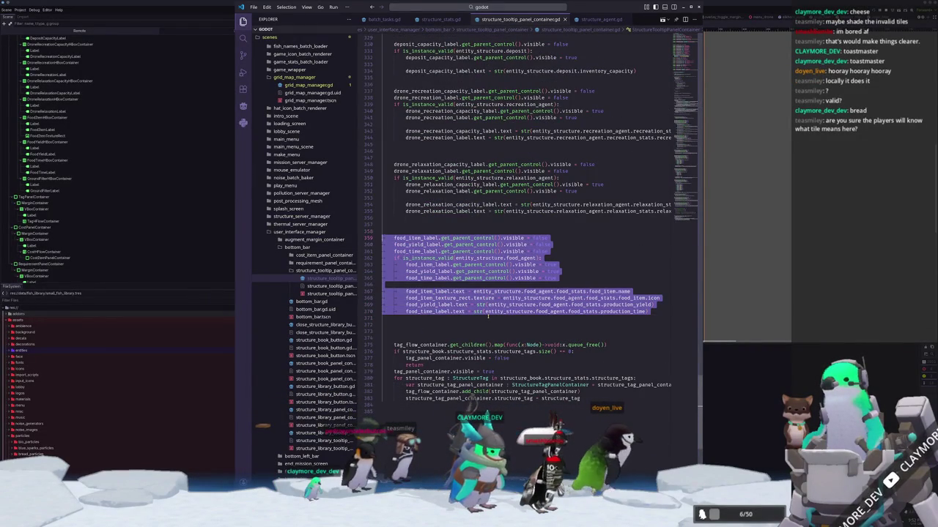
pyautogui.hotkey('ctrl', 'c')
pyautogui.press('Down')
pyautogui.hotkey('ctrl', 'v')
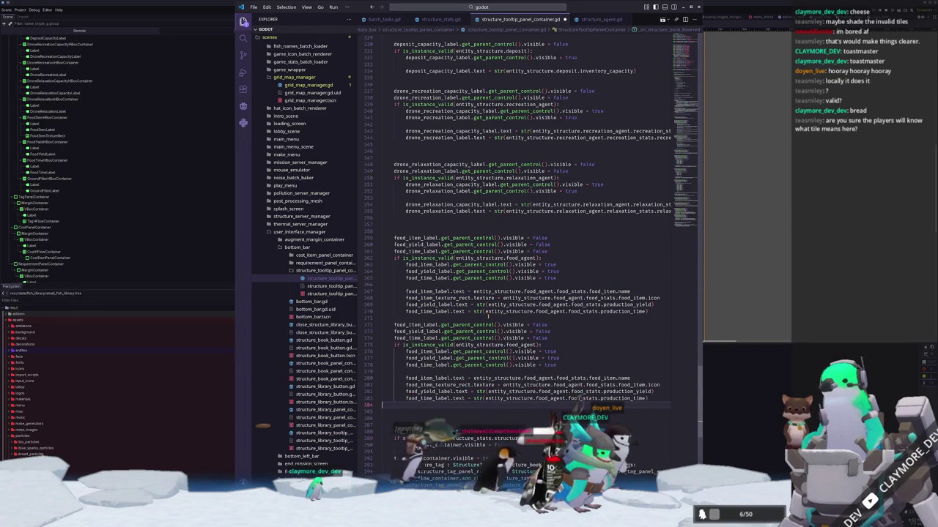
# Step: Delete the food_yield and food_time hide lines from the copy and add a blank line above it
pyautogui.press('Up')
pyautogui.press('Up')
pyautogui.press('Up')
pyautogui.hotkey('shift', 'Down')
pyautogui.hotkey('shift', 'Down')
pyautogui.press('BackSpace')
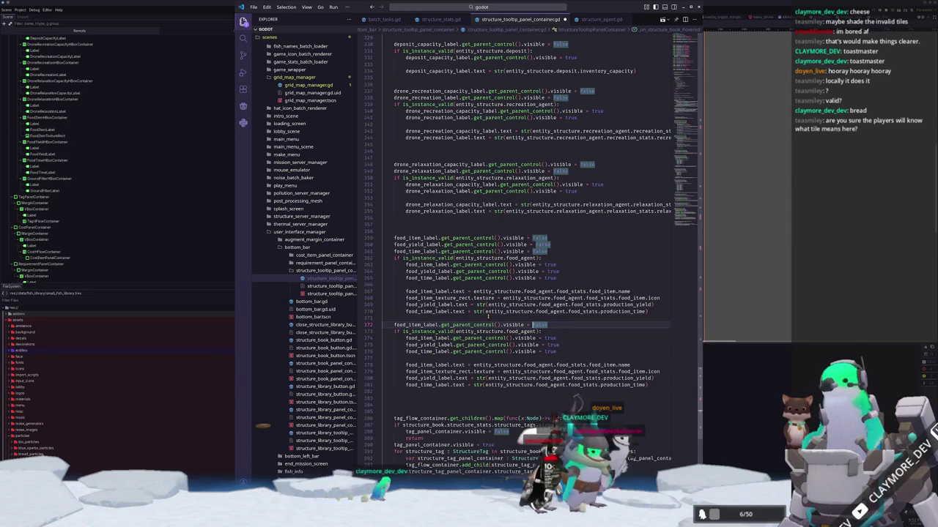
pyautogui.hotkey('ctrl', 'Left')
pyautogui.hotkey('ctrl', 'Left')
pyautogui.hotkey('ctrl', 'Left')
pyautogui.hotkey('ctrl', 'd')
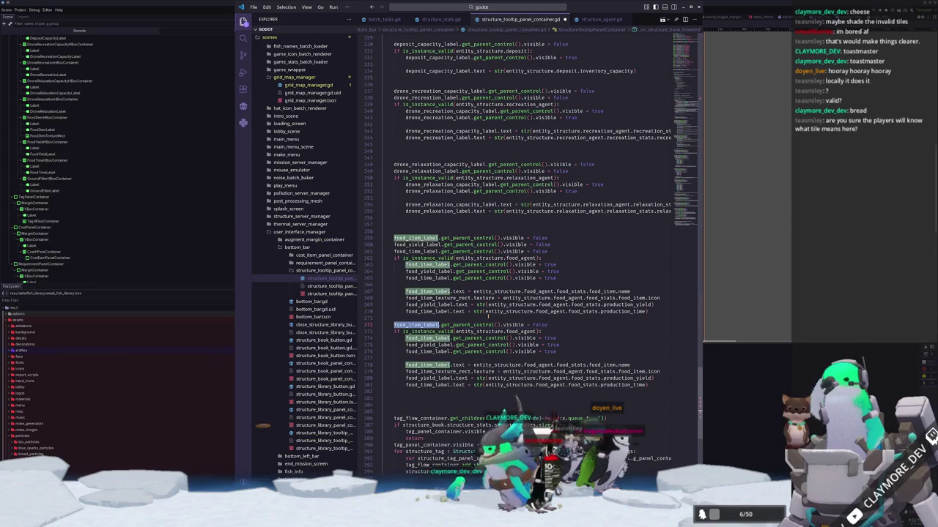
pyautogui.press('Home')
pyautogui.press('Return')
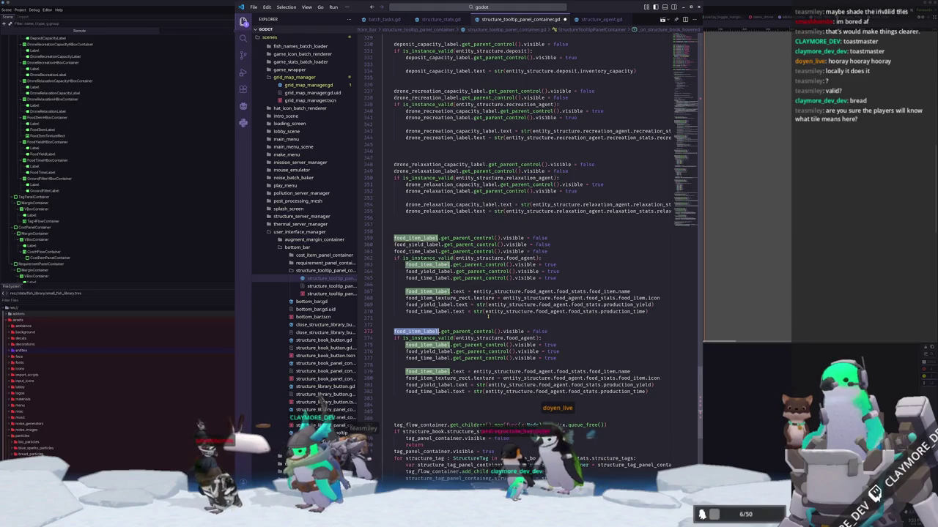
# Step: Rename the copied label to ground_filter_label, check structure_agent, and drop the extra visibility lines
pyautogui.write('ground_filter_label')
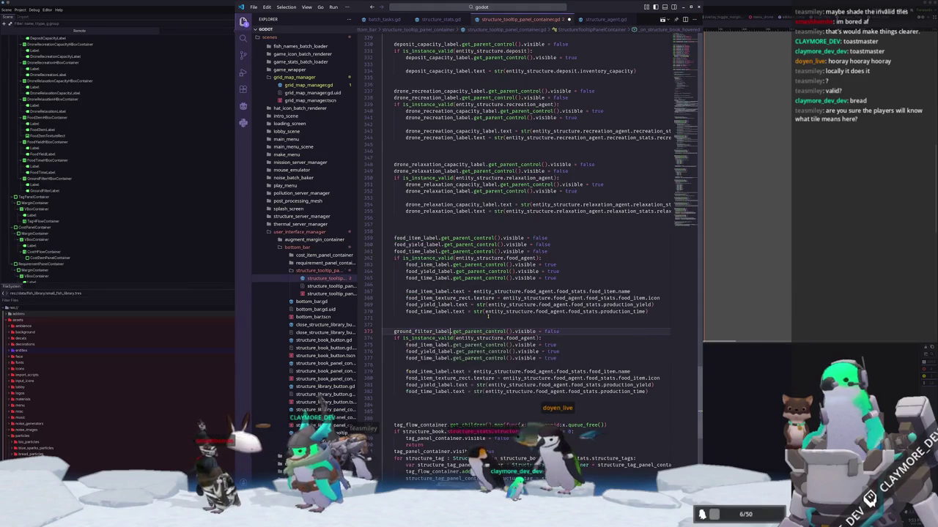
pyautogui.press('Down')
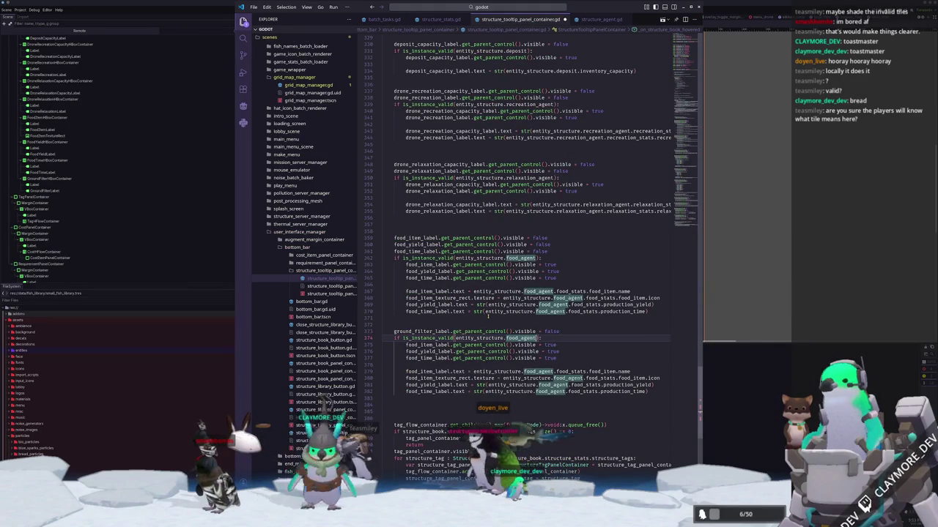
pyautogui.hotkey('ctrl', 'd')
pyautogui.write('structure_agent')
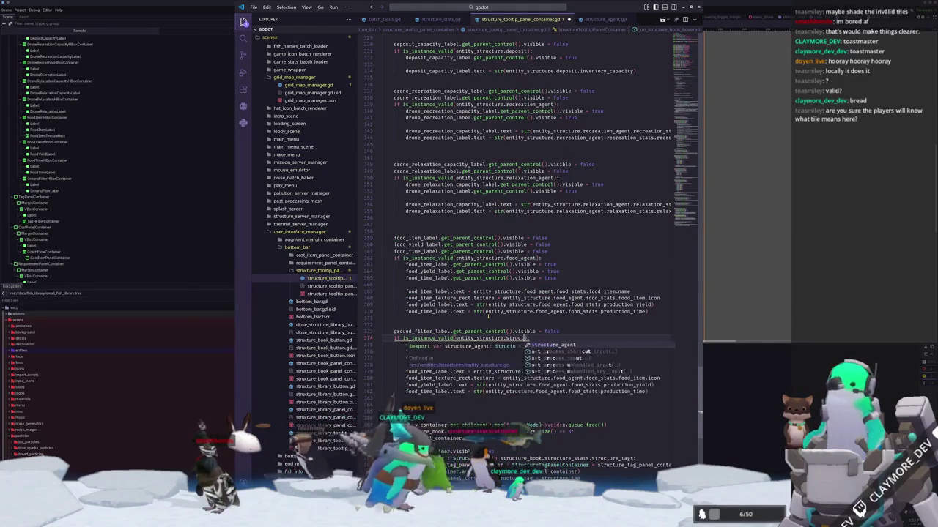
pyautogui.press('Down')
pyautogui.press('Down')
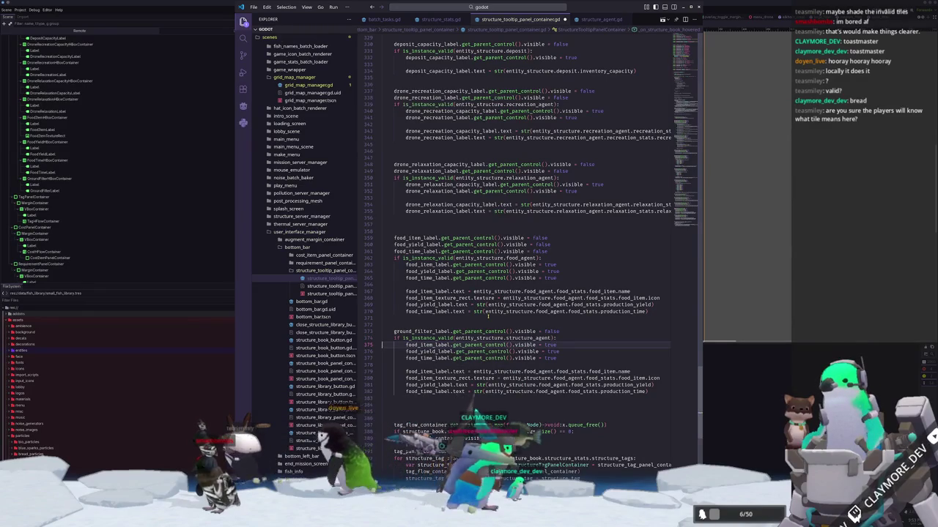
pyautogui.hotkey('ctrl', 'l')
pyautogui.hotkey('ctrl', 'l')
pyautogui.press('BackSpace')
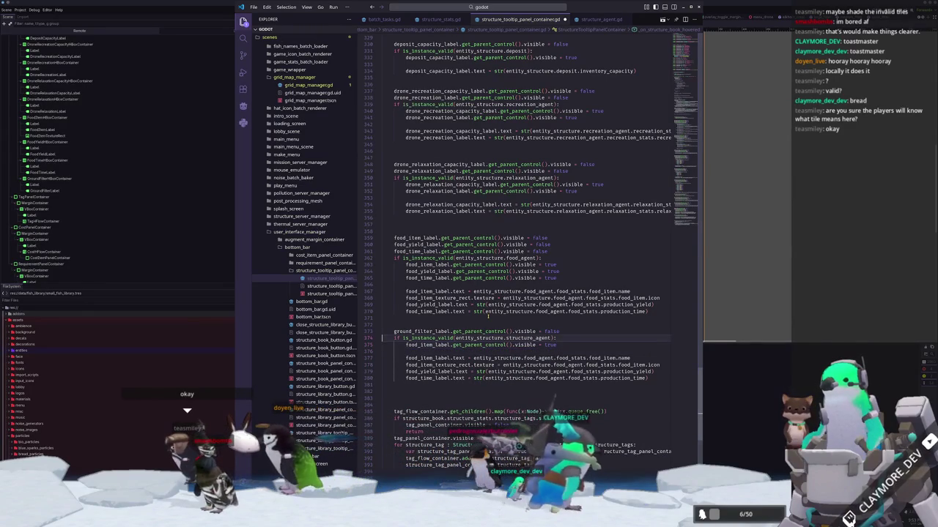
pyautogui.press('Up')
pyautogui.hotkey('ctrl', 'd')
pyautogui.press('Down')
pyautogui.press('Down')
pyautogui.hotkey('ctrl', 'd')
# Step: Point the remaining references at ground_filter_label and delete the four leftover food_* lines
pyautogui.hotkey('ctrl', 'v')
pyautogui.hotkey('ctrl', 'Right')
pyautogui.hotkey('ctrl', 'Right')
pyautogui.hotkey('ctrl', 'd')
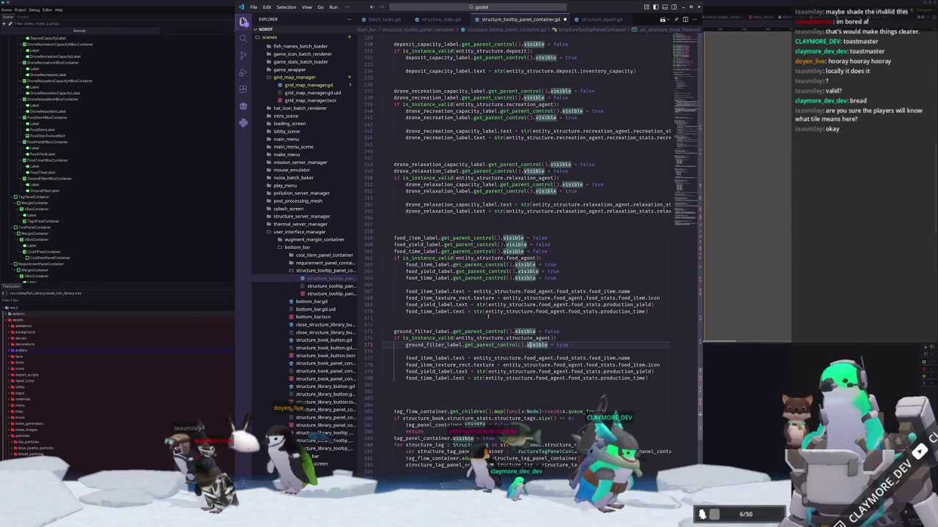
pyautogui.press('Down')
pyautogui.press('Down')
pyautogui.press('Down')
pyautogui.press('Home')
pyautogui.hotkey('shift', 'Down')
pyautogui.hotkey('shift', 'Down')
pyautogui.press('Up')
pyautogui.press('Up')
pyautogui.hotkey('shift', 'Down')
pyautogui.hotkey('shift', 'Down')
pyautogui.hotkey('shift', 'Down')
pyautogui.press('Delete')
# Step: Declare var ground_filter_str : String = "" and match on entity_structure.structure_agent.structure_stats.ground_filter
pyautogui.press('Tab')
pyautogui.press('Tab')
pyautogui.write('match')
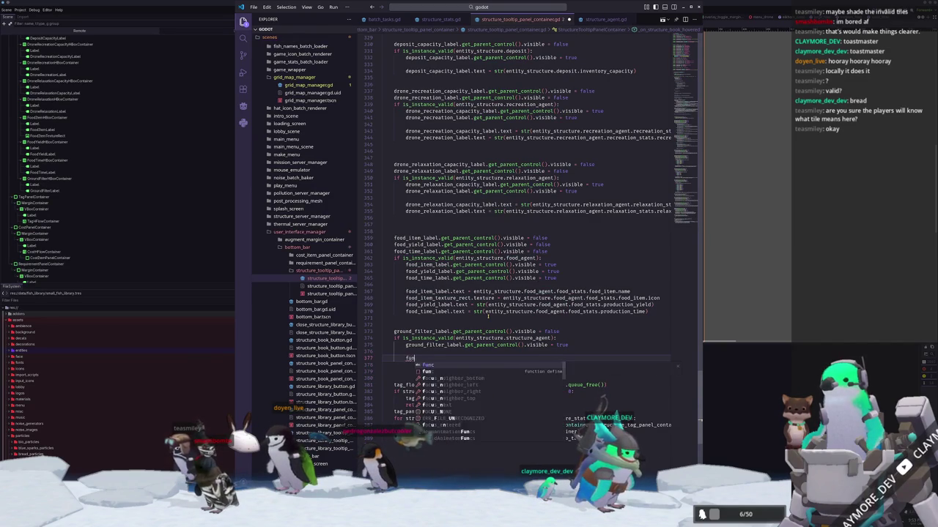
pyautogui.press('Up')
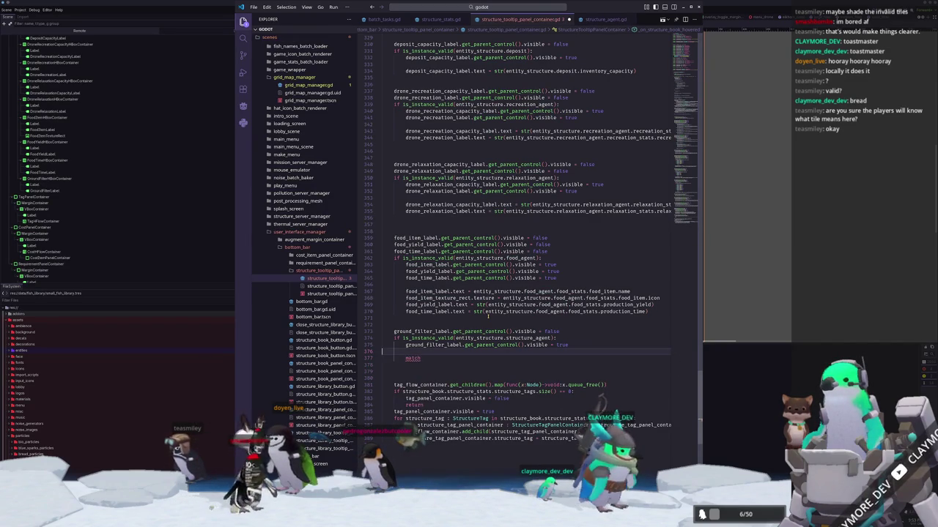
pyautogui.press('Return')
pyautogui.write('var gro')
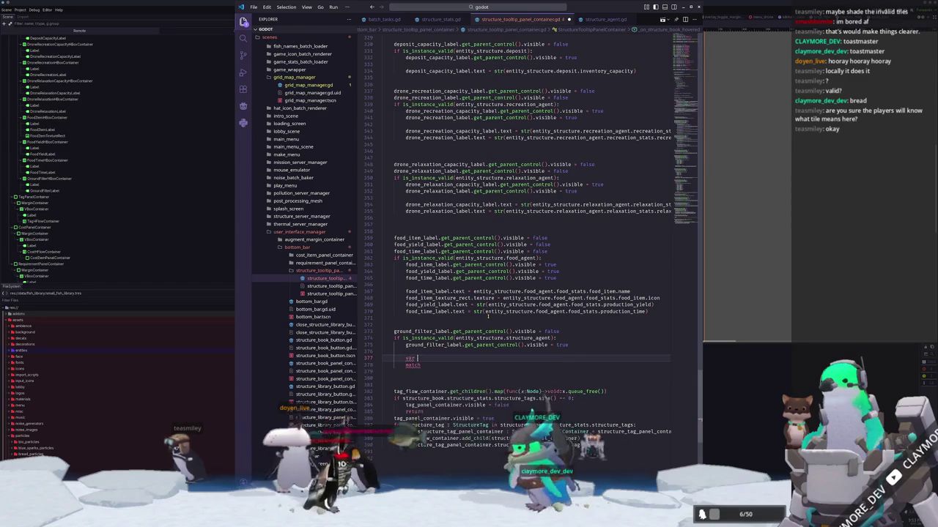
pyautogui.write('und_filter_st')
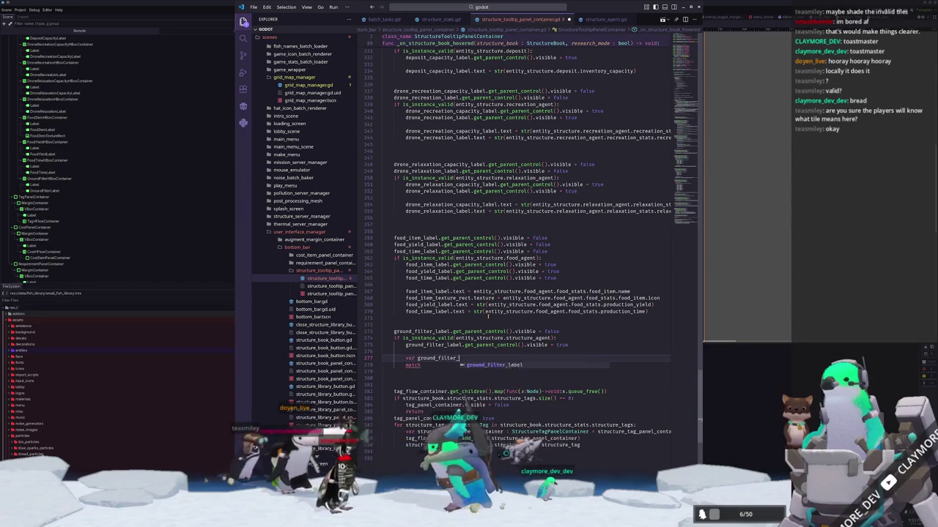
pyautogui.press('BackSpace')
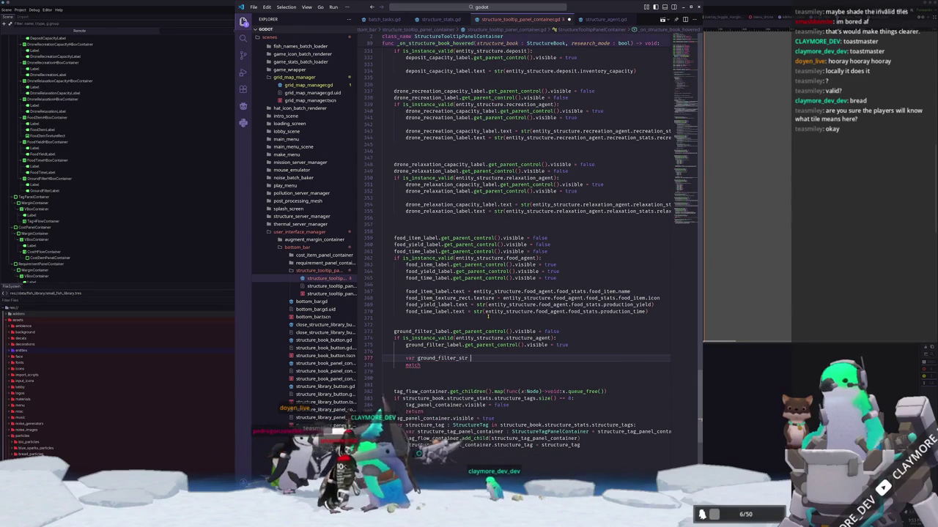
pyautogui.write('tring =')
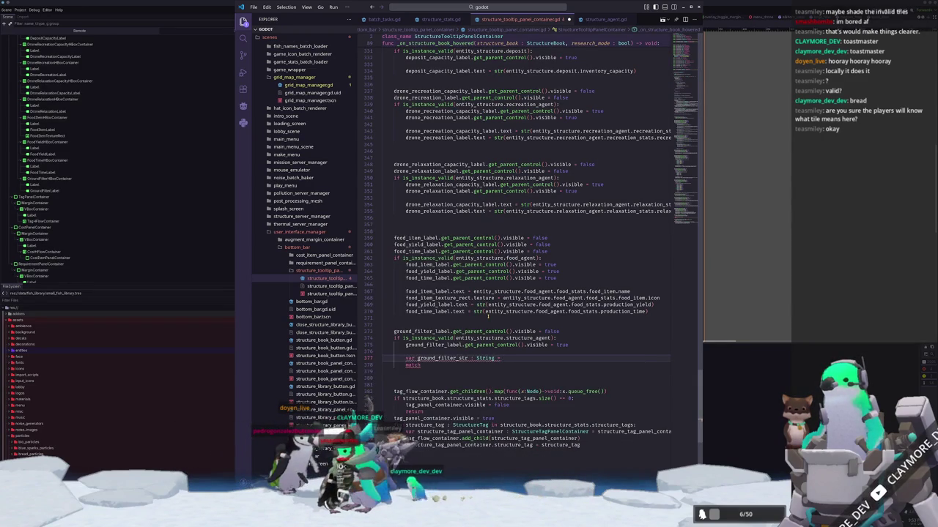
pyautogui.press('Tab')
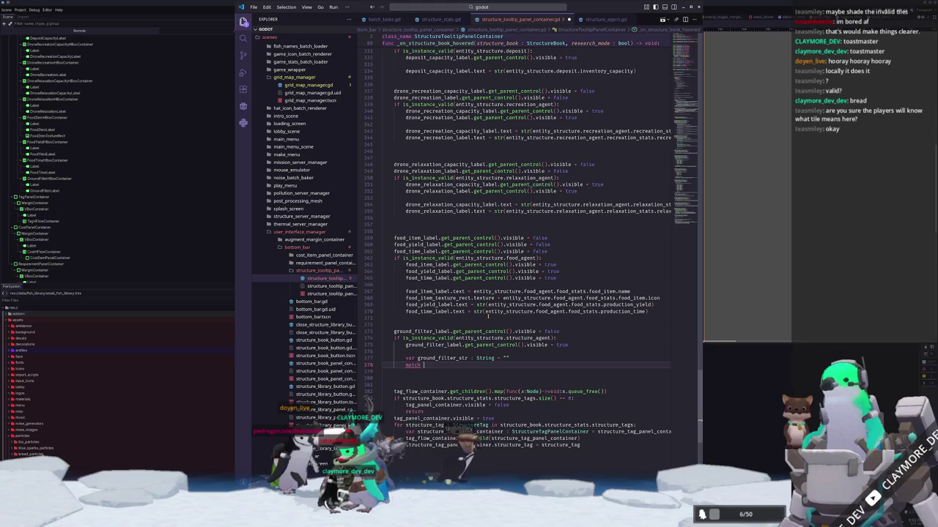
pyautogui.write('entity_structure.struct')
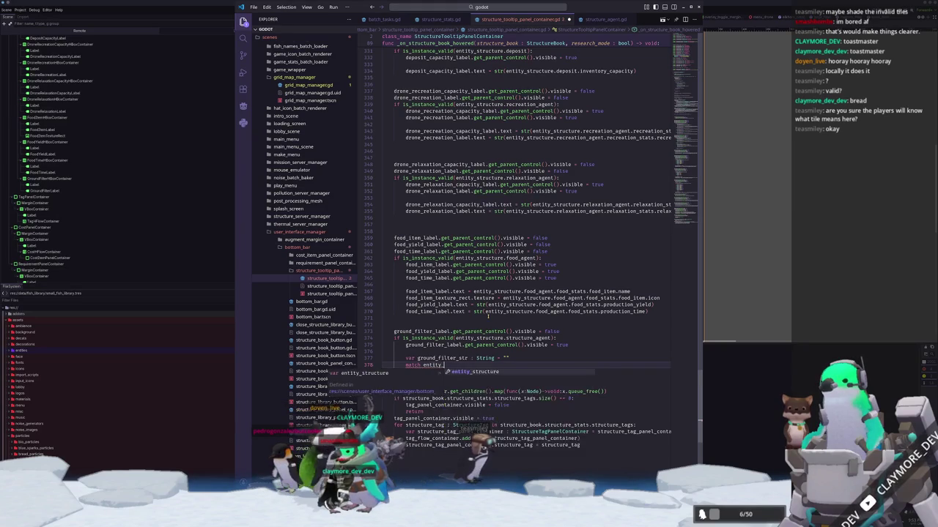
pyautogui.write('ure_agent.structure_s')
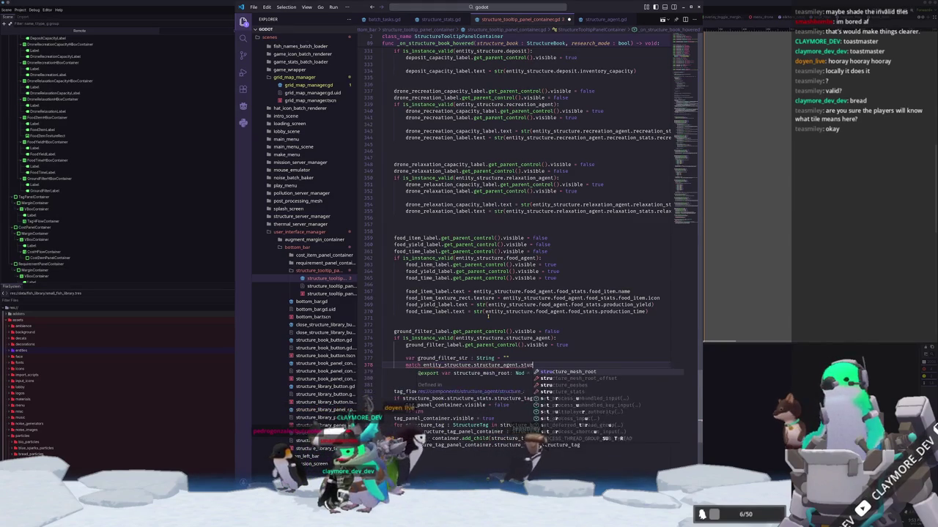
pyautogui.write('tats.ground_filter')
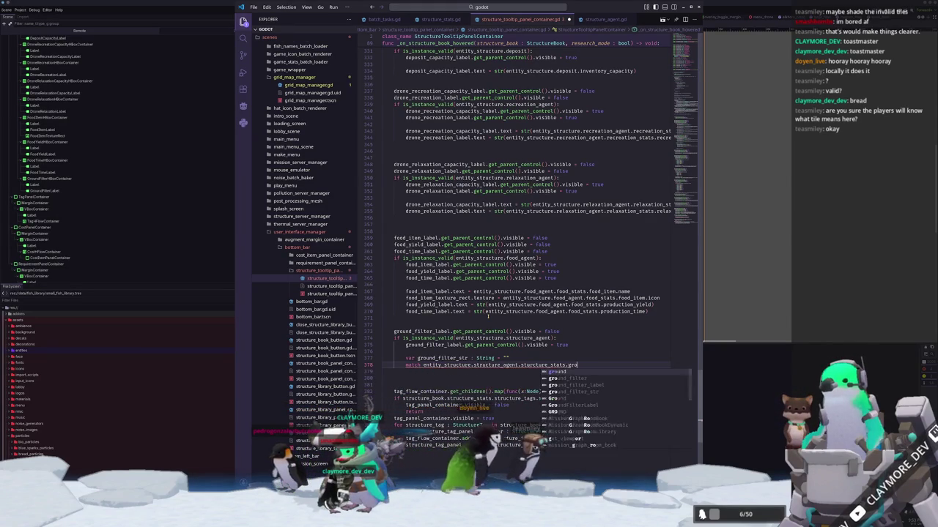
pyautogui.press('Escape')
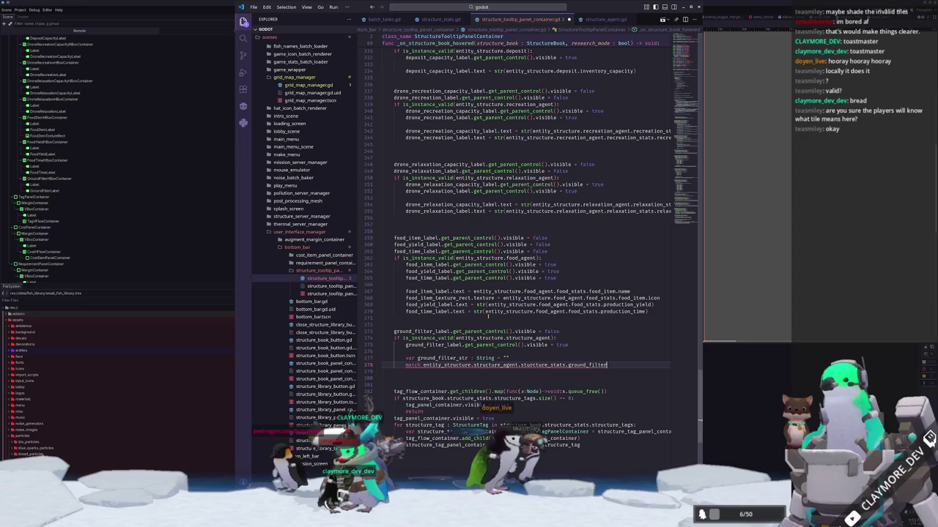
pyautogui.write(':')
pyautogui.press('Return')
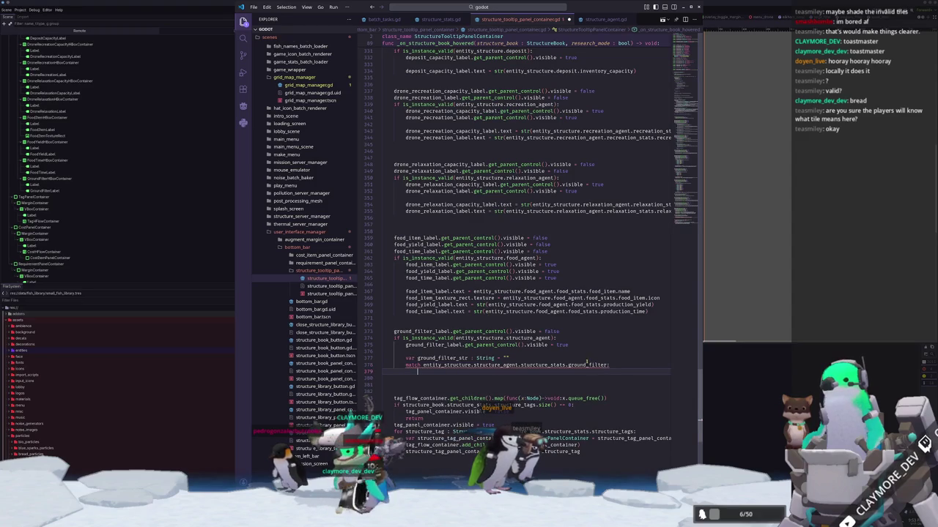
pyautogui.click(592, 365)
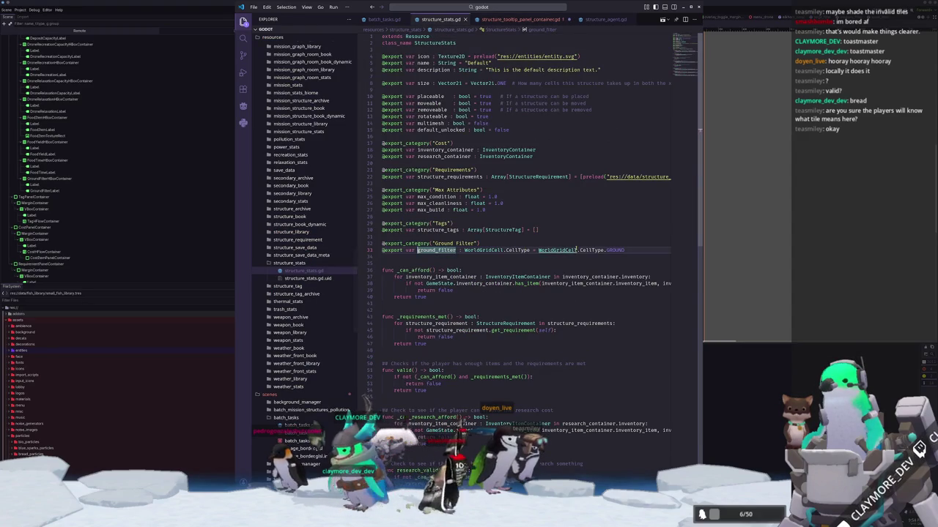
# Step: In WorldGridCell, add const cell_type_dict : Dictionary[CellType, String] listing GROUND, CLIFF and RAVINE
pyautogui.click(576, 250)
pyautogui.click(402, 83)
pyautogui.press('Return')
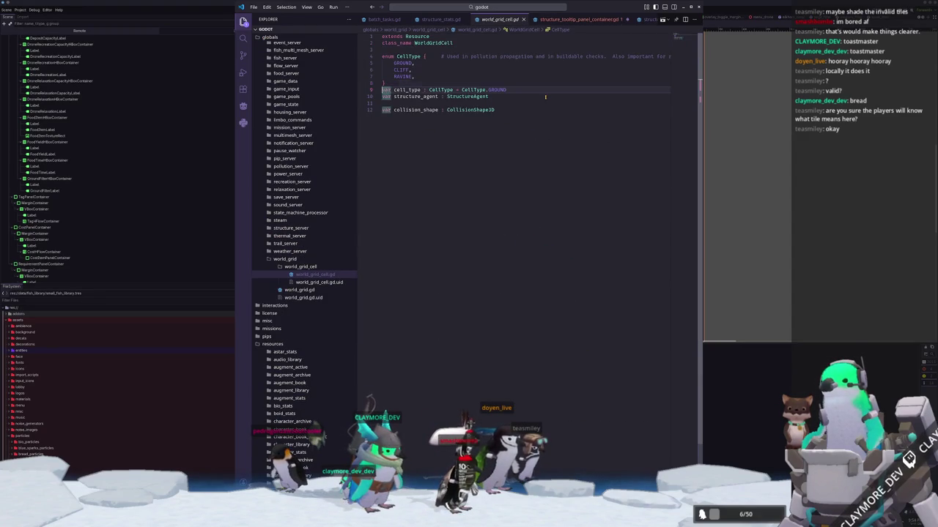
pyautogui.write('v')
pyautogui.write('ar ')
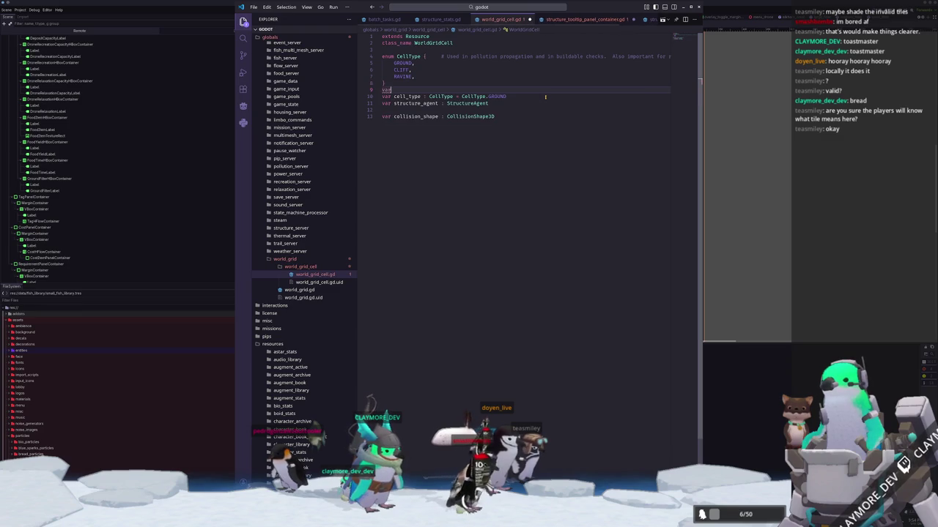
pyautogui.write('onst cell_type_dict : Dictionary[CellType, String] = {')
pyautogui.press('Return')
pyautogui.write('CellType.GROUND,')
pyautogui.press('Return')
pyautogui.write('CellType.CLIFF,')
pyautogui.write('CellType.RA')
pyautogui.press('Return')
# Step: Give the entries the names "Ground", "Cliff" and "Ravine", then return to the tooltip script
pyautogui.click(545, 96)
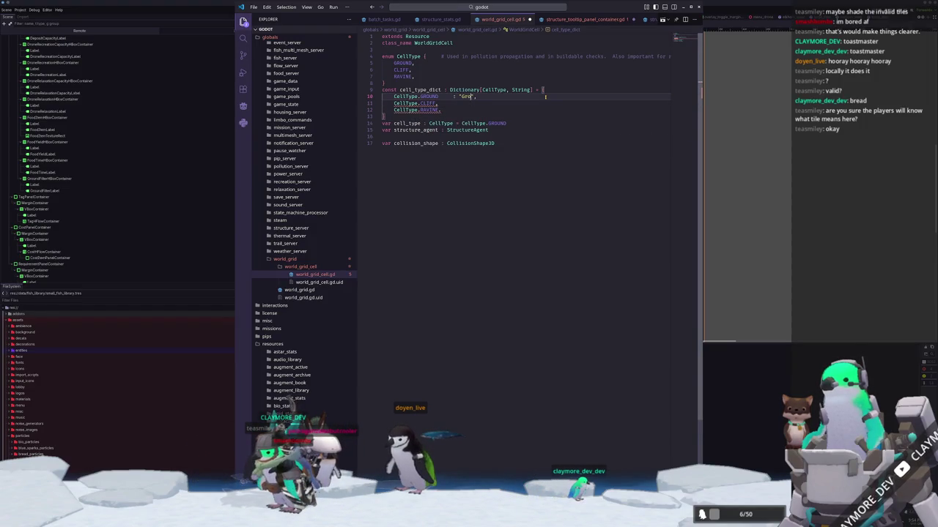
pyautogui.press('Down')
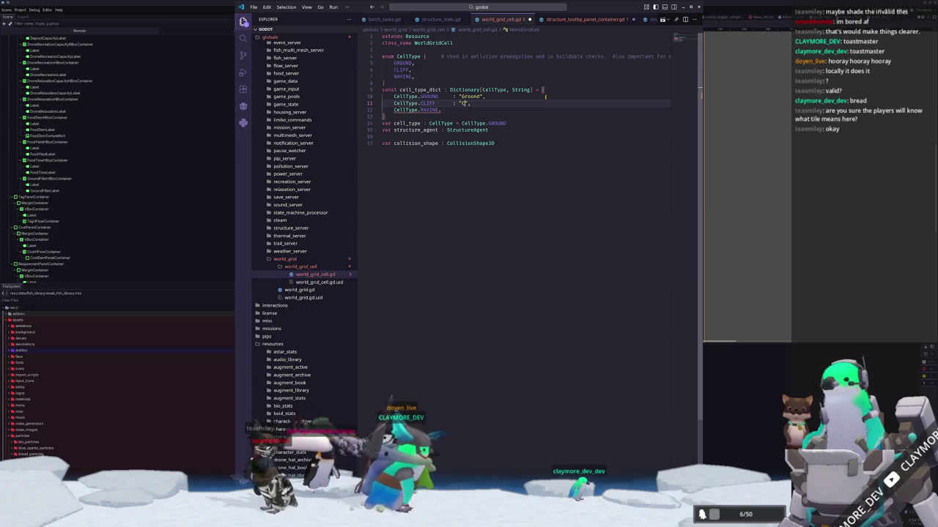
pyautogui.press('Down')
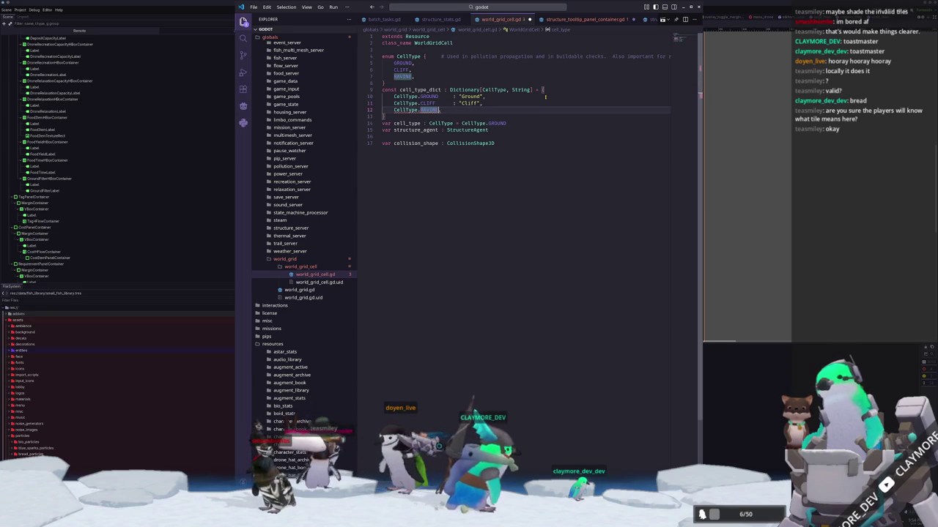
pyautogui.press('BackSpace')
pyautogui.write(': "Ra')
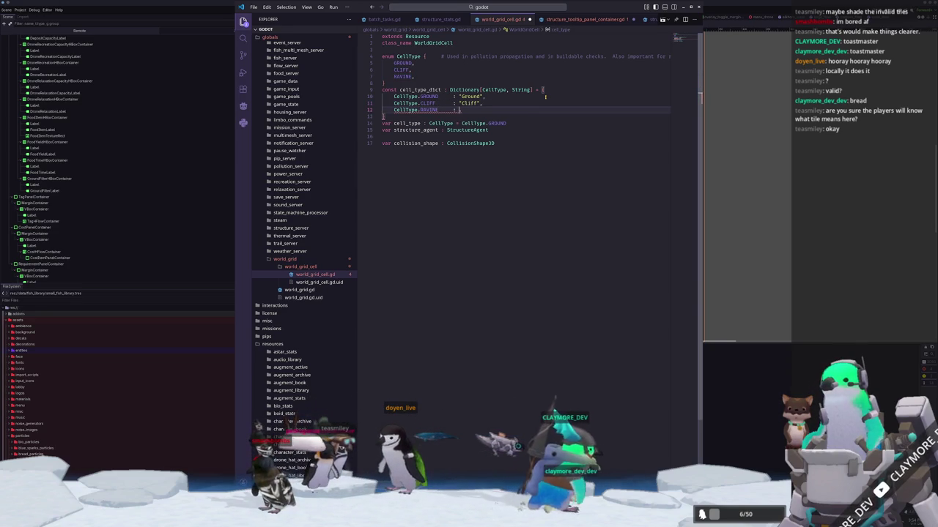
pyautogui.write('vine",')
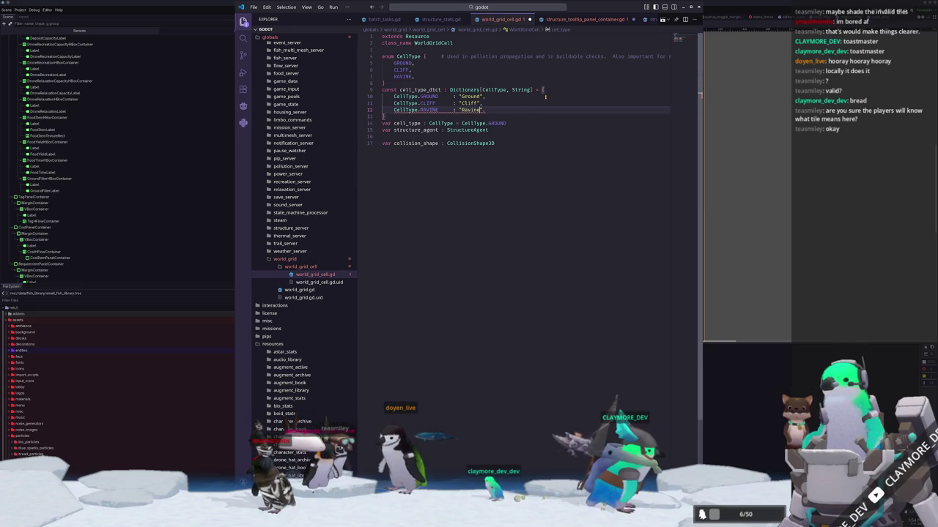
pyautogui.write(',')
pyautogui.press('Down')
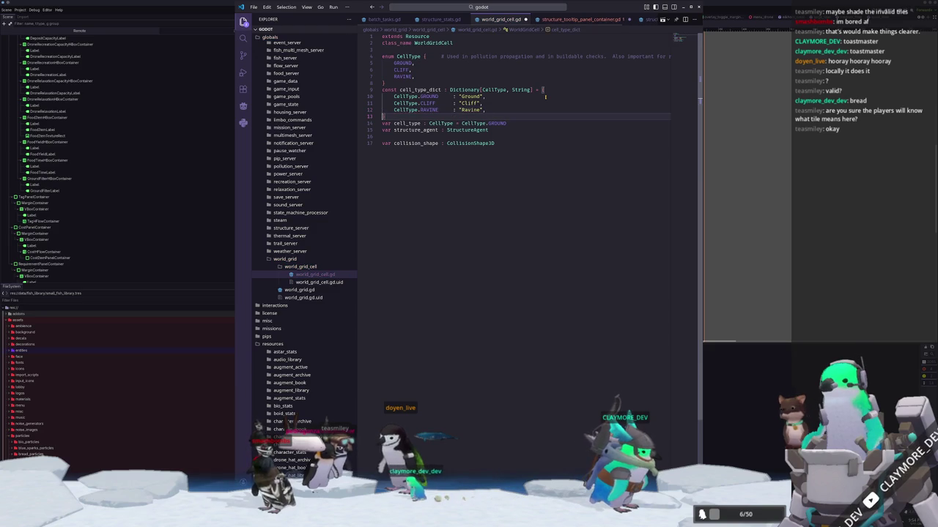
pyautogui.hotkey('ctrl', 'Tab')
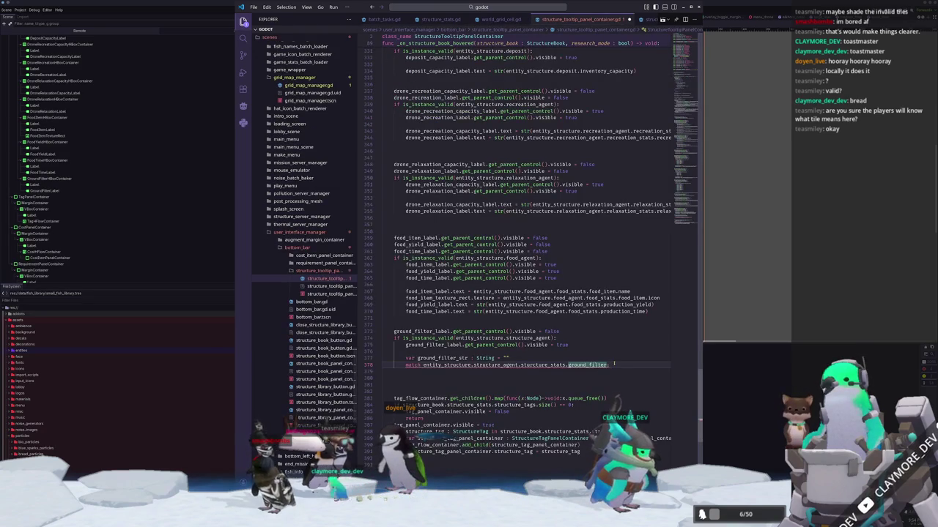
# Step: Replace the match with a WorldGridCell.cell_type_dict lookup keyed on structure_stats.ground_filter
pyautogui.moveTo(614, 364); pyautogui.dragTo(439, 364)
pyautogui.hotkey('ctrl', 'x')
pyautogui.click(504, 359)
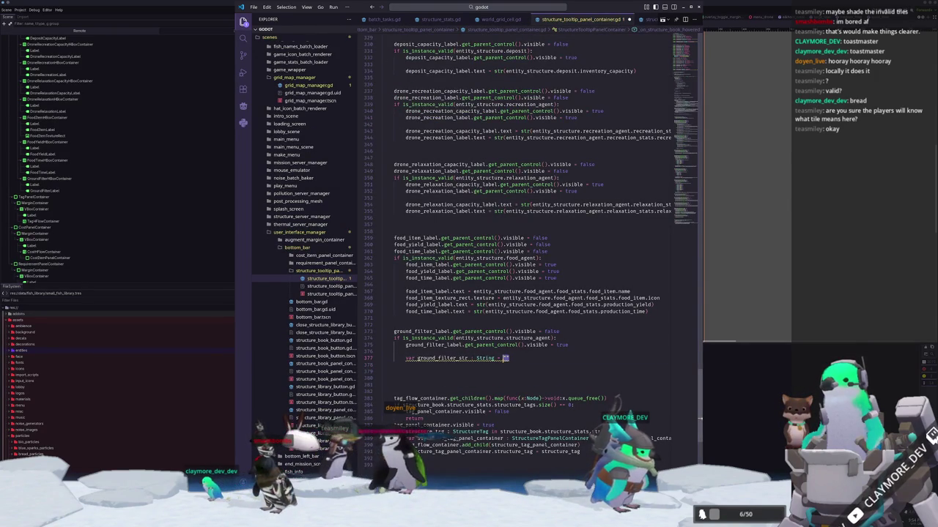
pyautogui.write('WorldGridCell')
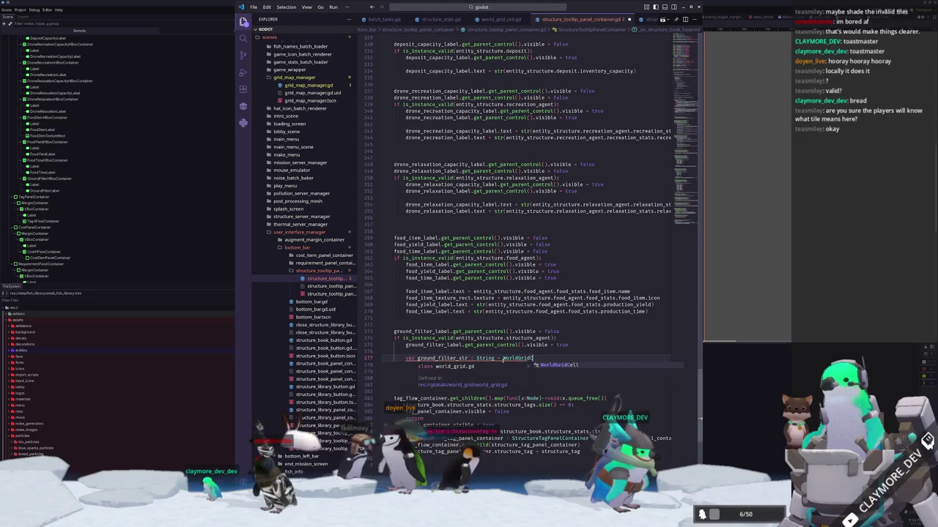
pyautogui.write('.ce')
pyautogui.press('Return')
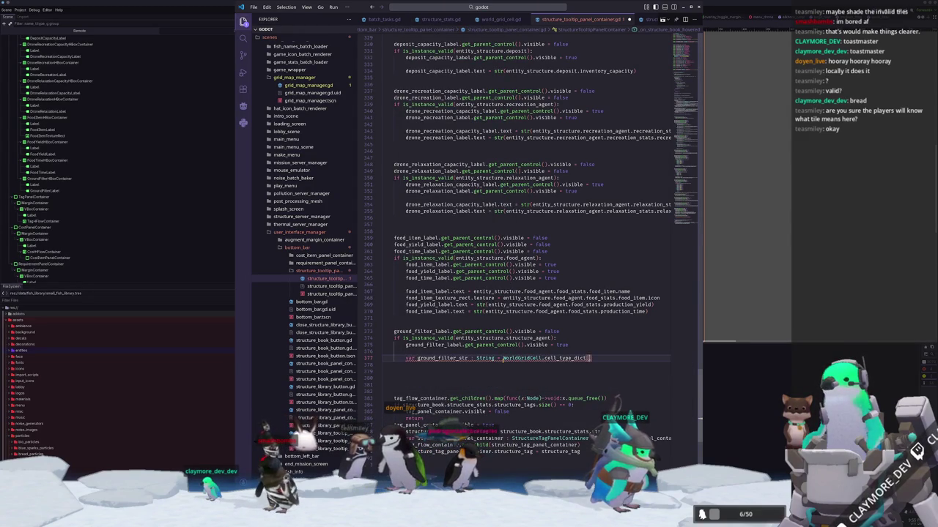
pyautogui.write('entity_structure')
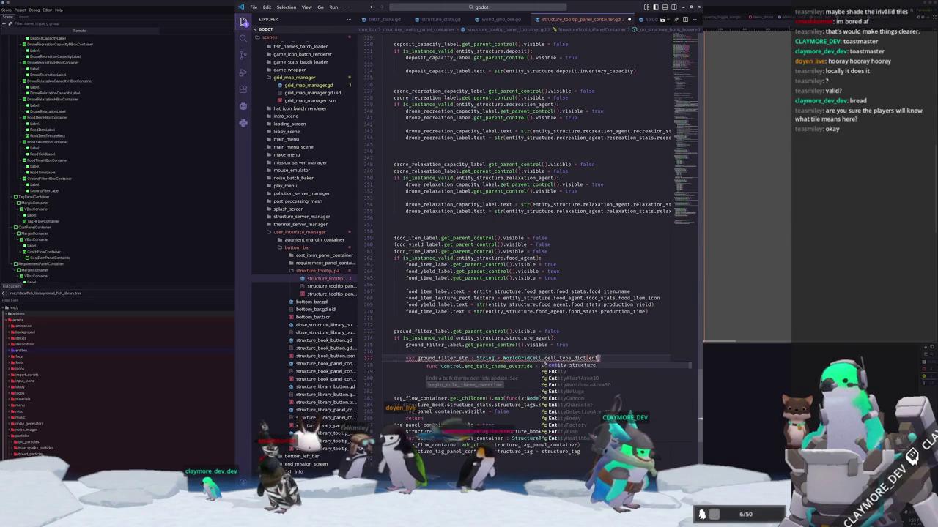
pyautogui.write('.struct')
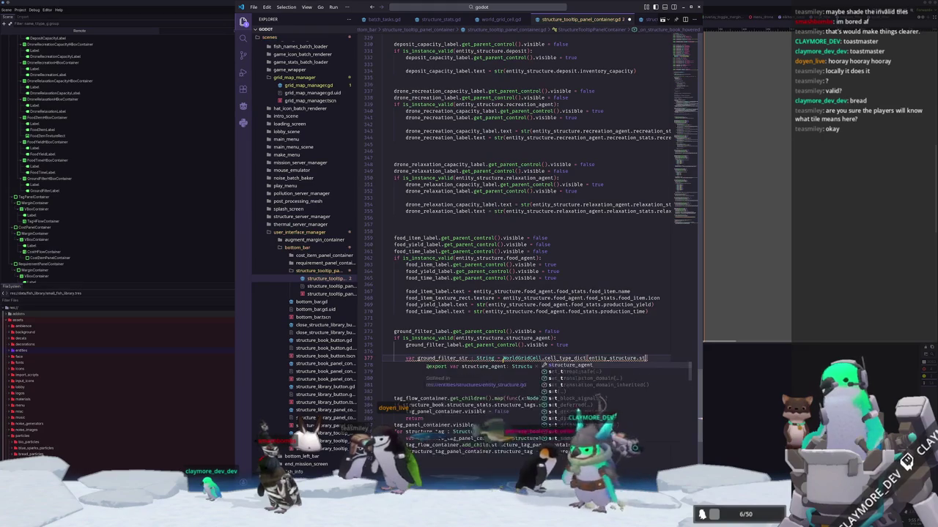
pyautogui.press('Return')
pyautogui.write('.structure_agent.stru')
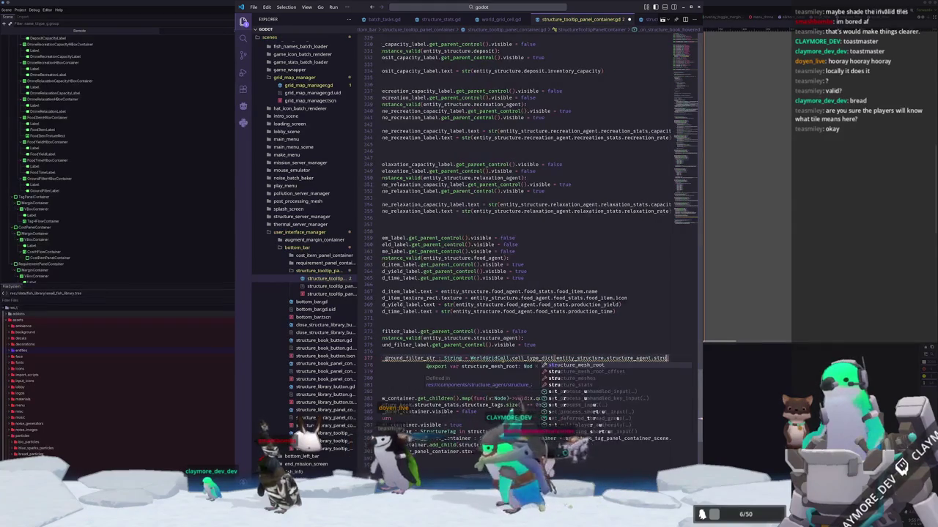
pyautogui.write('ture_stats.')
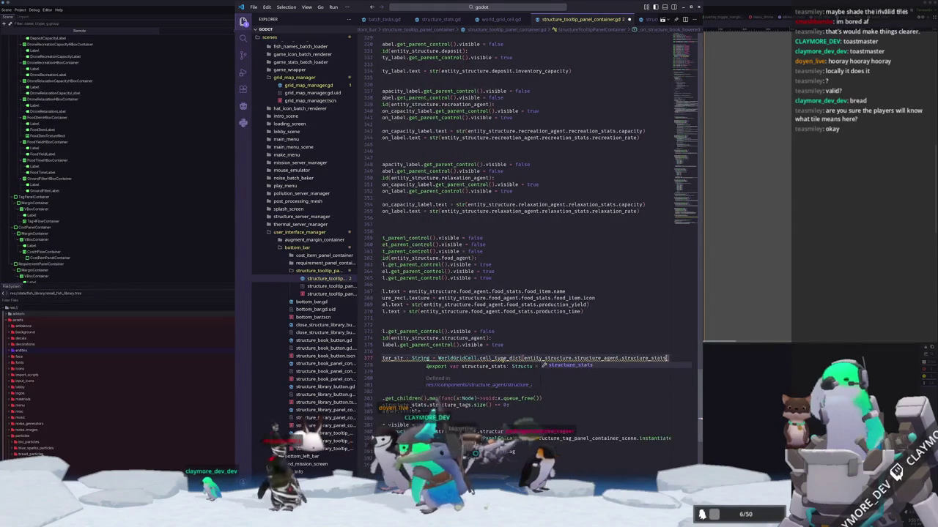
pyautogui.write('ground_filter')
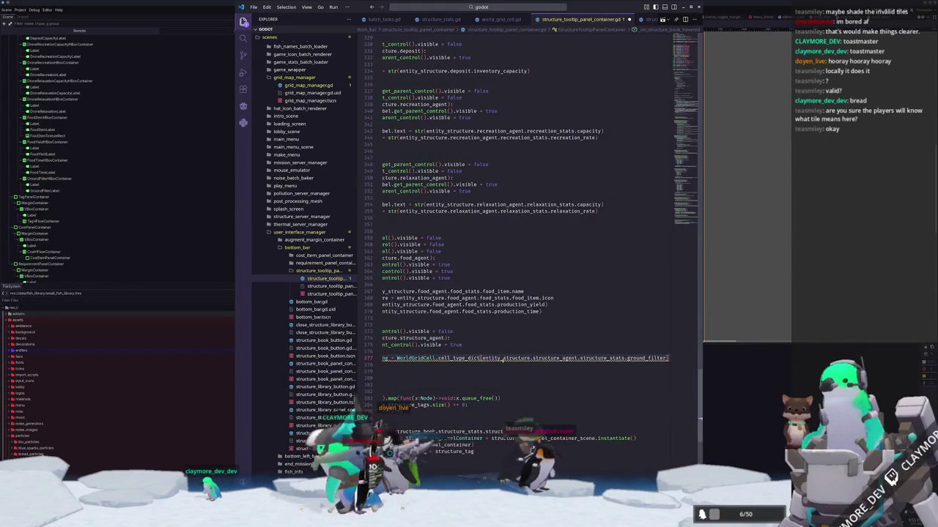
# Step: Add ground_filter_label.text = ... and move the cell_type_dict lookup into that assignment
pyautogui.click(381, 365)
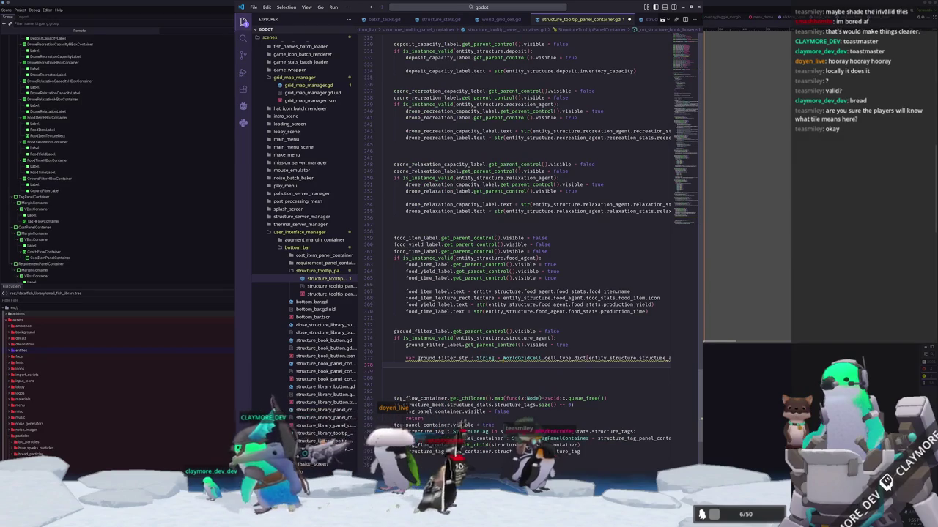
pyautogui.press('Tab')
pyautogui.press('Tab')
pyautogui.write('ground_filter_label.')
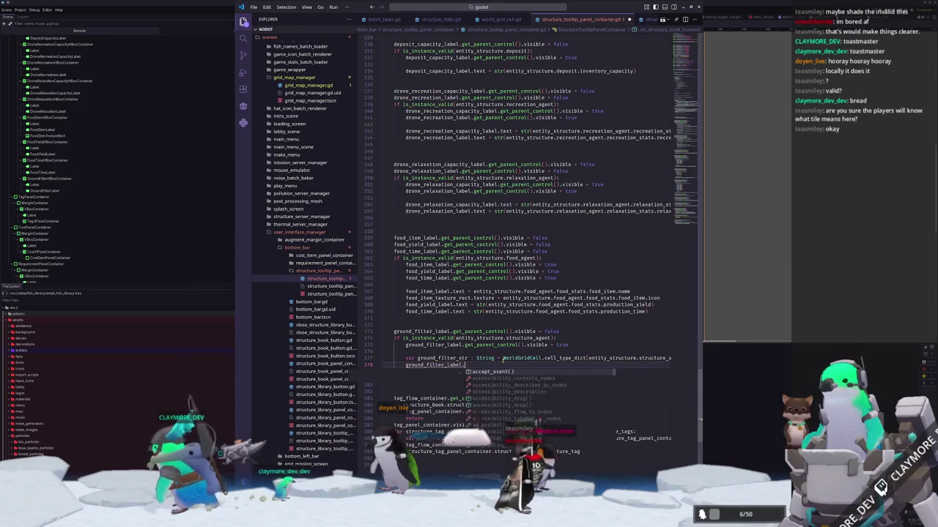
pyautogui.write('text = ground')
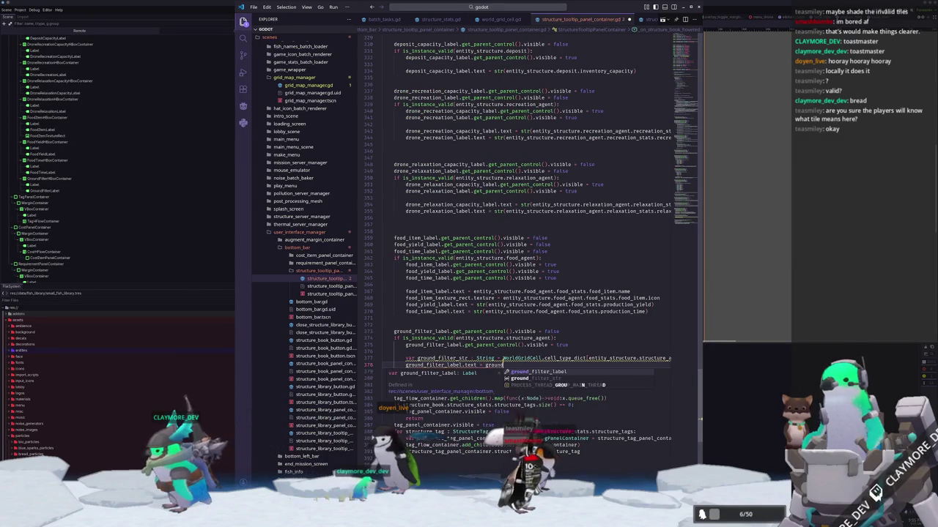
pyautogui.write('_filter_str')
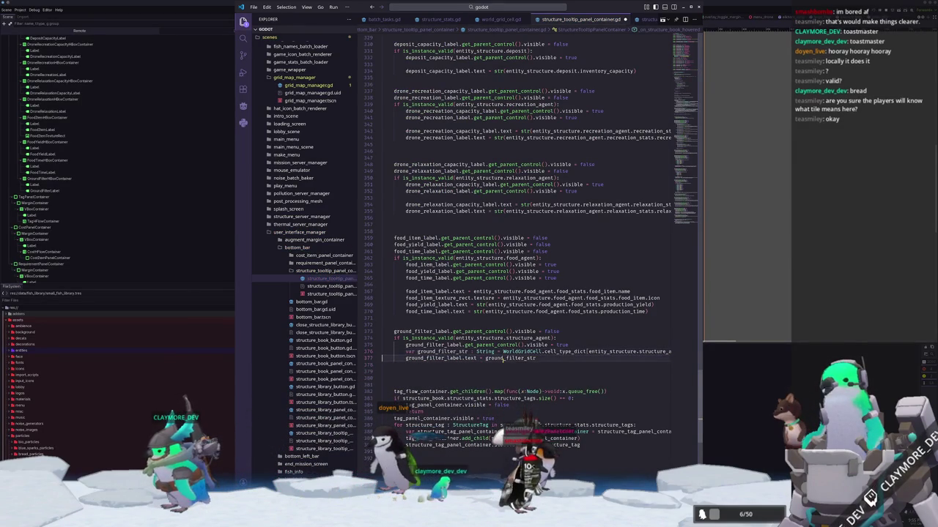
pyautogui.press('Up')
pyautogui.press('End')
pyautogui.hotkey('ctrl', 'shift', 'Left')
pyautogui.hotkey('ctrl', 'shift', 'Left')
pyautogui.hotkey('ctrl', 'shift', 'Left')
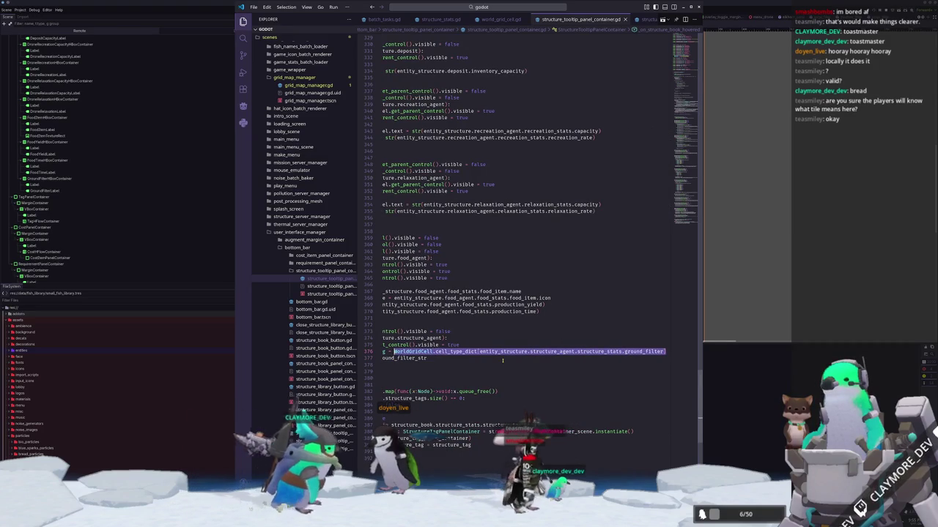
pyautogui.hotkey('ctrl', 'x')
pyautogui.press('Down')
pyautogui.press('End')
pyautogui.hotkey('ctrl', 'shift', 'Left')
pyautogui.hotkey('ctrl', 'v')
# Step: Remove the unused ground_filter_str line and the leftover blank lines
pyautogui.hotkey('ctrl', 'z')
pyautogui.hotkey('ctrl', 'z')
pyautogui.hotkey('ctrl', 'z')
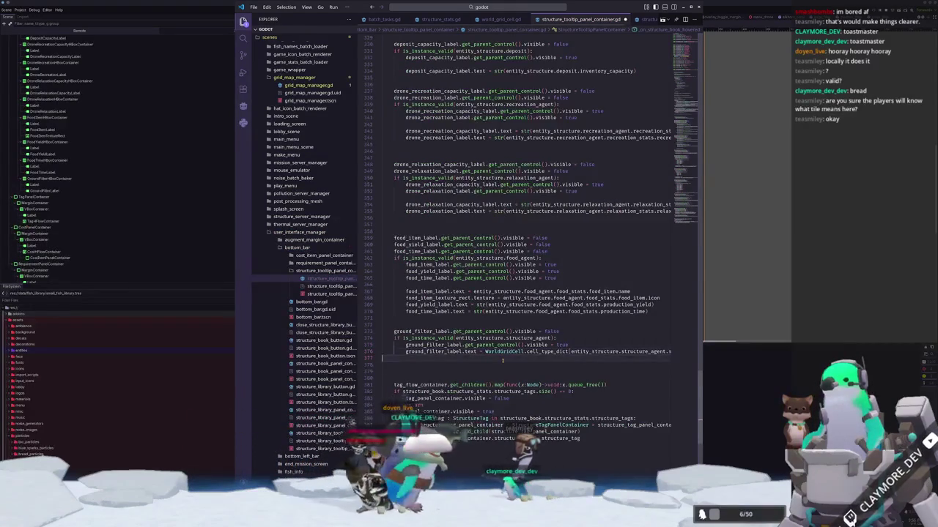
pyautogui.press('Delete')
pyautogui.press('Delete')
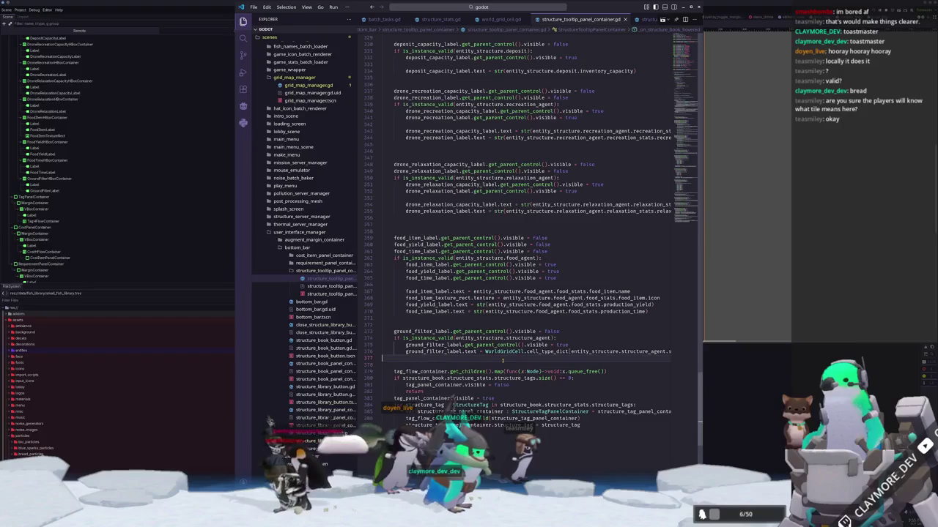
pyautogui.click(789, 284)
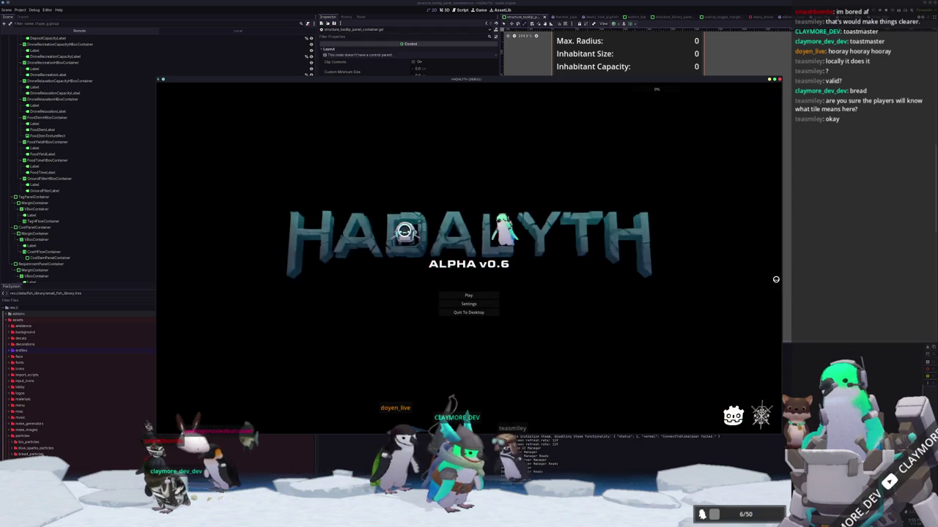
# Step: Load save slot 1 and walk the penguin up through the base
pyautogui.click(478, 293)
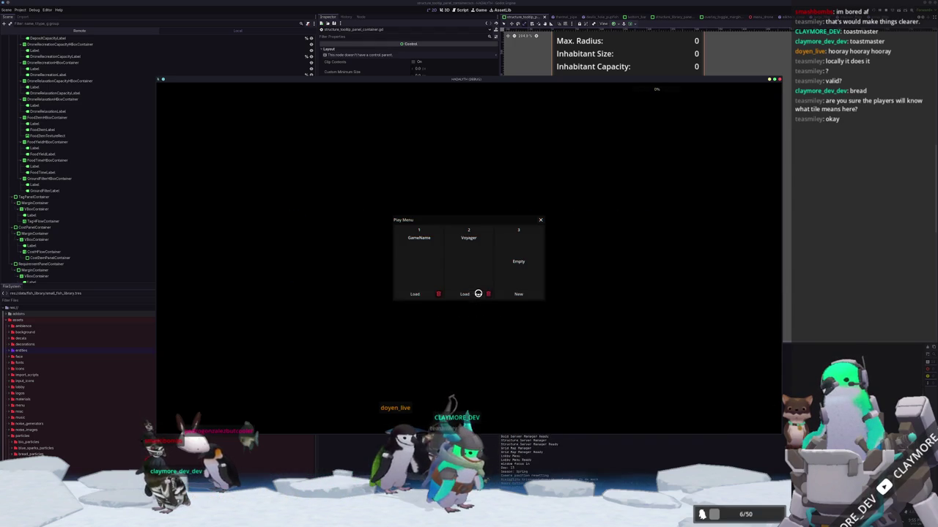
pyautogui.click(411, 295)
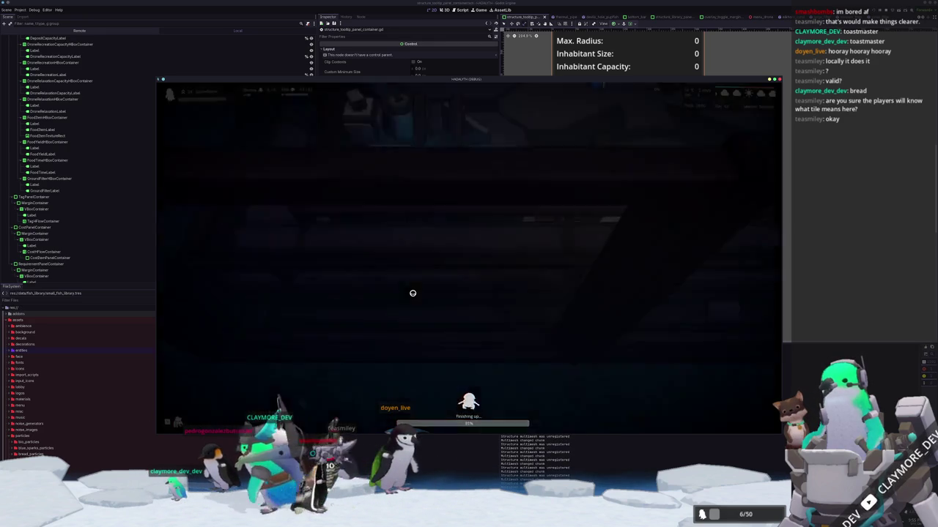
pyautogui.press('w')
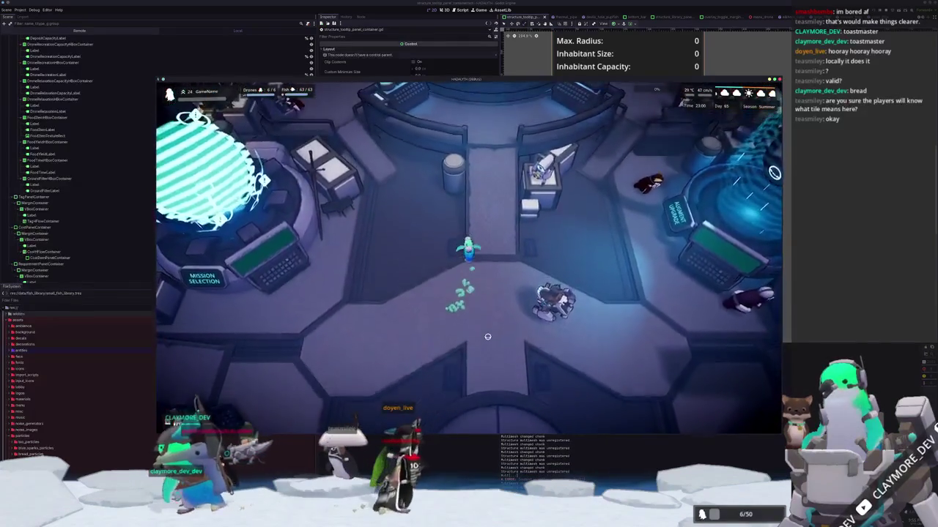
pyautogui.press('w')
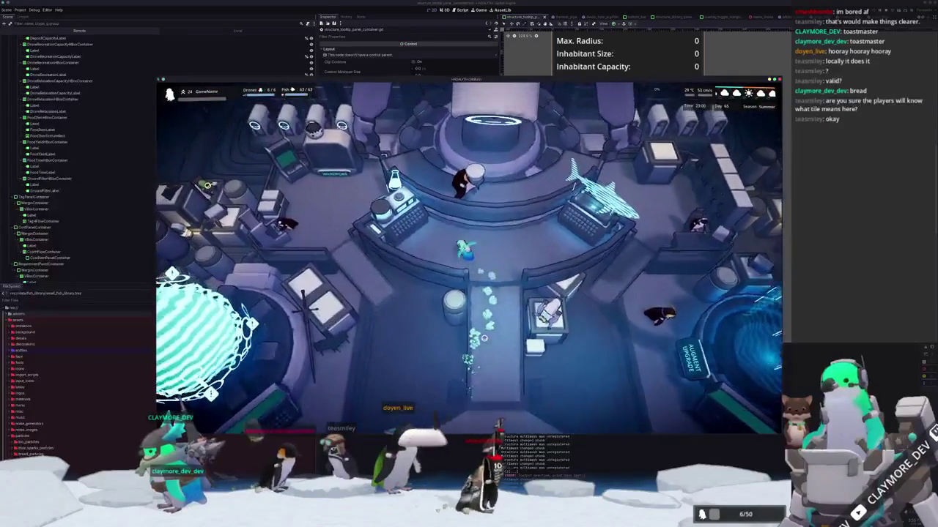
# Step: Check the Large Power Bank and Transmission Pylon entries in the Research Menu, then close it
pyautogui.press('r')
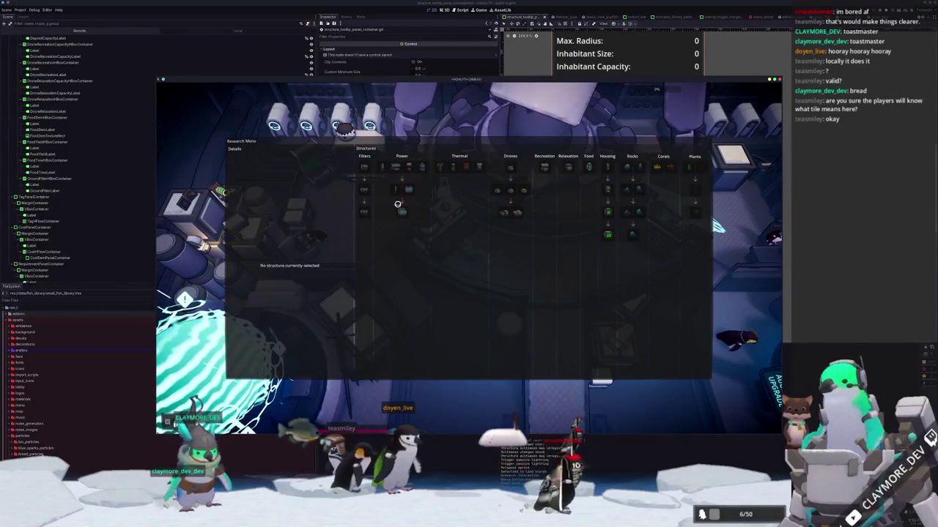
pyautogui.click(400, 212)
pyautogui.click(400, 192)
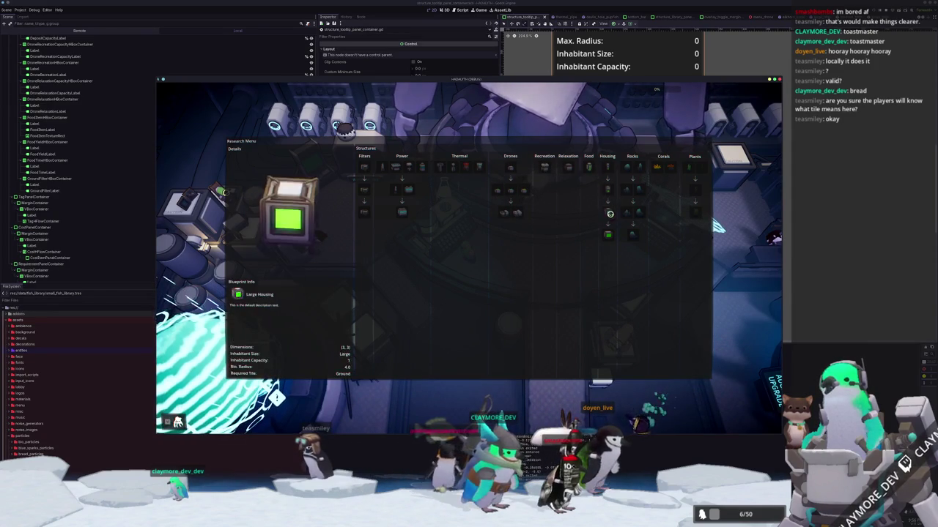
pyautogui.press('Escape')
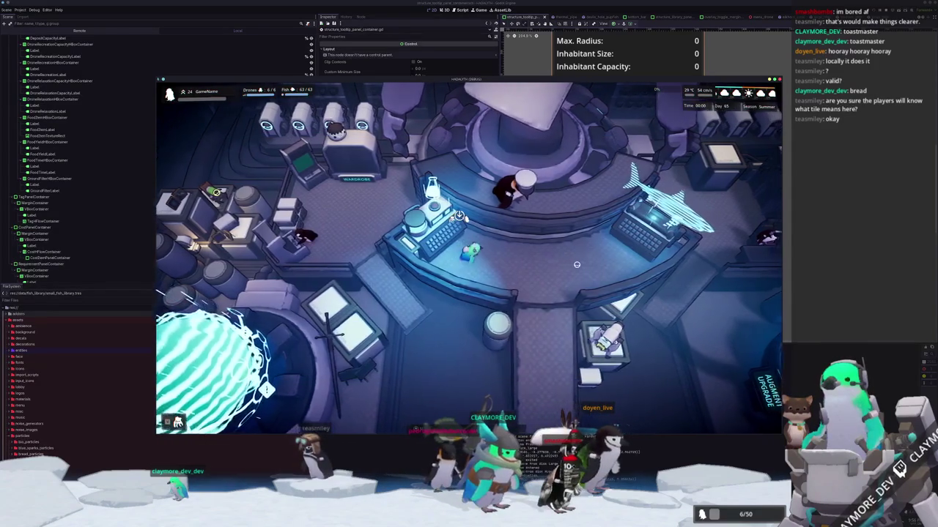
# Step: Walk into the colony and view a build item's info showing Required Tile: Ground, then stop the game
pyautogui.press('s')
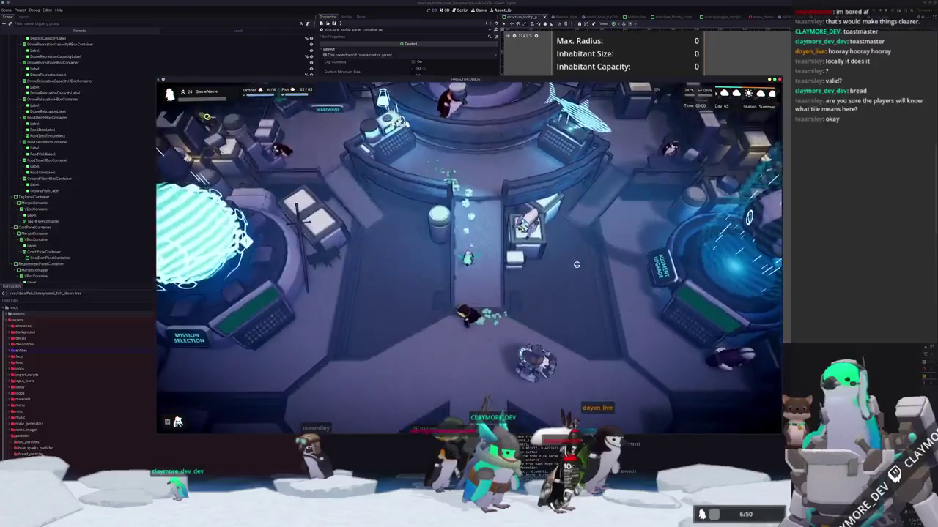
pyautogui.press('s')
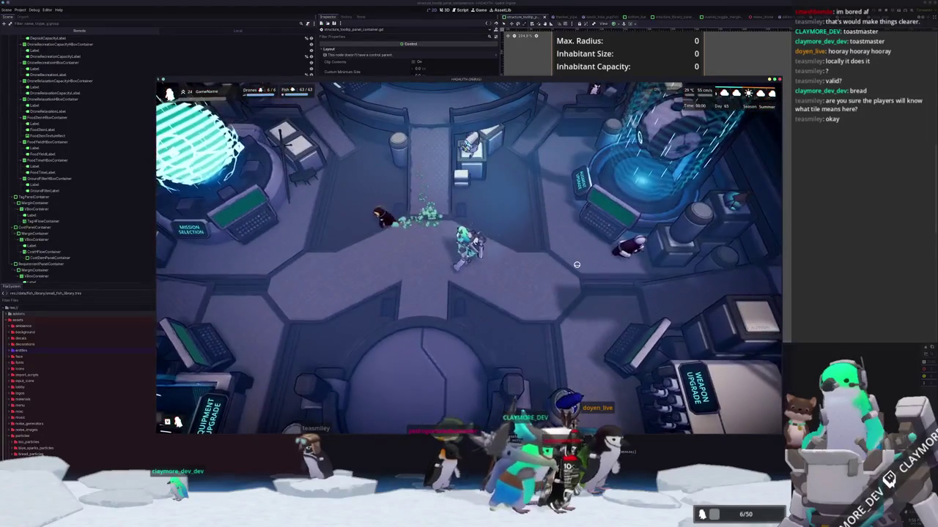
pyautogui.press('s')
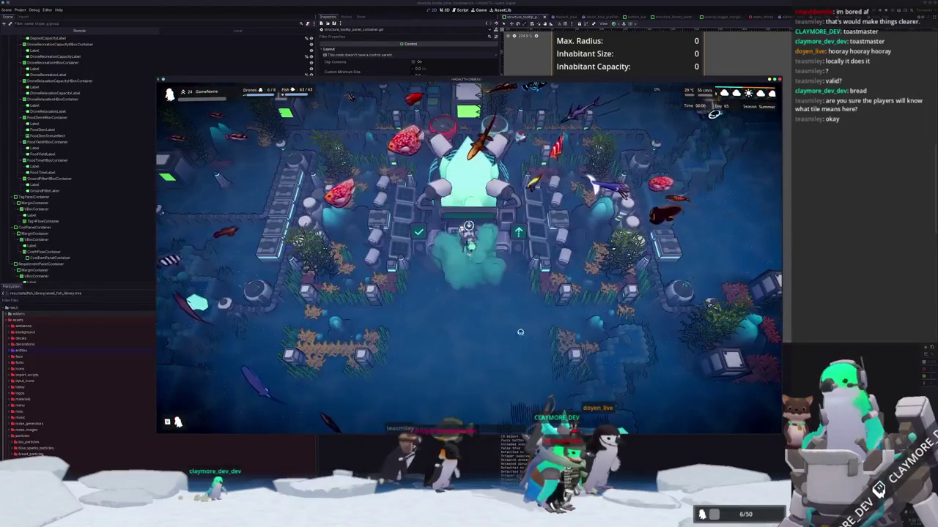
pyautogui.click(496, 415)
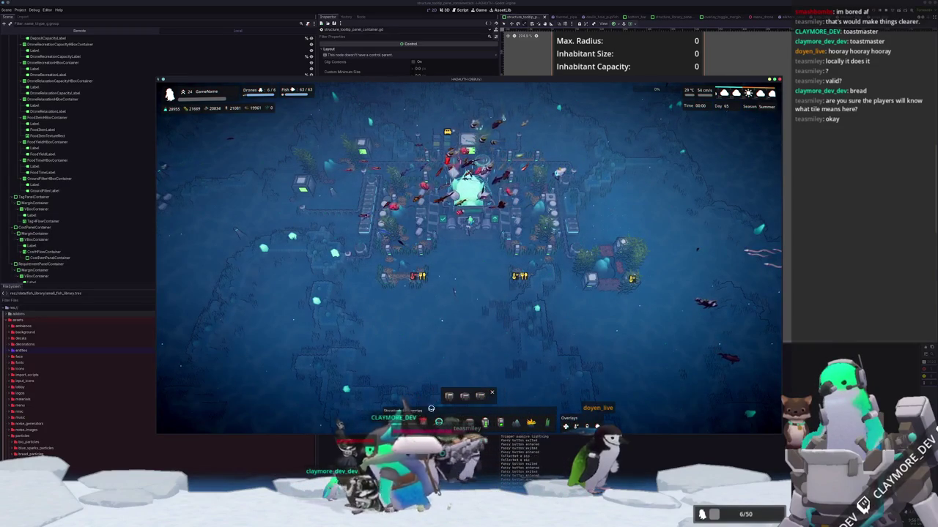
pyautogui.moveTo(453, 398)
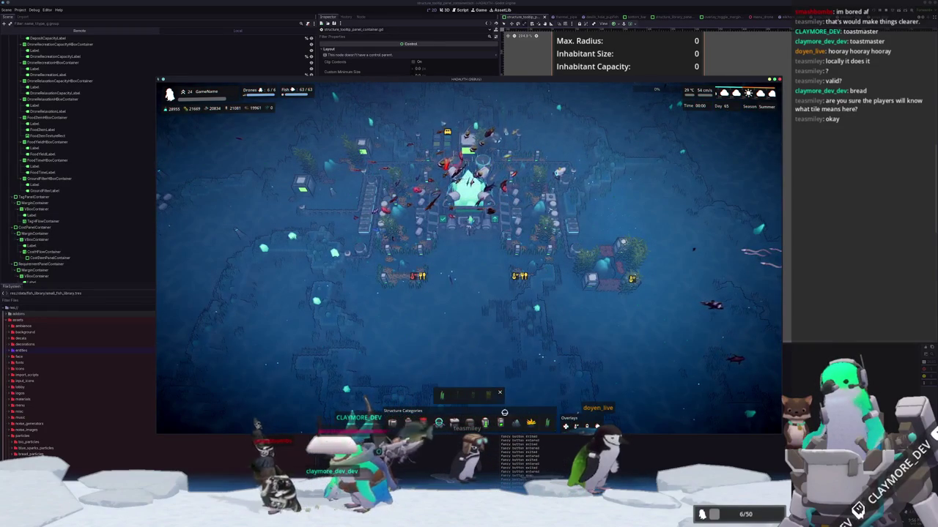
pyautogui.moveTo(487, 397)
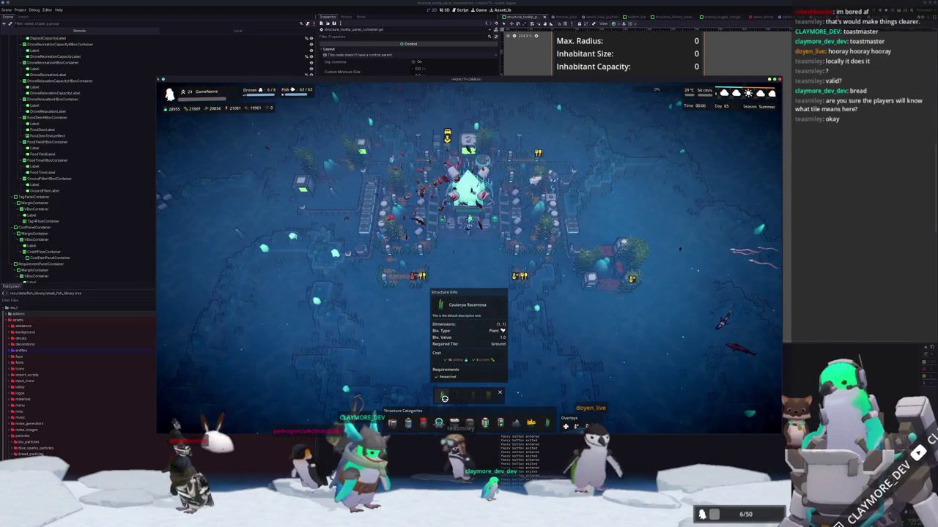
pyautogui.press('F8')
# Step: Add plant_structure_tag.tres to the Structure Tags of caulerpa_racemosa's structure stats
pyautogui.hotkey('alt', 'shift', 'o')
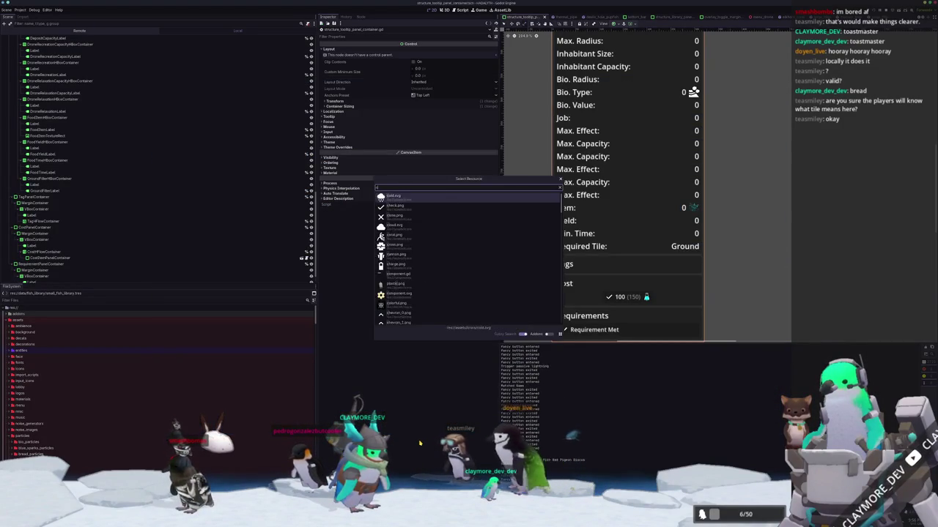
pyautogui.write('caulerpa')
pyautogui.write('_racemosa')
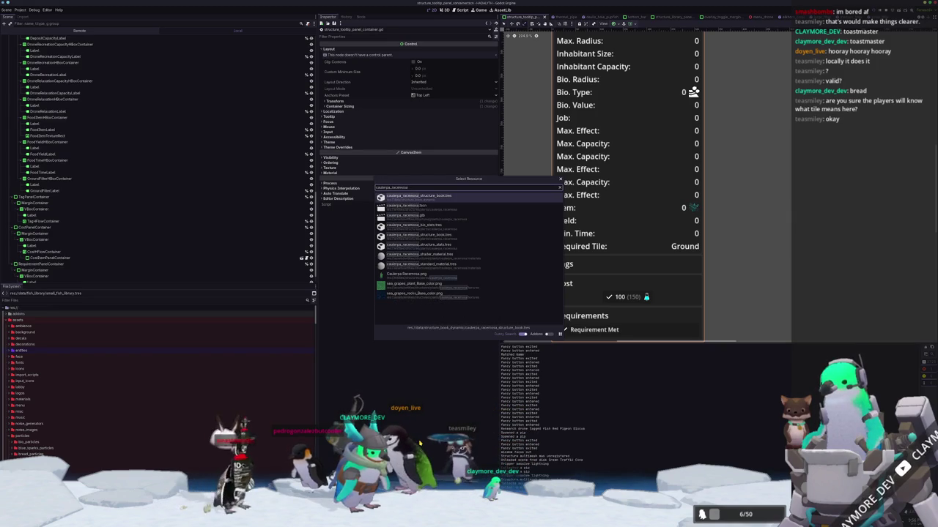
pyautogui.press('Down')
pyautogui.press('Down')
pyautogui.press('Return')
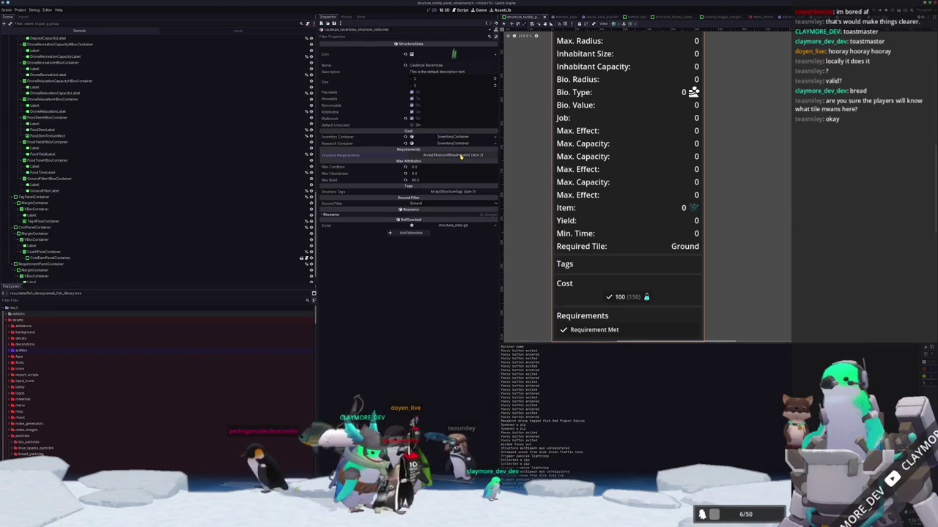
pyautogui.click(455, 190)
pyautogui.click(428, 207)
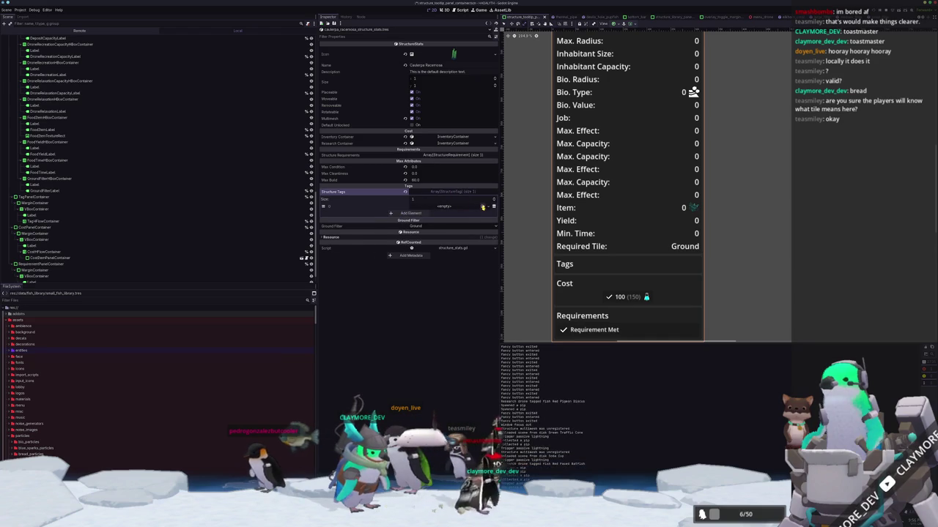
pyautogui.click(483, 207)
pyautogui.press('Return')
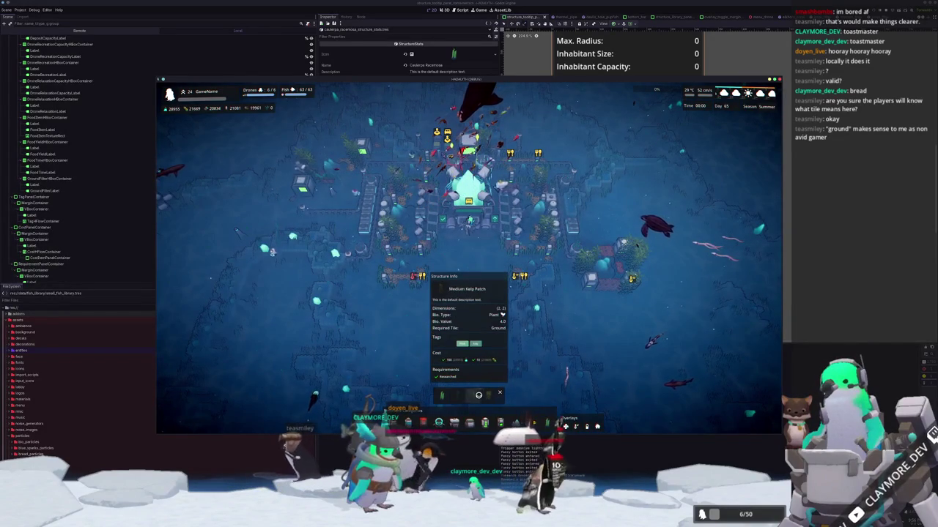
# Step: Browse the coral, rock and drone build items and view an item's info card, then close the game
pyautogui.click(530, 422)
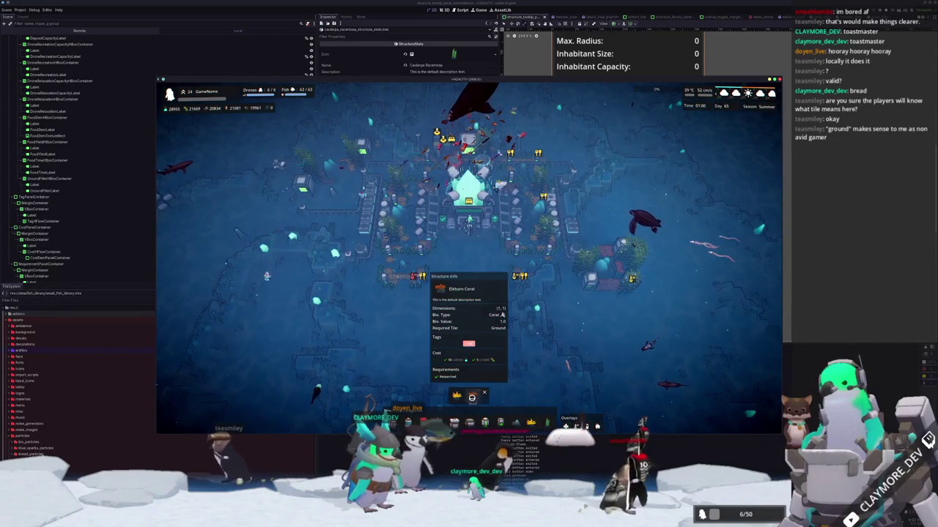
pyautogui.click(516, 423)
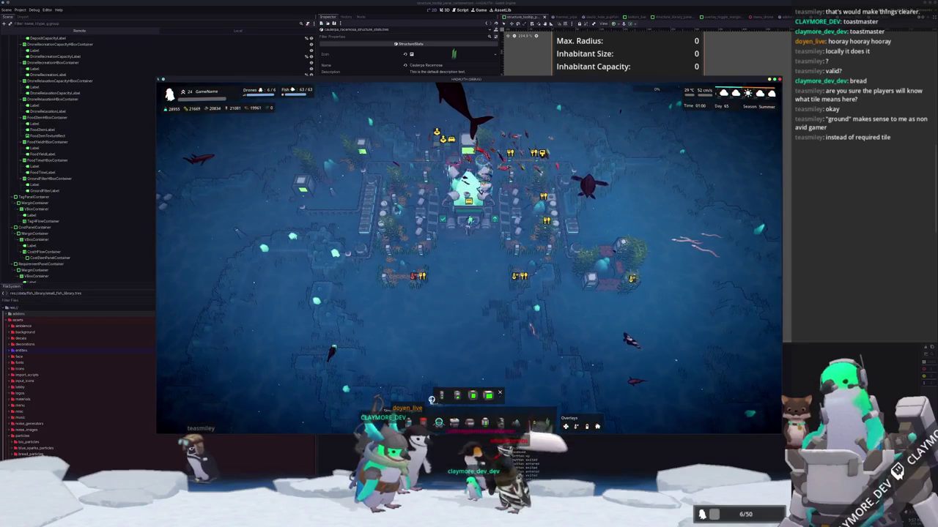
pyautogui.click(438, 423)
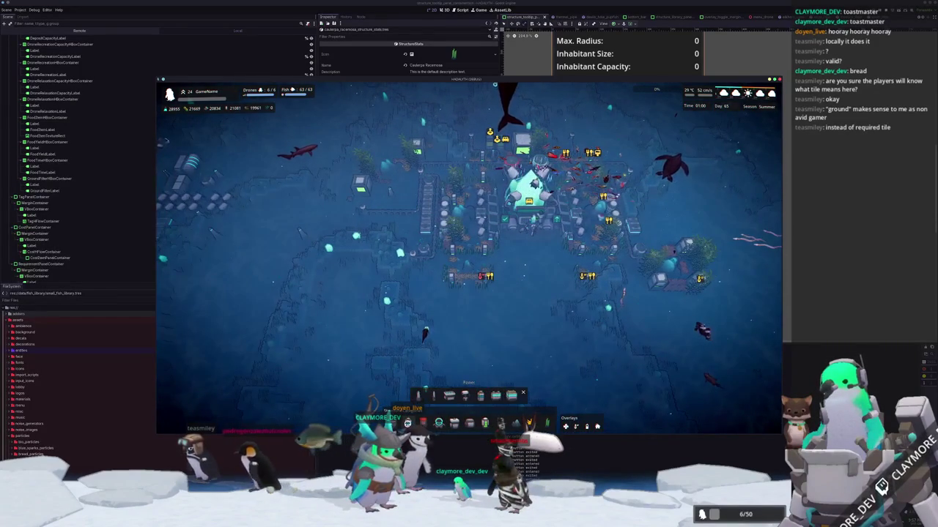
pyautogui.moveTo(483, 396)
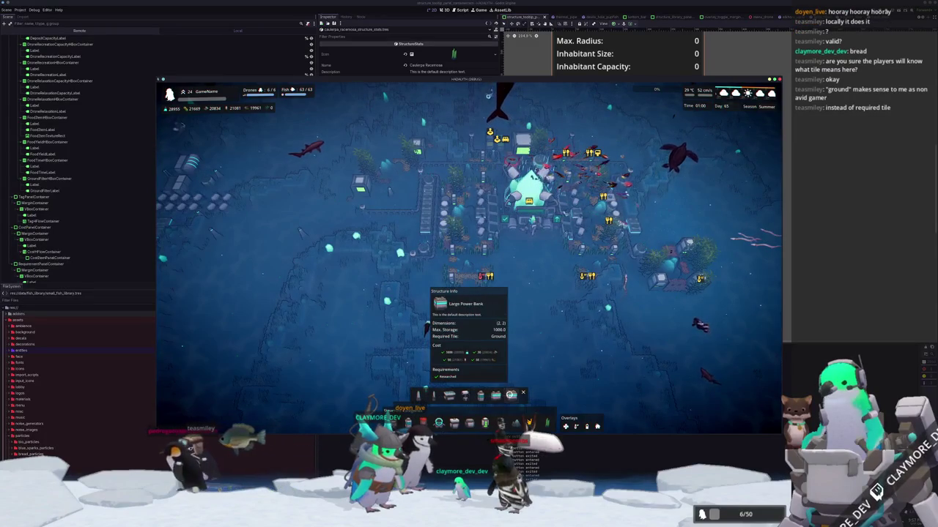
pyautogui.press('F8')
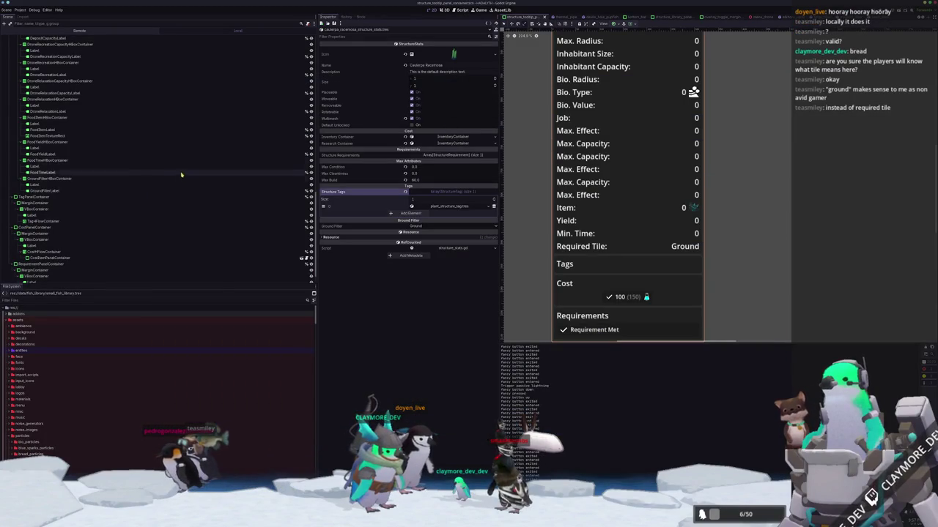
# Step: Set the GroundFilterLabel node's text to Sand and save the tooltip scene
pyautogui.scroll(-3)
pyautogui.click(51, 243)
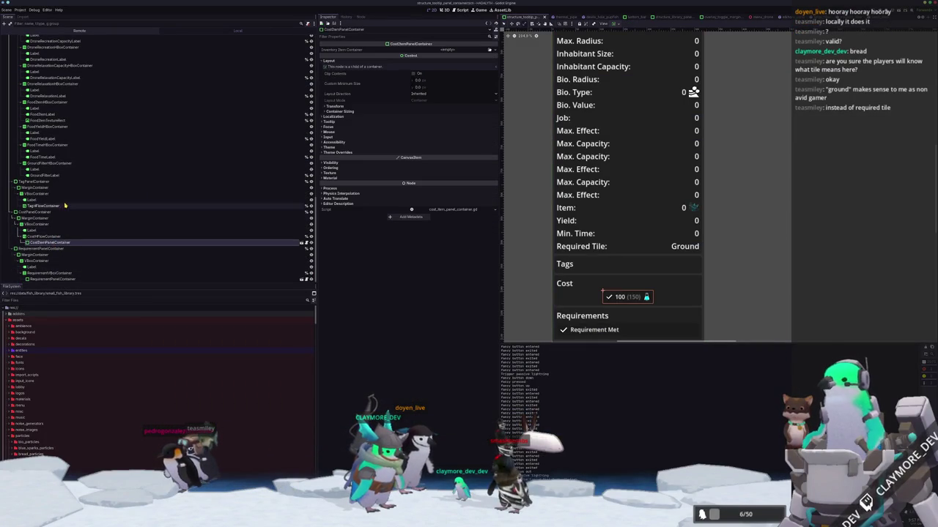
pyautogui.click(55, 199)
pyautogui.click(80, 169)
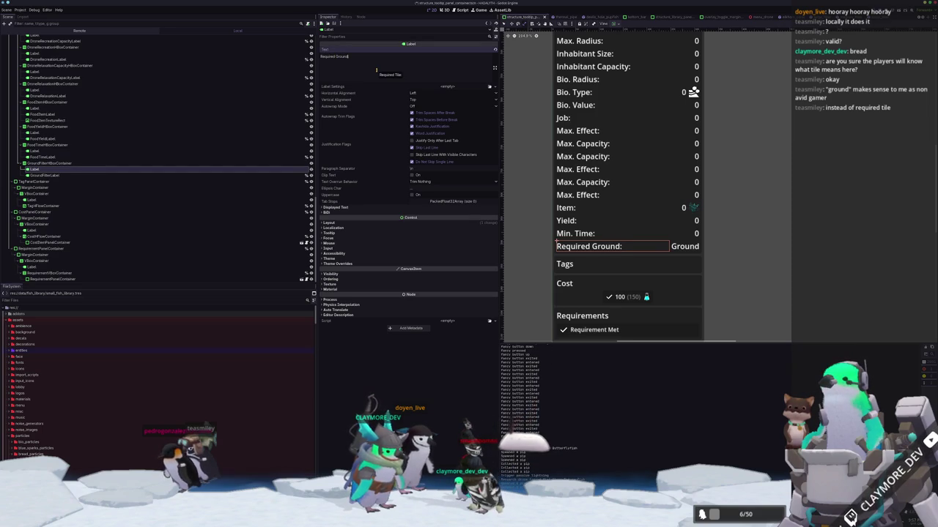
pyautogui.hotkey('ctrl', 's')
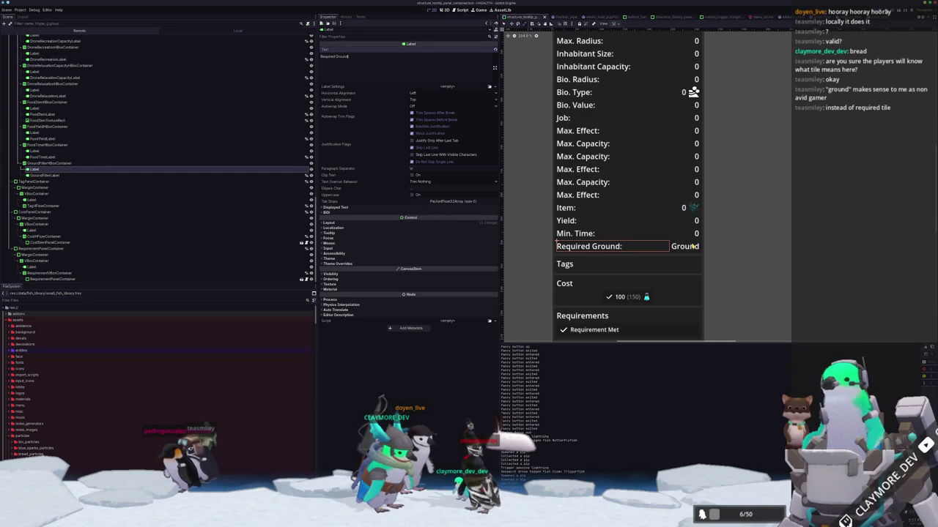
pyautogui.click(44, 176)
pyautogui.doubleClick(406, 65)
pyautogui.write('Sand')
pyautogui.hotkey('ctrl', 's')
pyautogui.hotkey('alt', 'Tab')
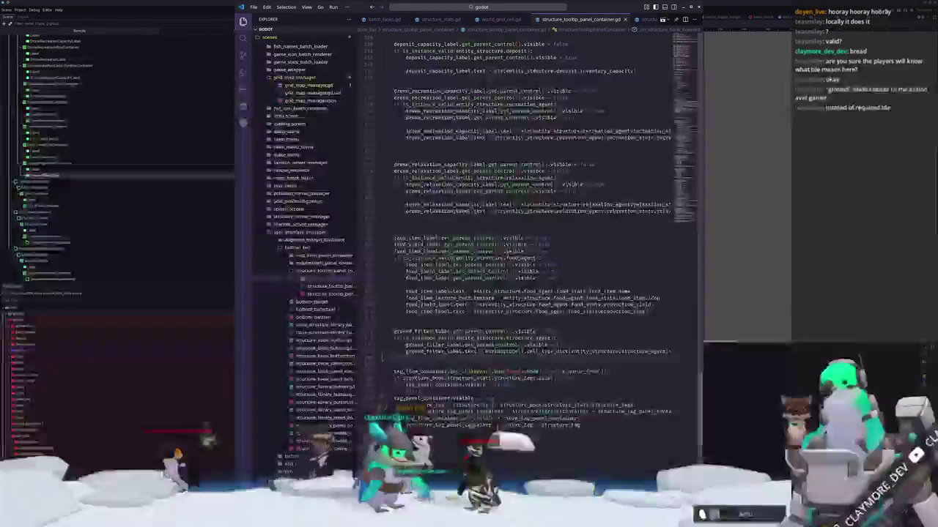
# Step: Change cell_type_dict's GROUND name from "Ground" to "Sand" in world_grid_cell.gd
pyautogui.click(509, 19)
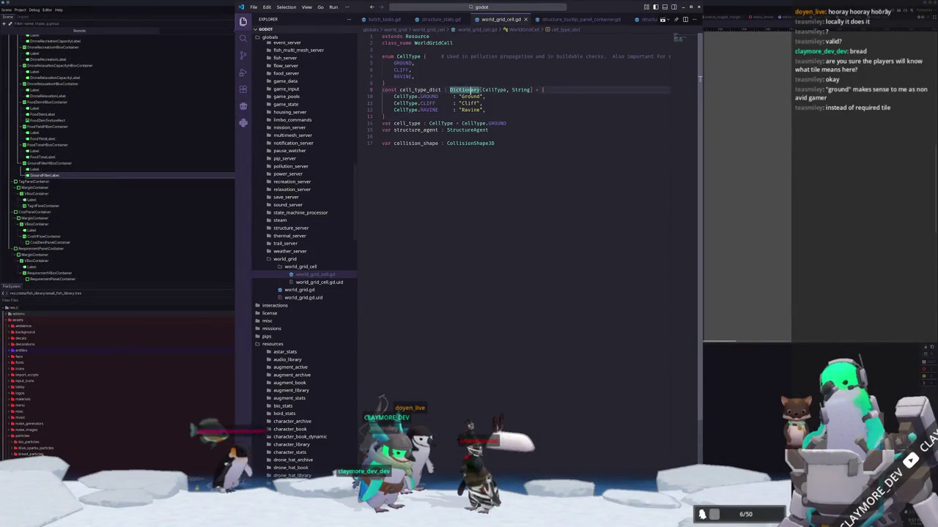
pyautogui.write('S')
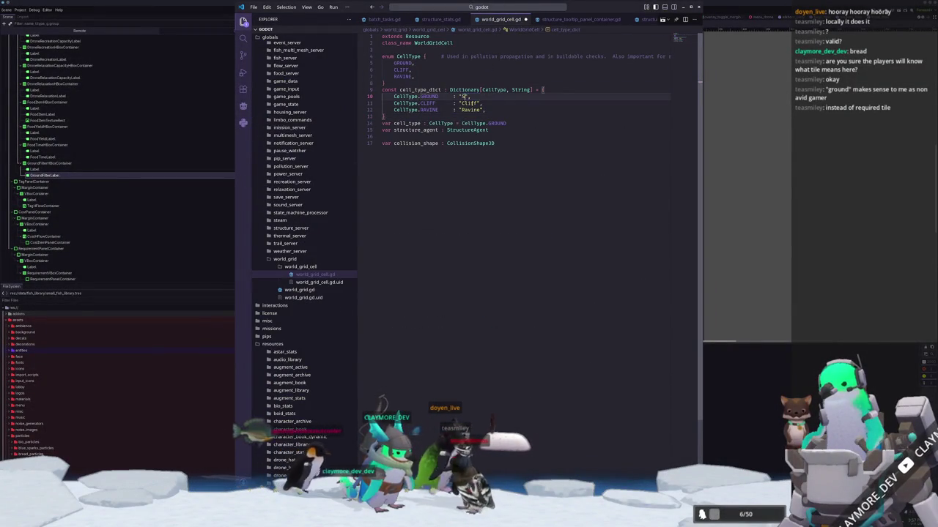
pyautogui.hotkey('alt', 'Tab')
pyautogui.hotkey('alt', 'Tab')
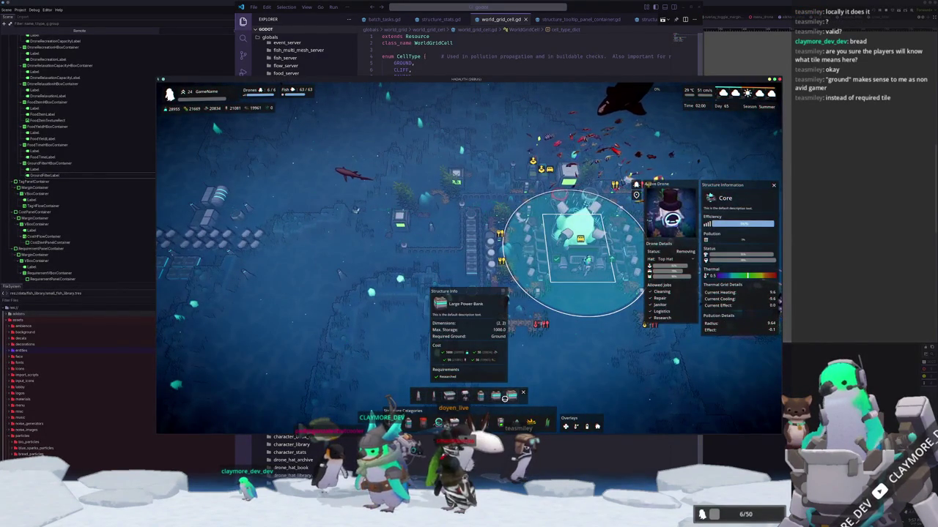
# Step: Dismiss the structure info panels and pan the camera away from the base into open ocean
pyautogui.click(422, 396)
pyautogui.scroll(3)
pyautogui.press('w')
pyautogui.press('a')
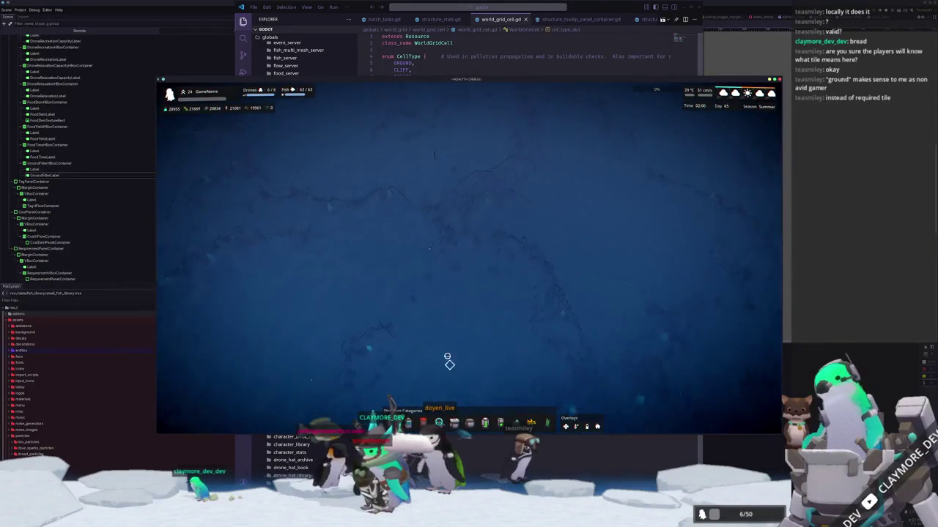
pyautogui.press('w')
pyautogui.press('w')
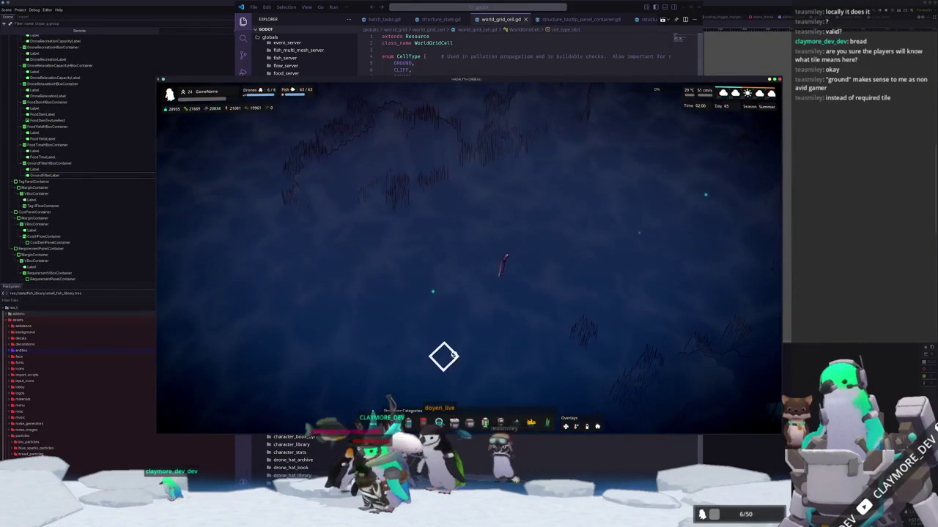
pyautogui.press('s')
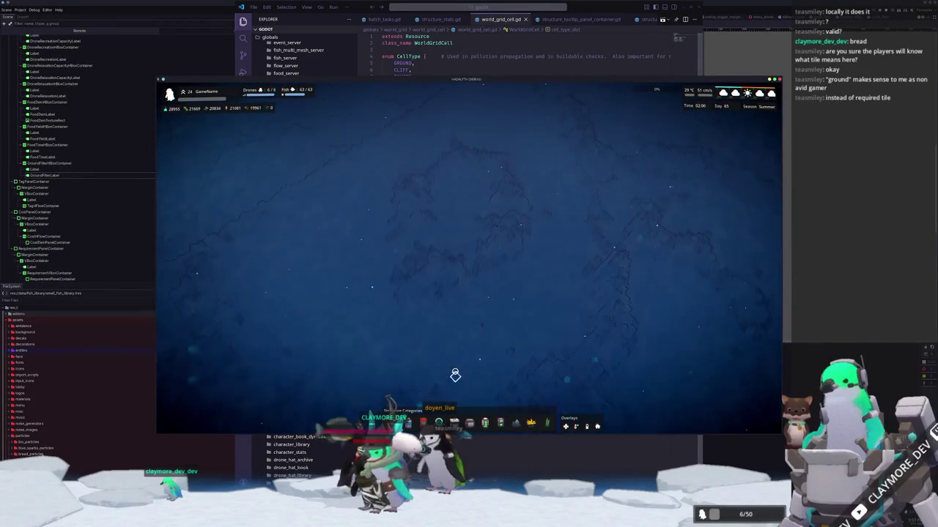
# Step: Pan over the seagrass and ridge terrain, then select 'Sand' in VS Code's cell_type_dict
pyautogui.press('s')
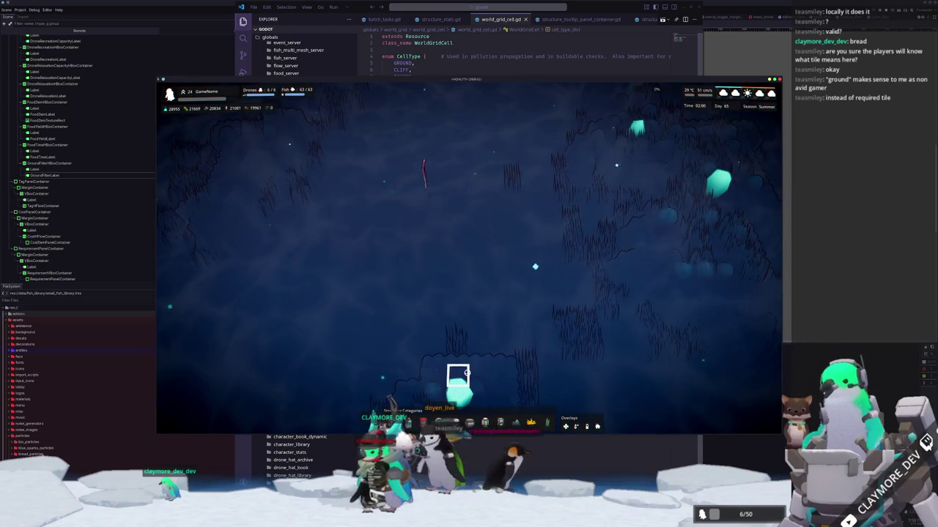
pyautogui.press('w')
pyautogui.press('w')
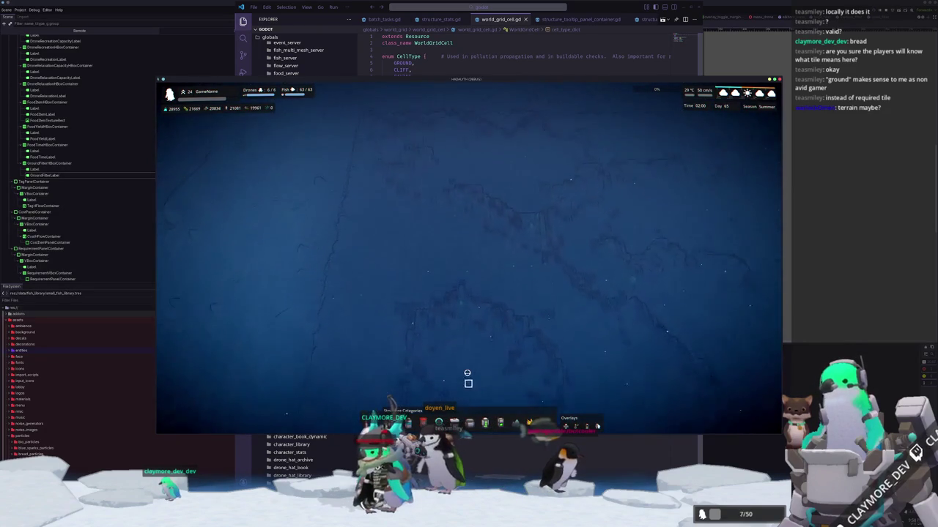
pyautogui.press('w')
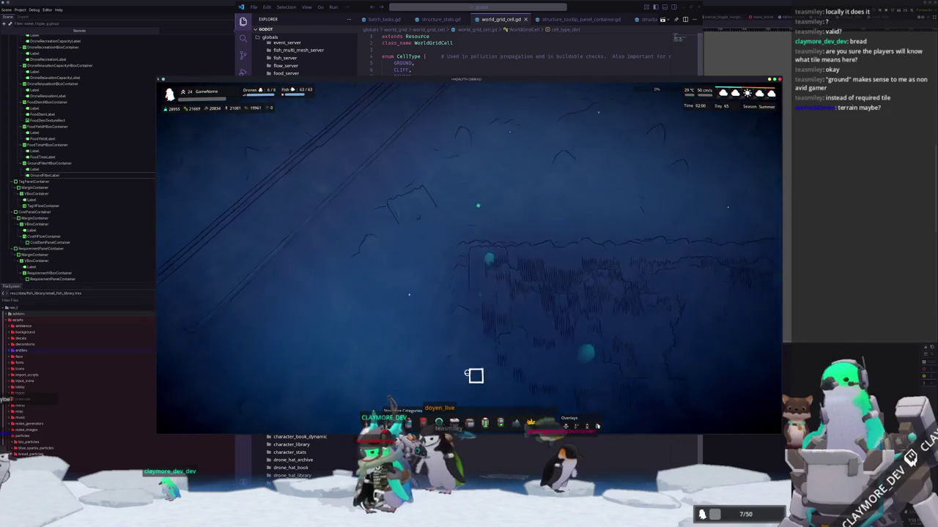
pyautogui.press('w')
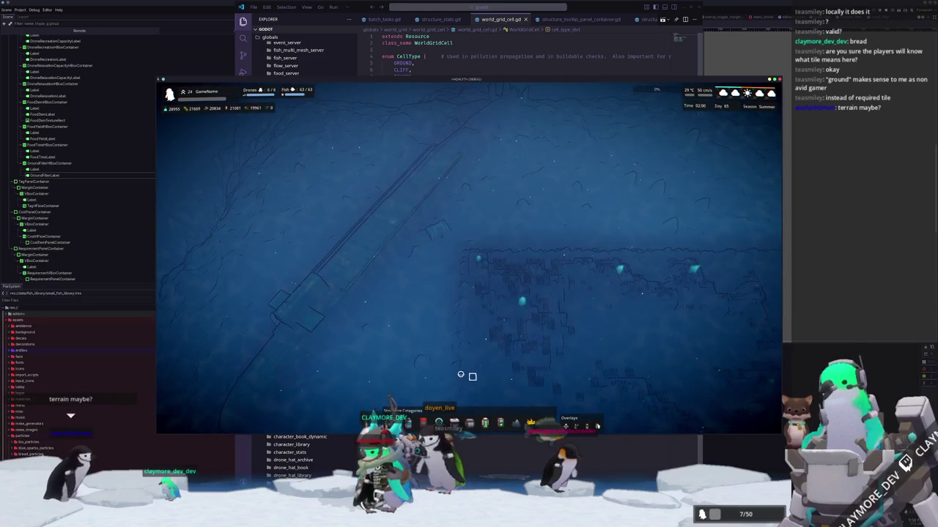
pyautogui.press('s')
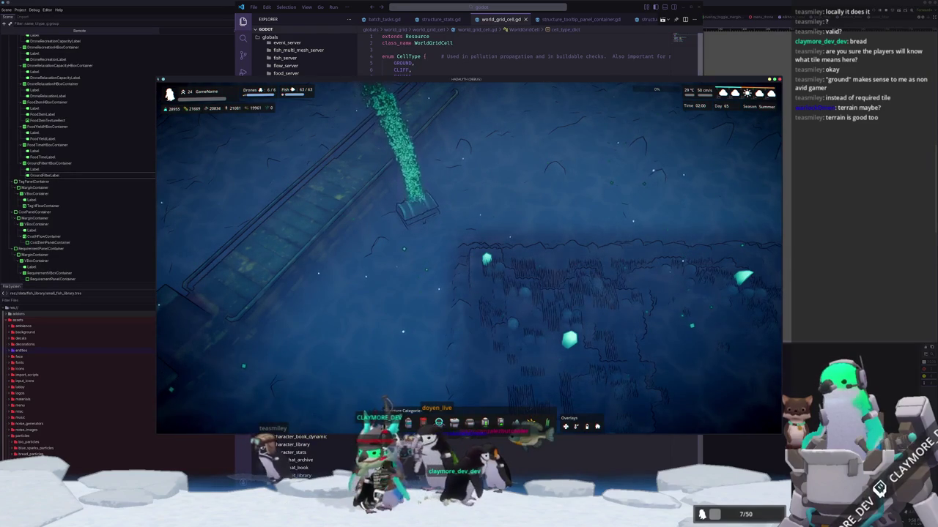
pyautogui.hotkey('alt', 'Tab')
pyautogui.doubleClick(469, 96)
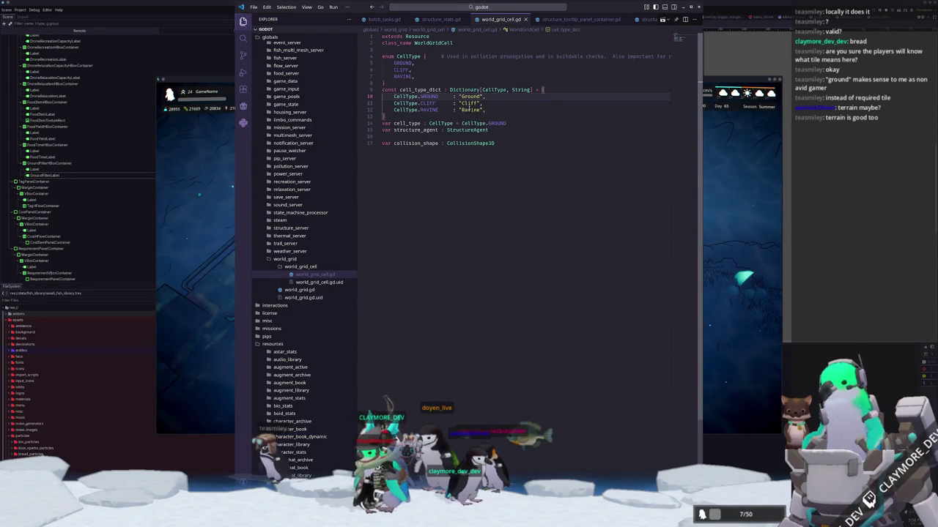
# Step: Rename the tooltip heading to 'Required Terrain' and set GroundFilterLabel's text back to 'Ground'
pyautogui.hotkey('alt', 'Tab')
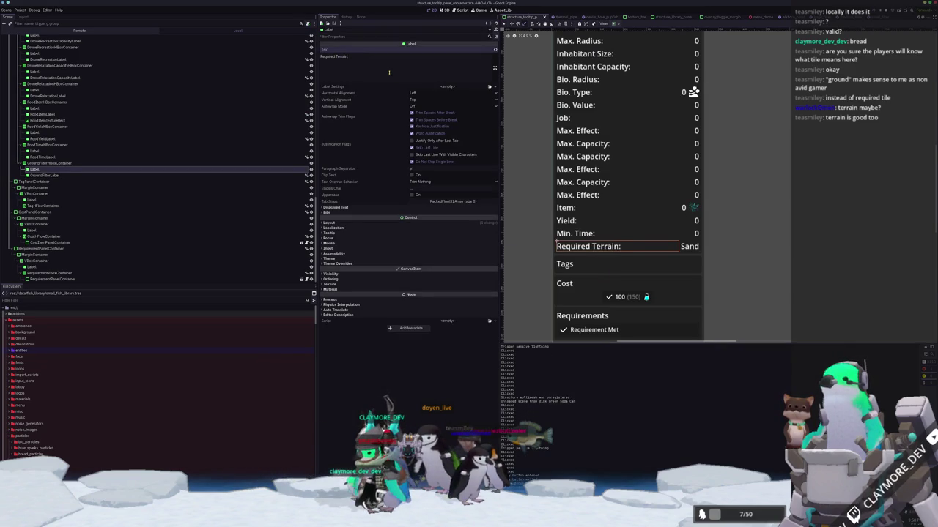
pyautogui.click(690, 246)
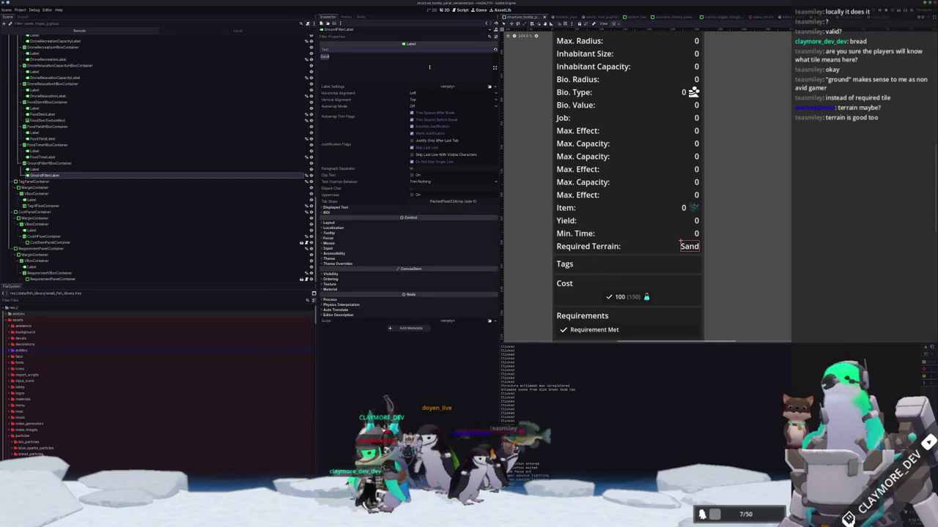
pyautogui.write('nd')
pyautogui.hotkey('alt', 'Tab')
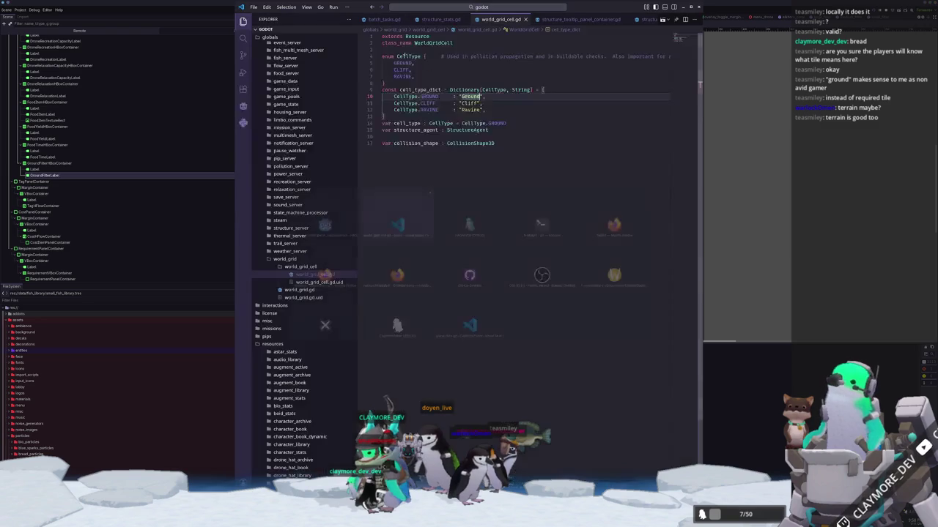
pyautogui.hotkey('alt', 'Tab')
pyautogui.scroll(-3)
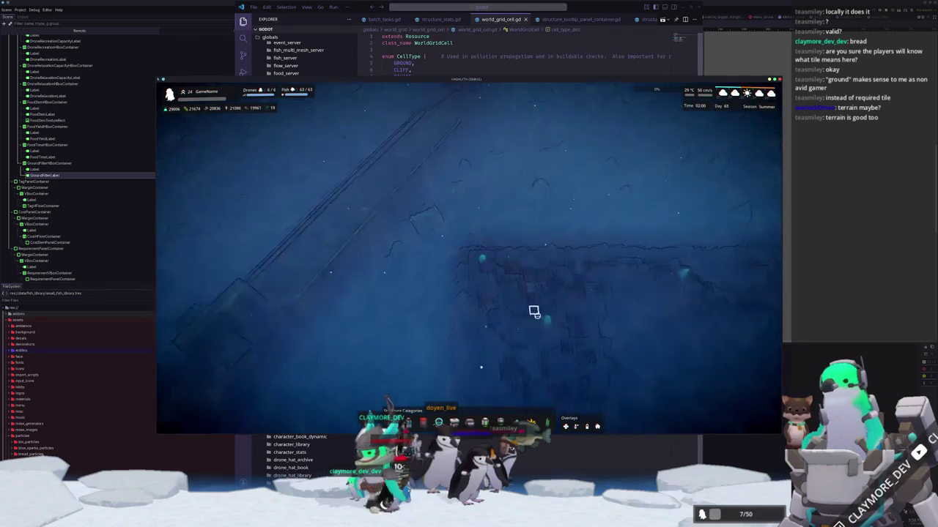
pyautogui.press('d')
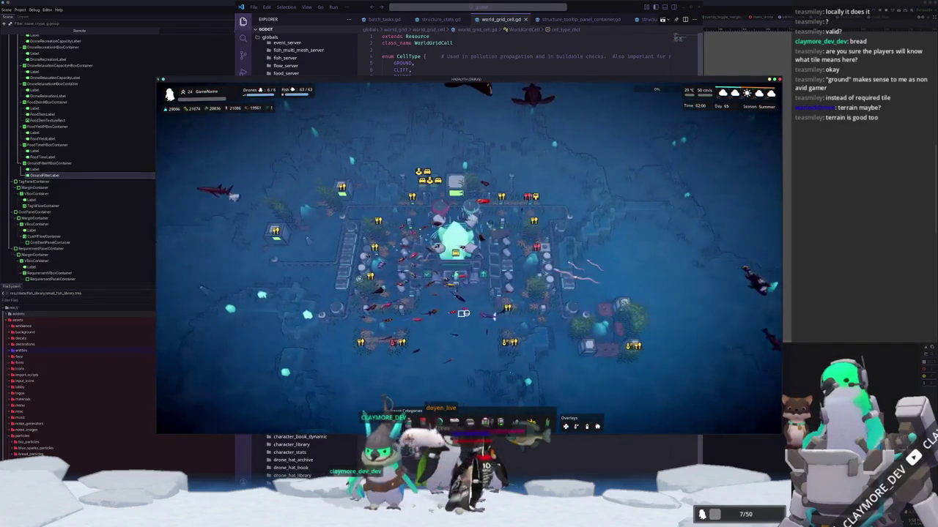
pyautogui.press('d')
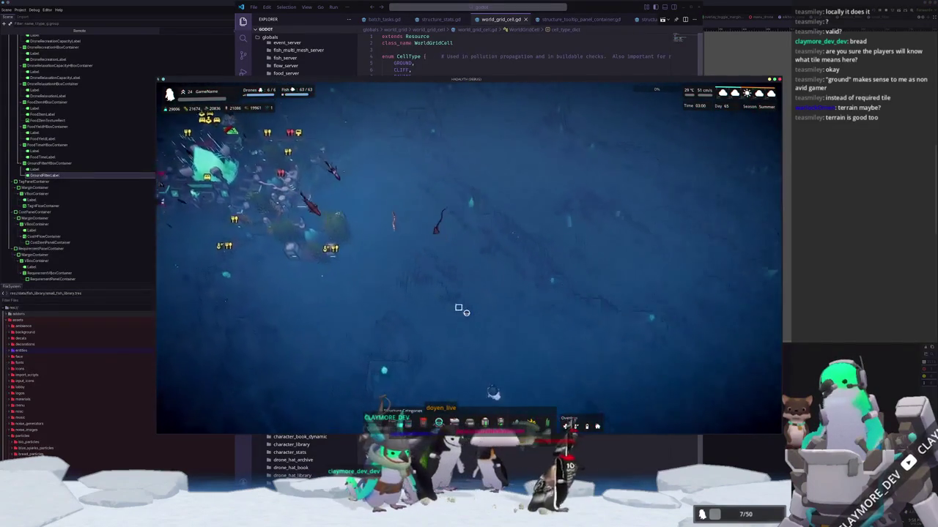
pyautogui.press('d')
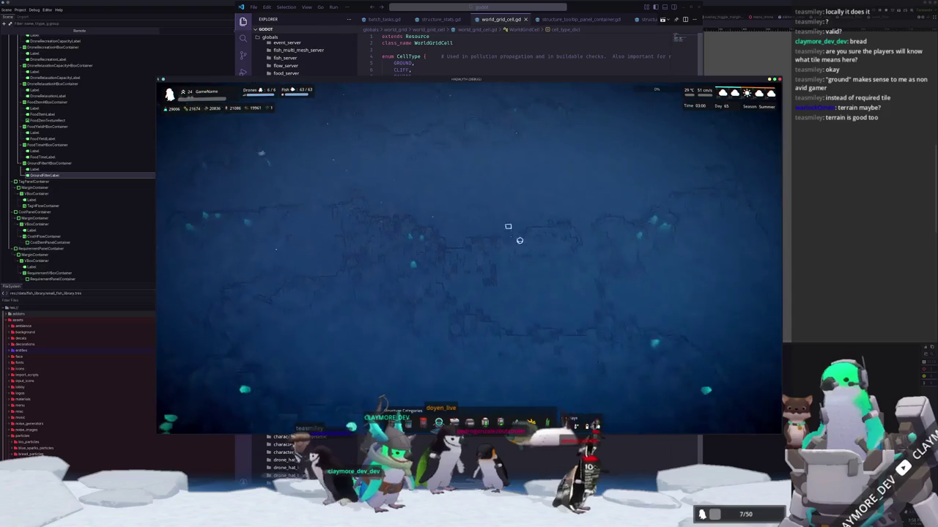
pyautogui.press('d')
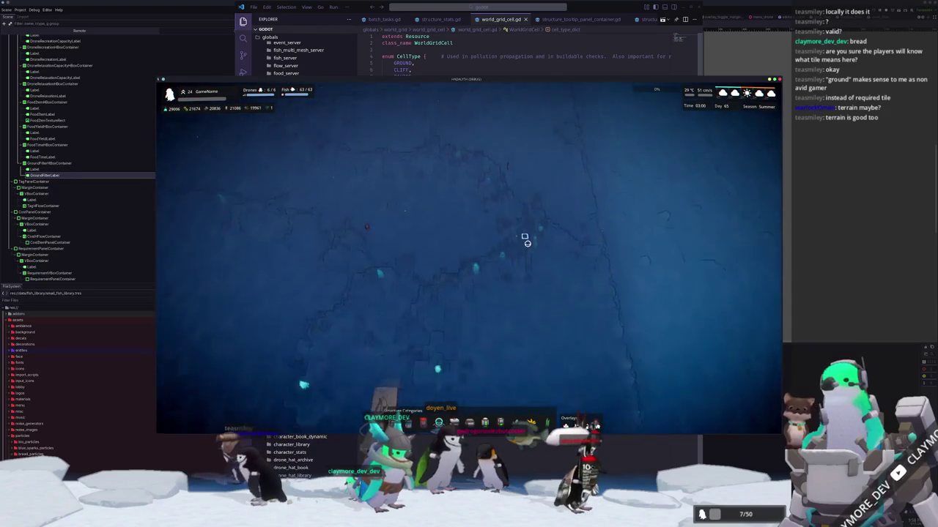
pyautogui.press('d')
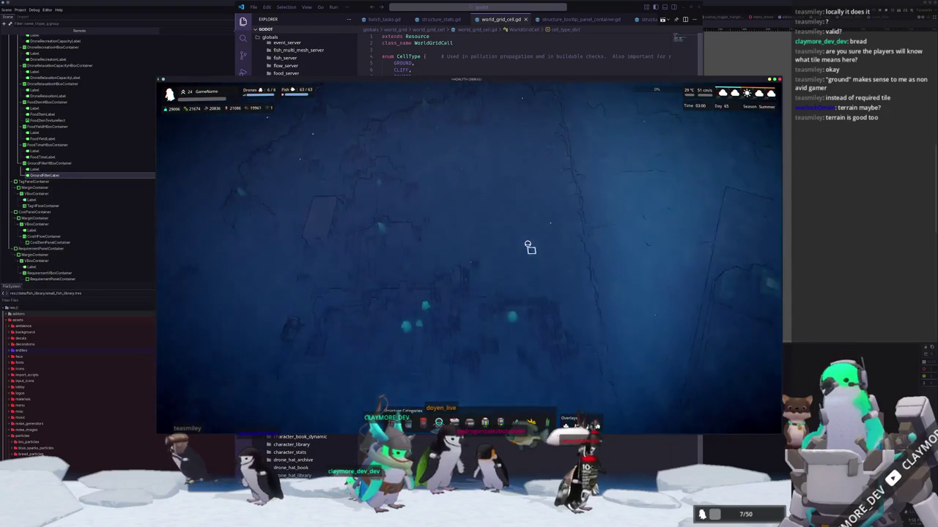
pyautogui.press('d')
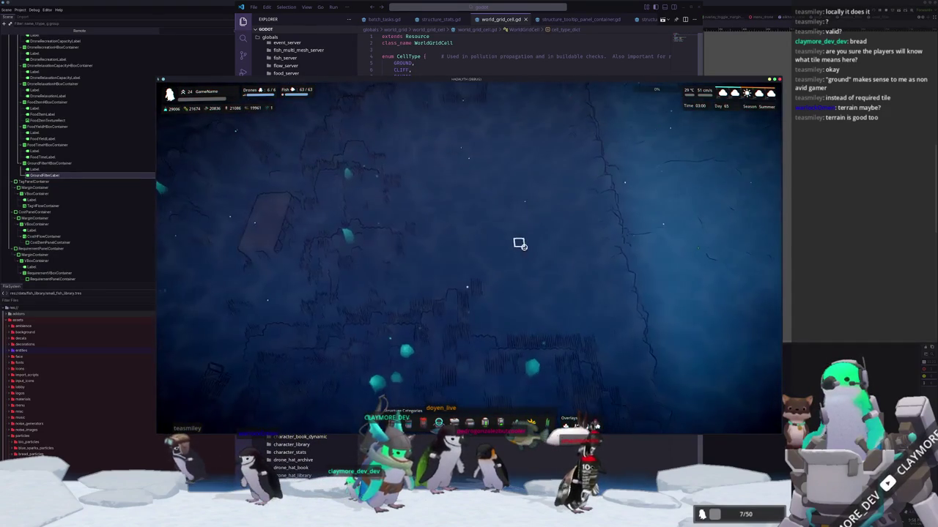
pyautogui.press('d')
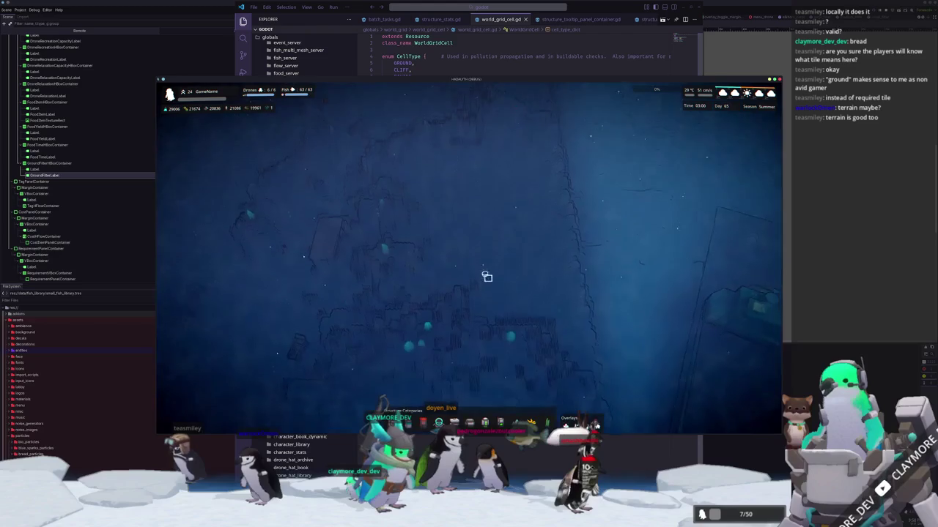
pyautogui.press('d')
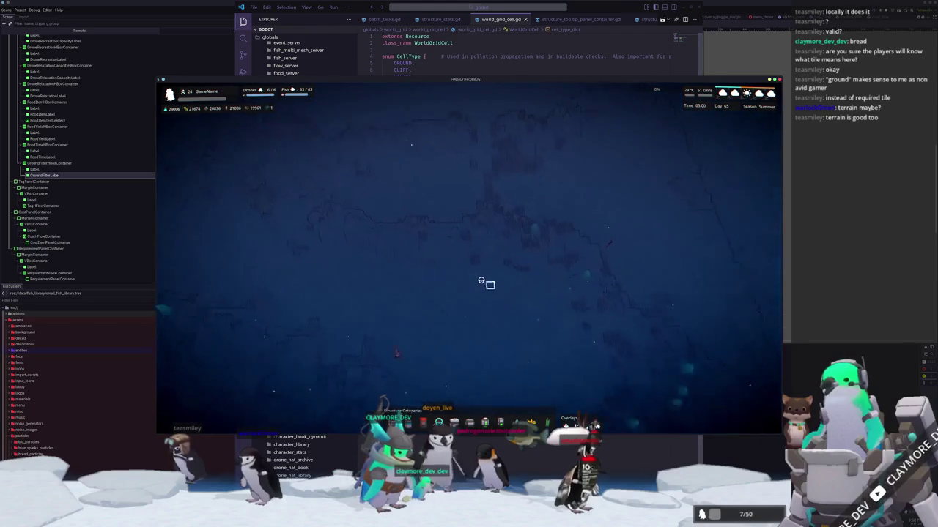
pyautogui.press('w')
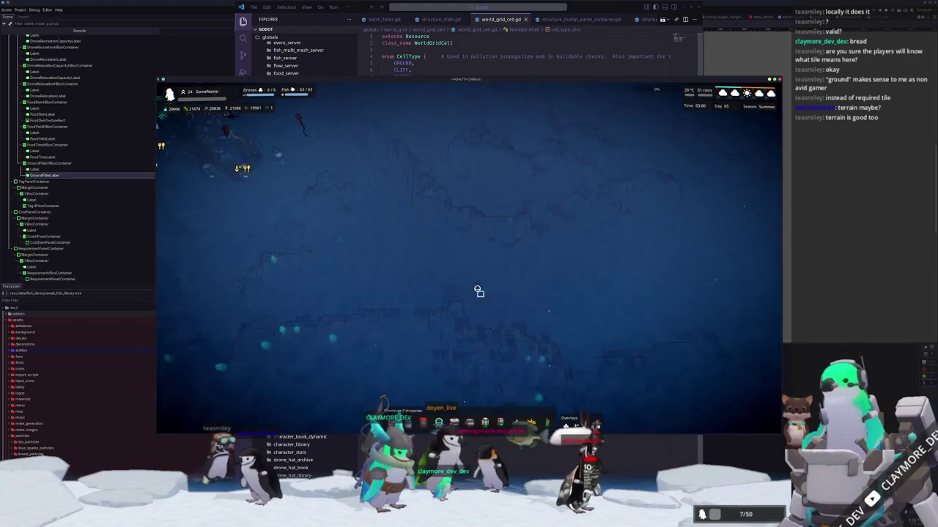
pyautogui.press('w')
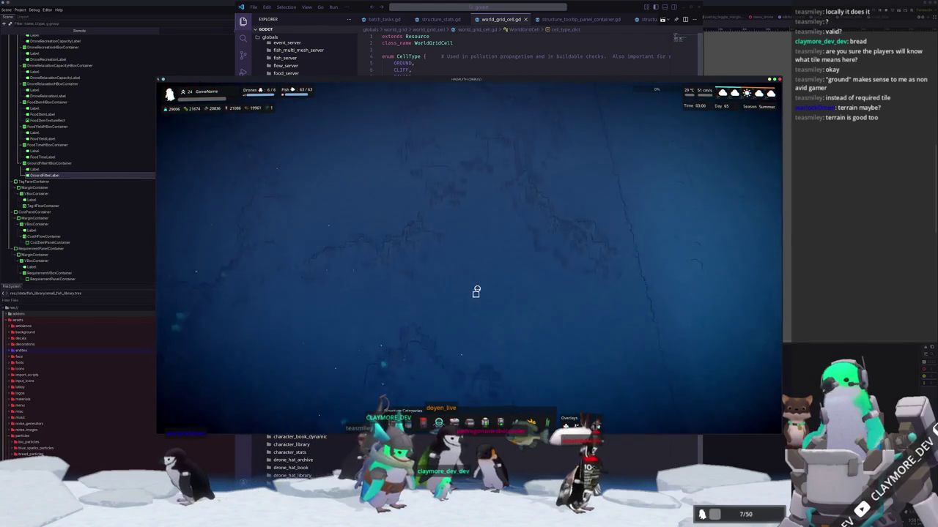
pyautogui.press('d')
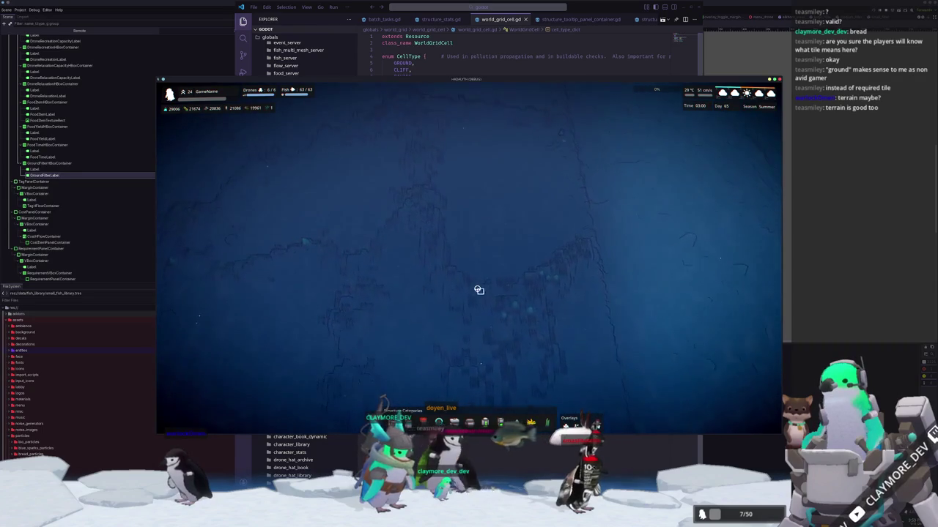
pyautogui.press('a')
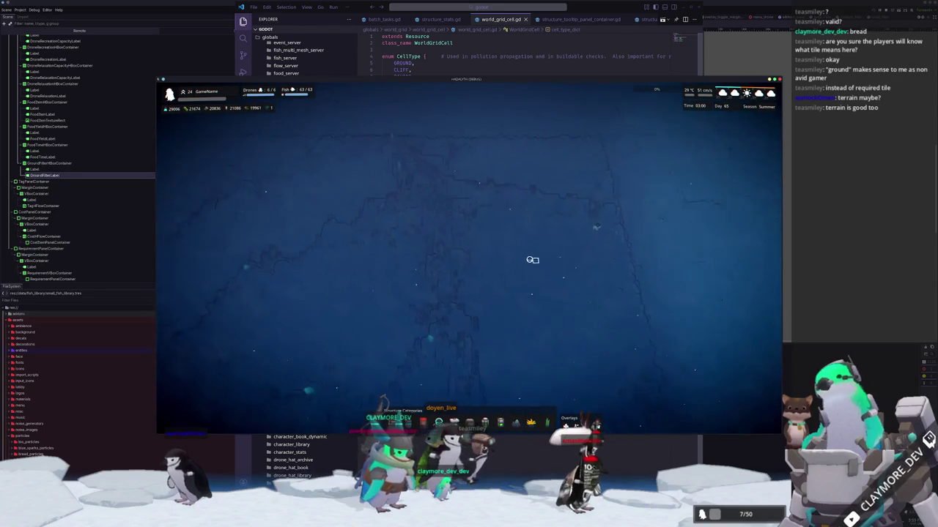
pyautogui.press('w')
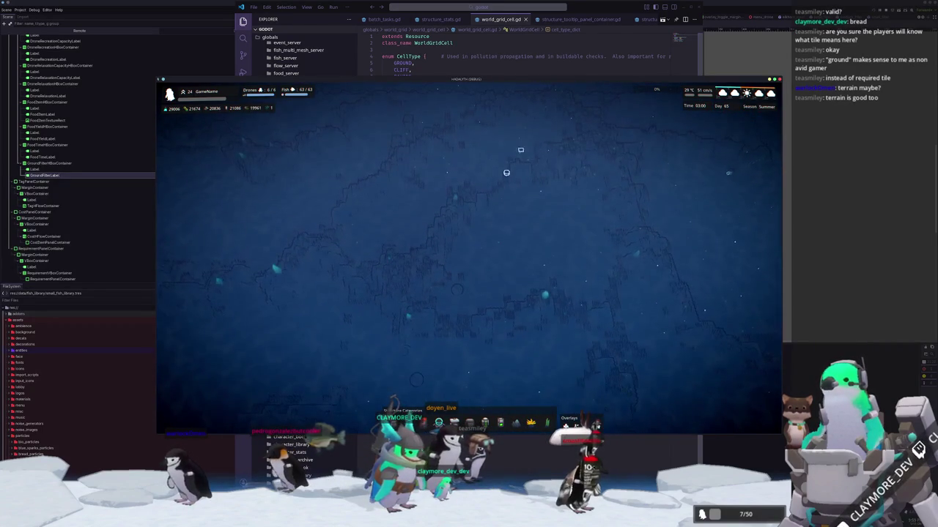
pyautogui.press('a')
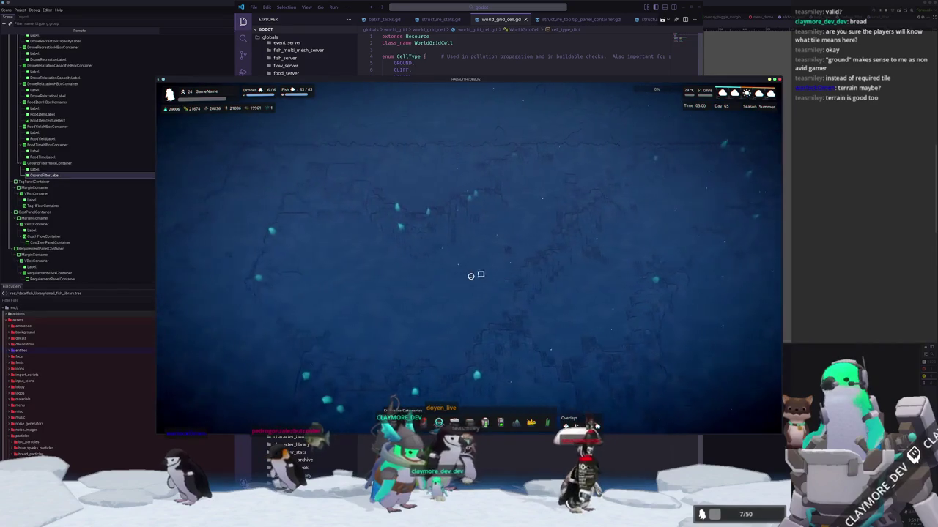
pyautogui.press('a')
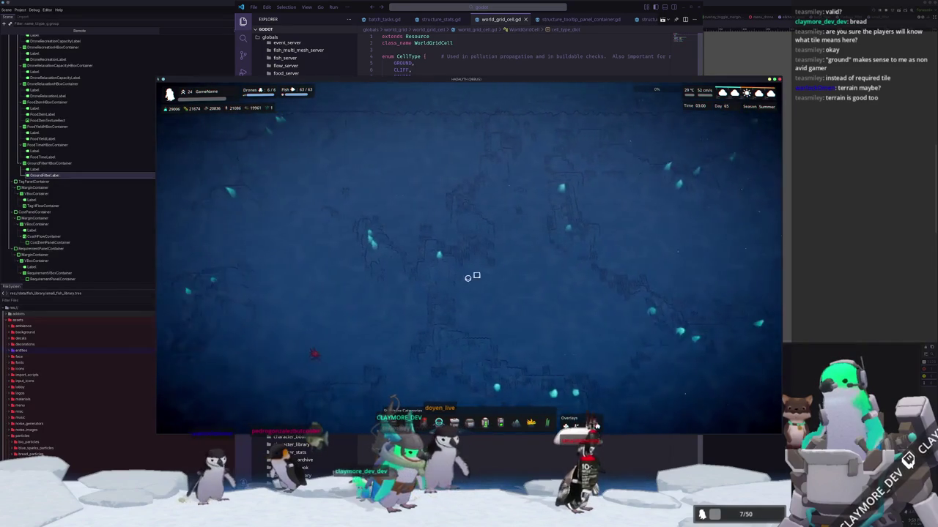
pyautogui.press('a')
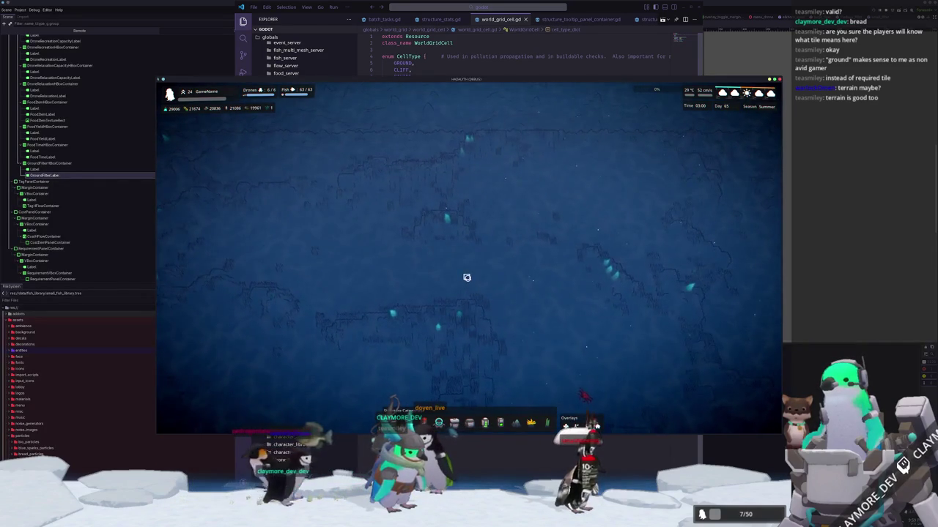
pyautogui.press('s')
pyautogui.press('a')
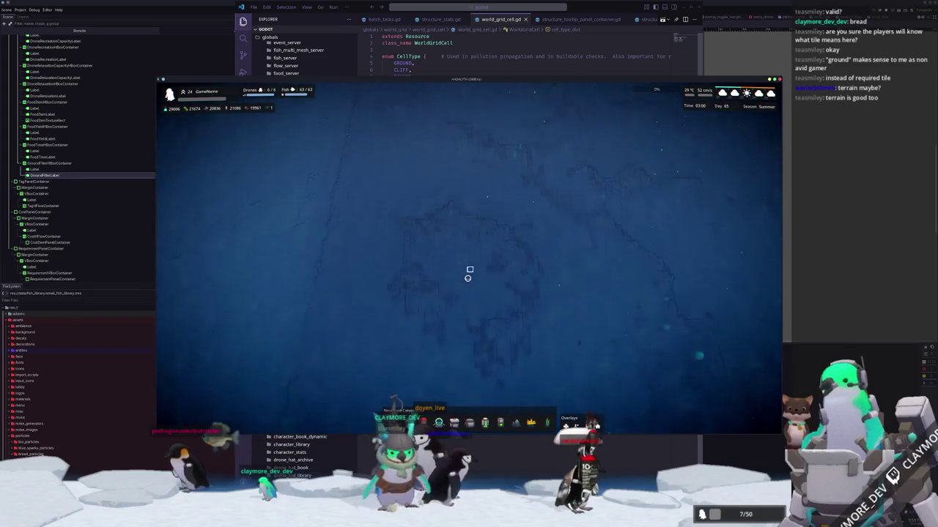
pyautogui.press('d')
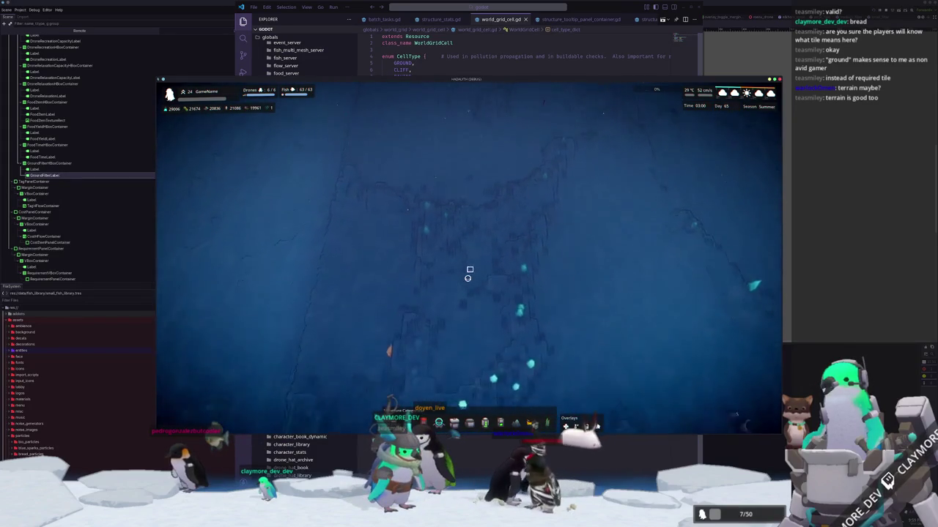
pyautogui.press('s')
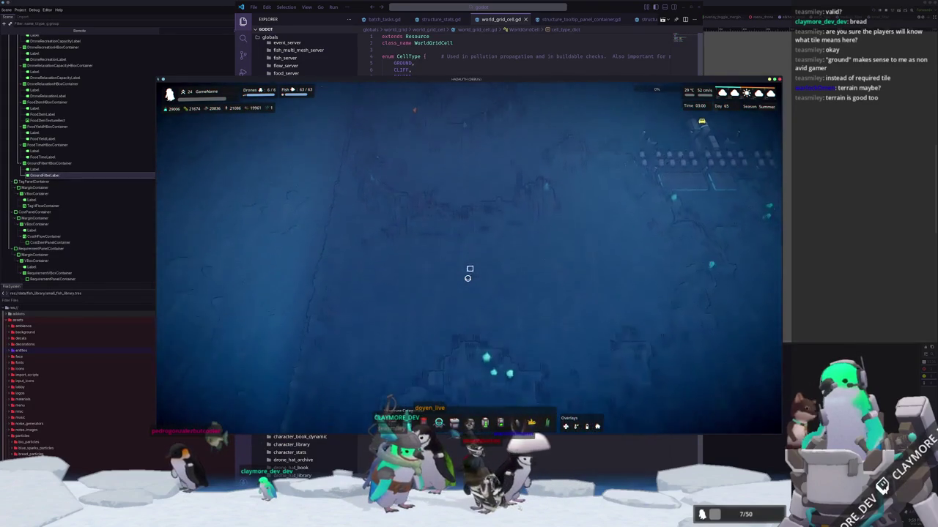
pyautogui.press('s')
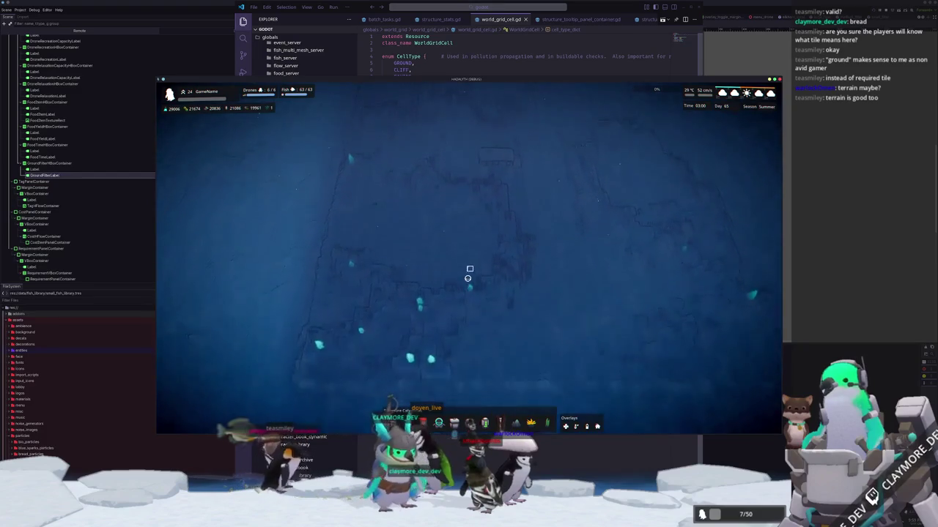
pyautogui.press('d')
pyautogui.press('d')
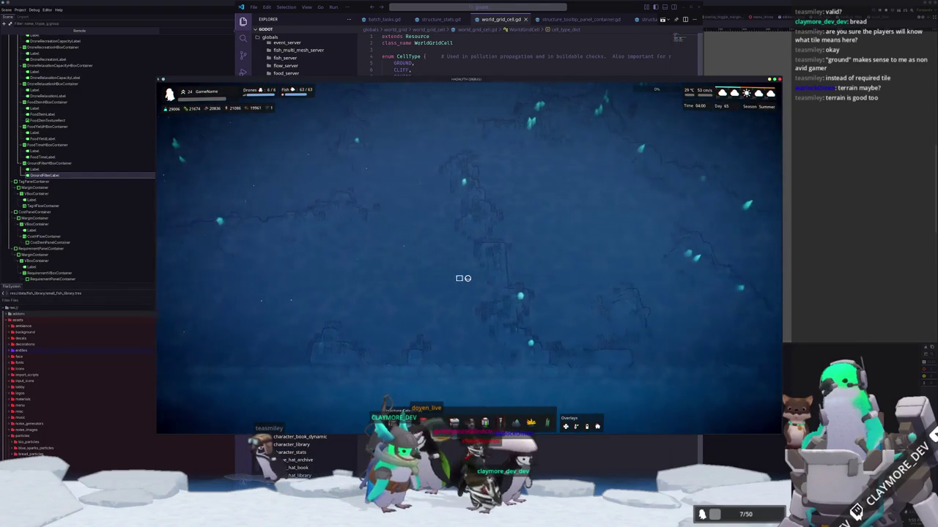
pyautogui.press('d')
pyautogui.press('d')
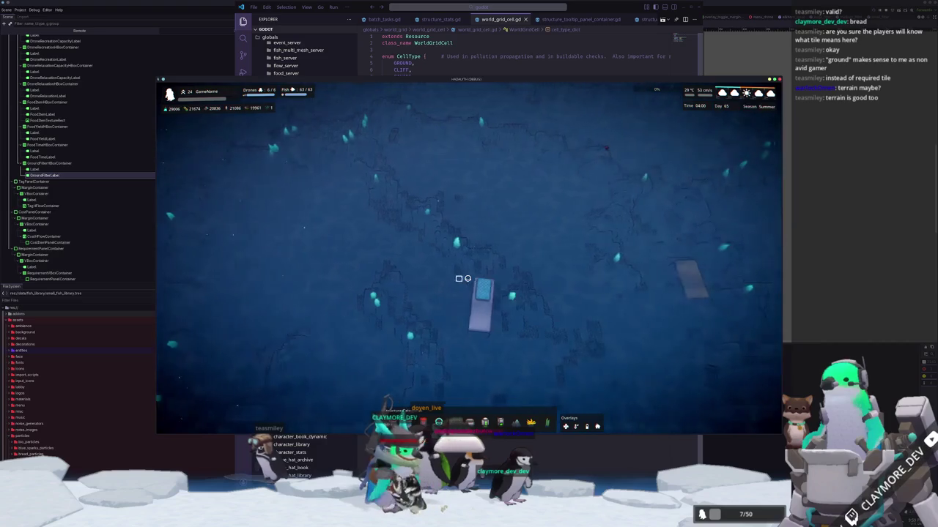
pyautogui.press('d')
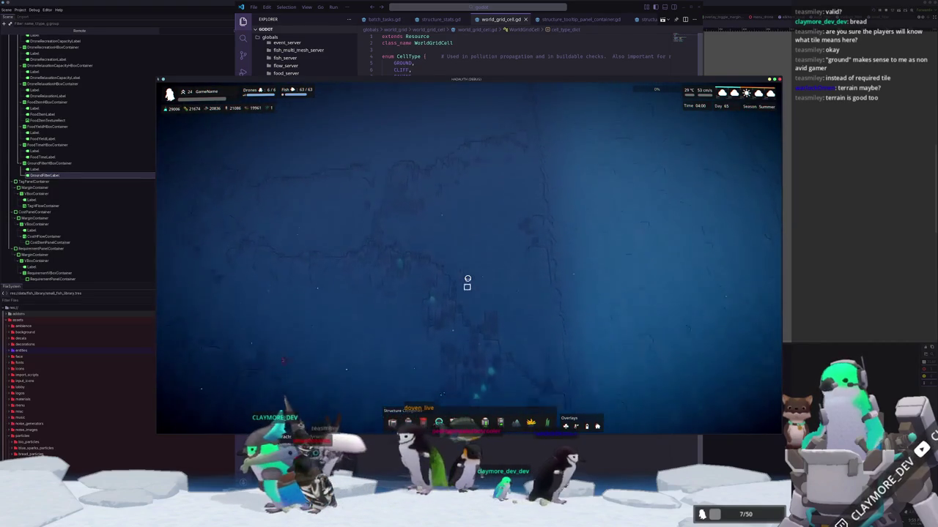
pyautogui.press('a')
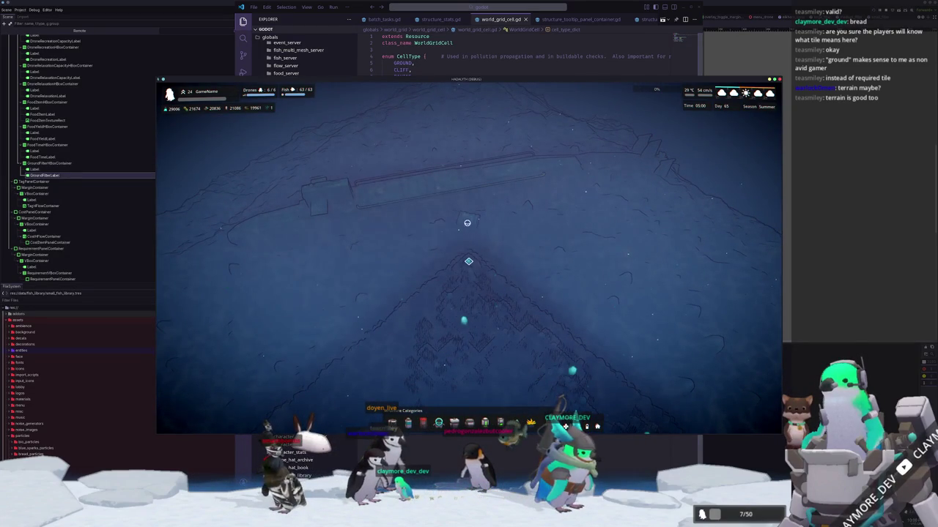
pyautogui.press('Escape')
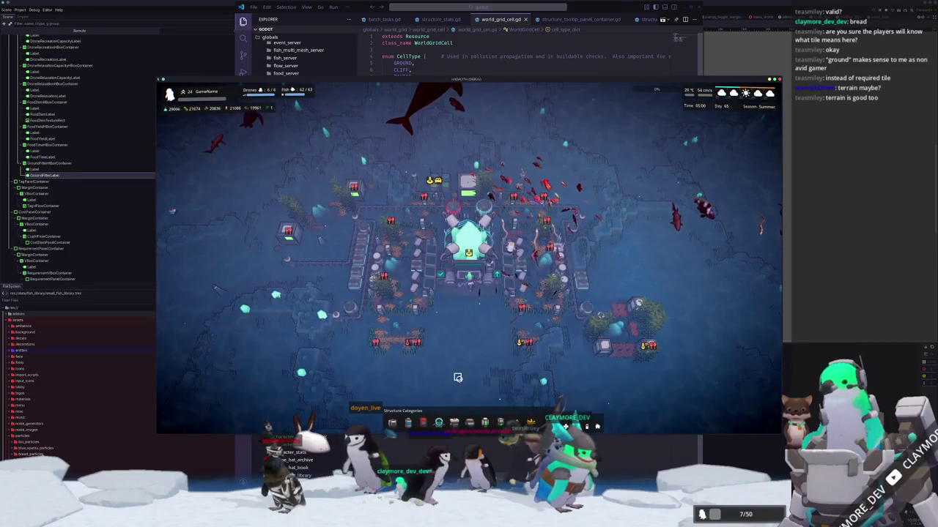
# Step: Open the Small Algae Farm's structure information, then pan and zoom over the surrounding terrain
pyautogui.click(620, 324)
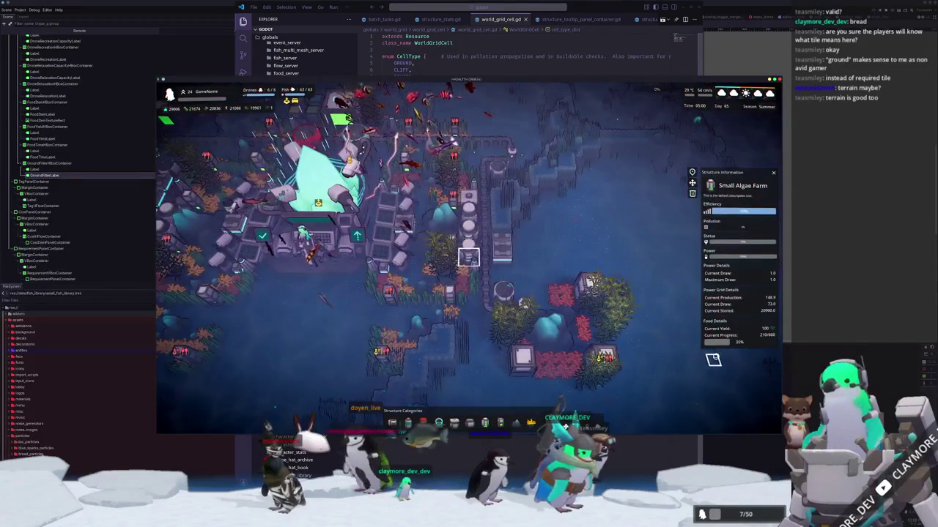
pyautogui.press('w')
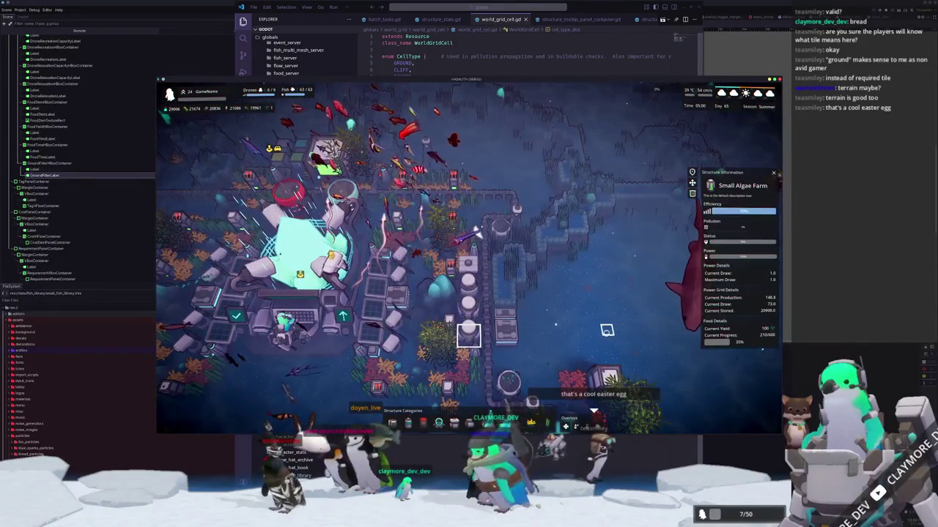
pyautogui.press('s')
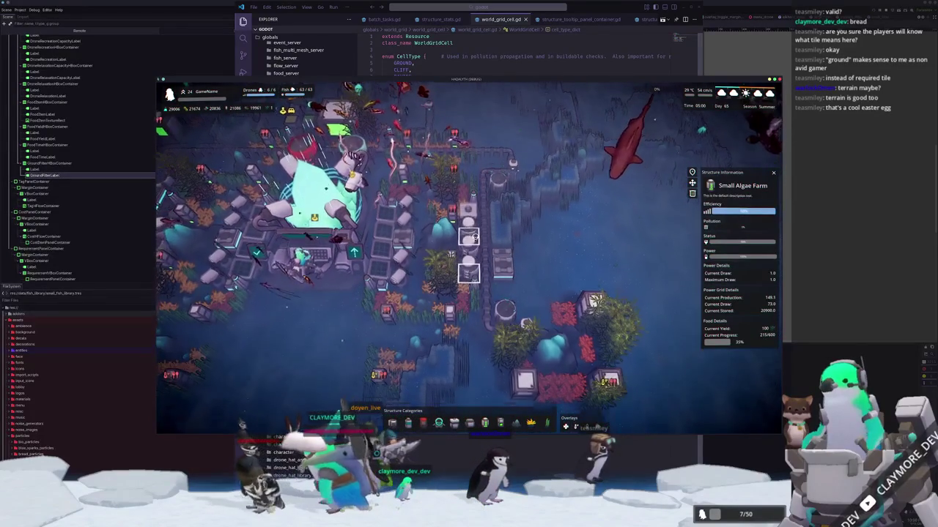
pyautogui.press('w')
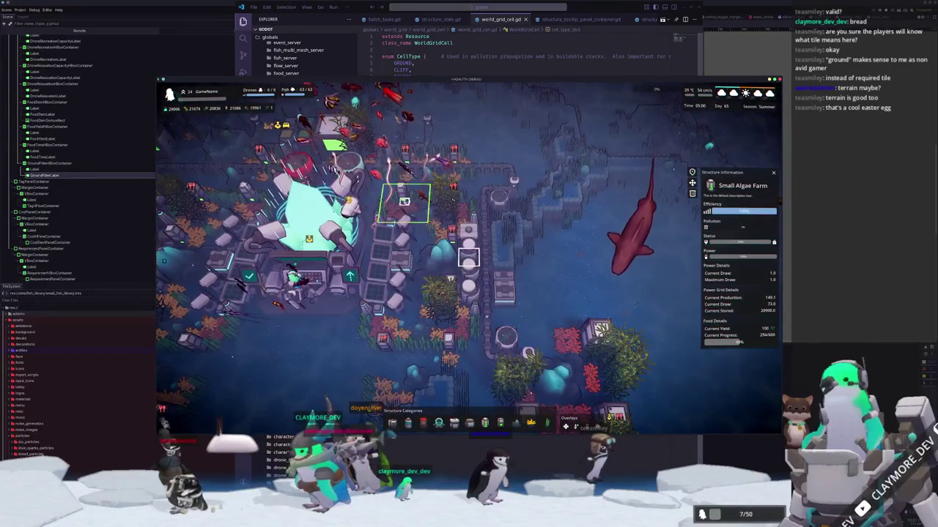
pyautogui.scroll(-3)
pyautogui.scroll(-3)
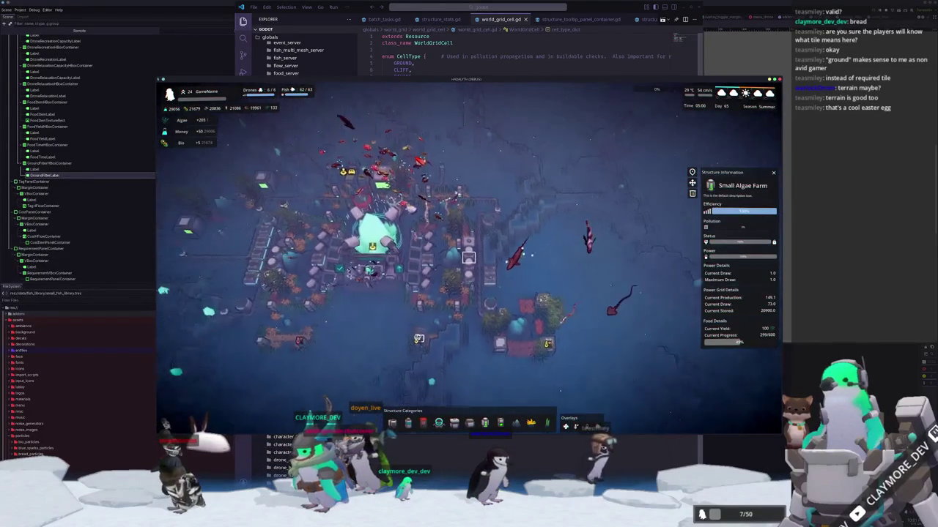
pyautogui.scroll(3)
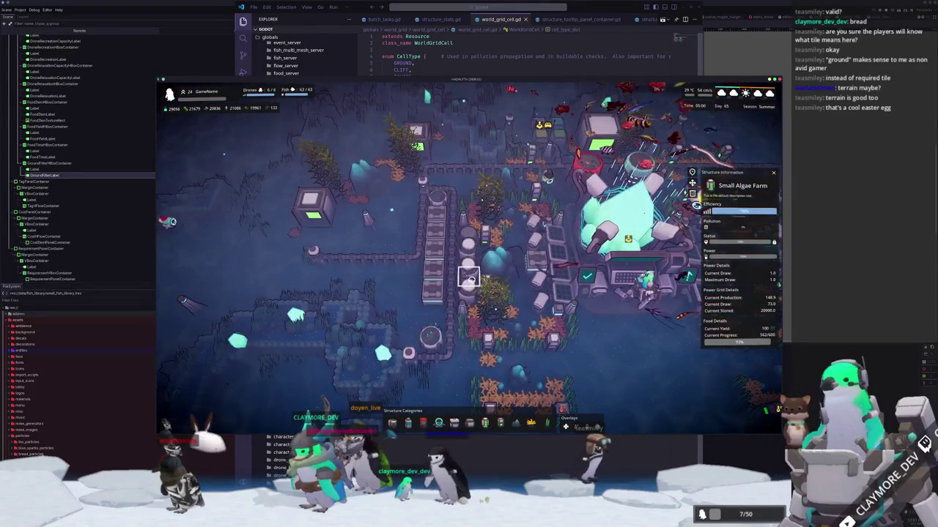
pyautogui.scroll(-3)
# Step: Deselect the farm, view a Small Housing and one of its resident fish, then close the panels
pyautogui.press('d')
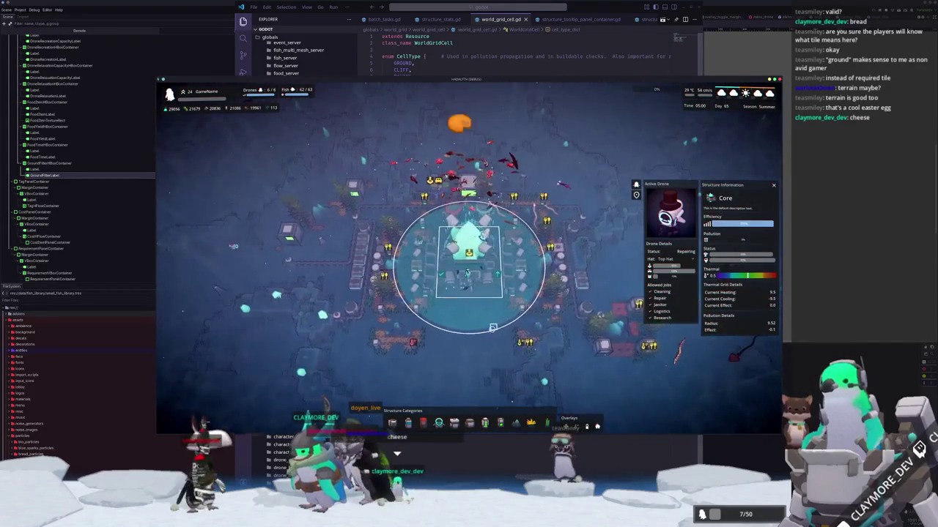
pyautogui.rightClick(538, 270)
pyautogui.click(549, 252)
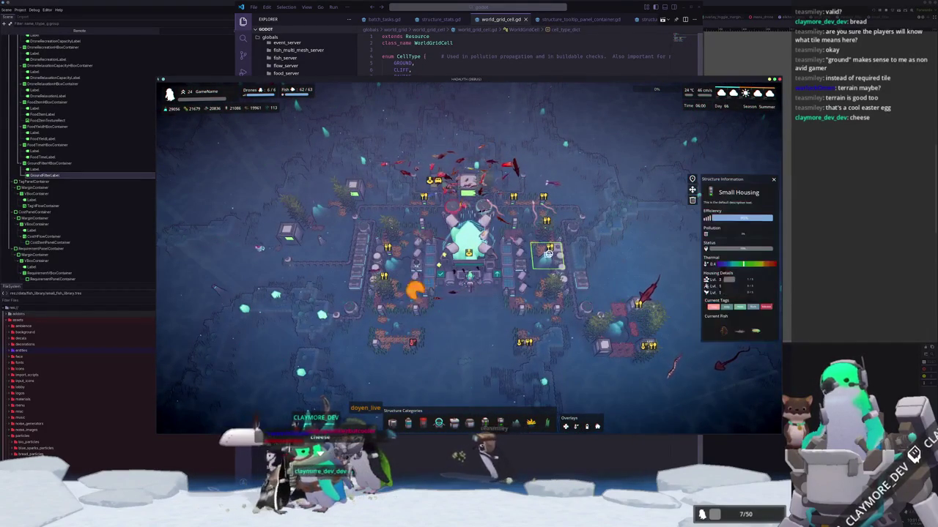
pyautogui.click(724, 333)
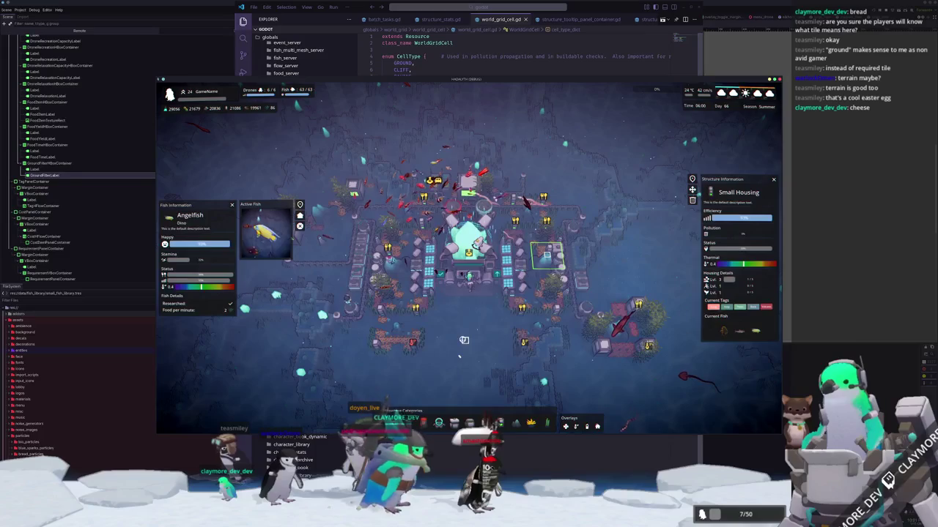
pyautogui.click(464, 339)
pyautogui.click(452, 347)
pyautogui.click(458, 378)
# Step: Rotate the camera to square up the base, then pan up-left to different seabed terrain
pyautogui.press('e')
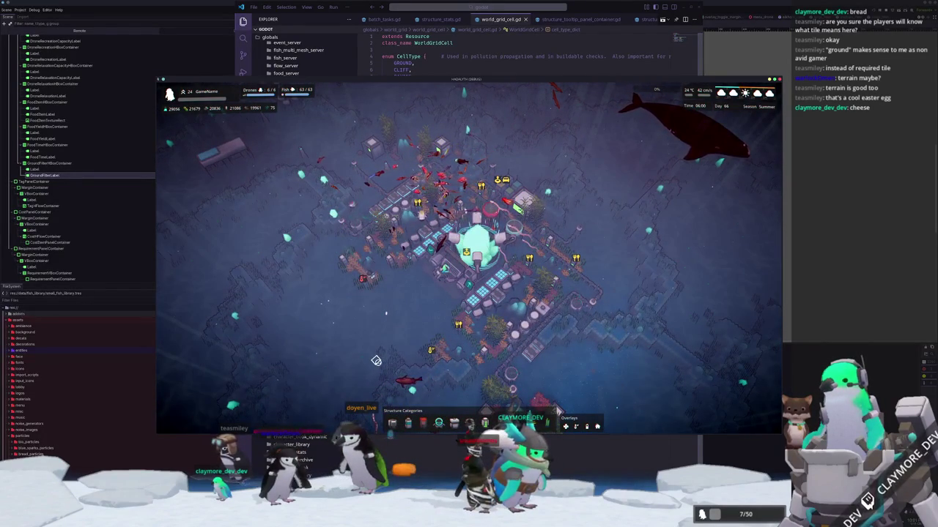
pyautogui.press('e')
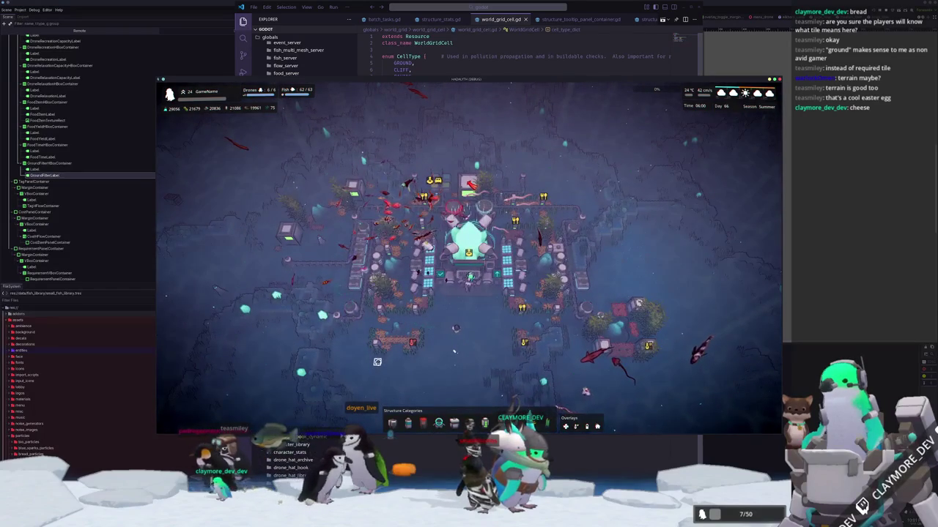
pyautogui.press('a')
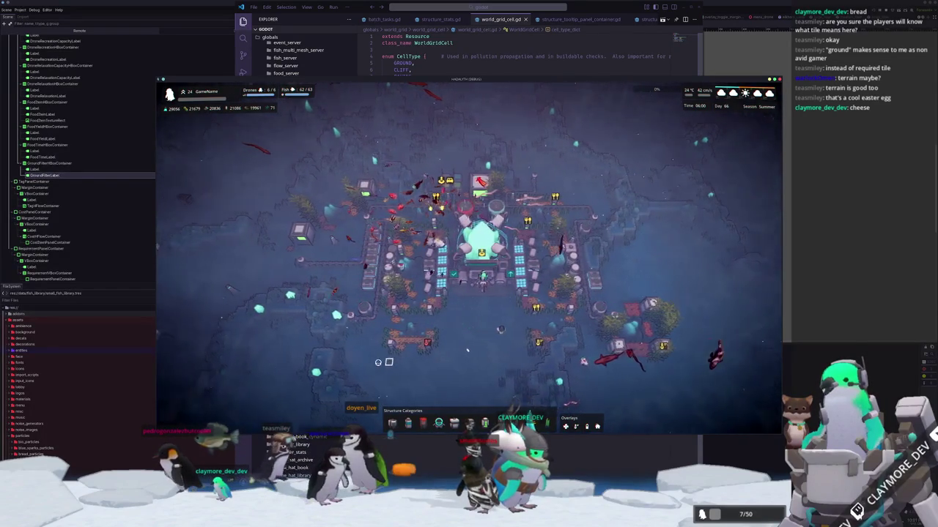
pyautogui.press('w')
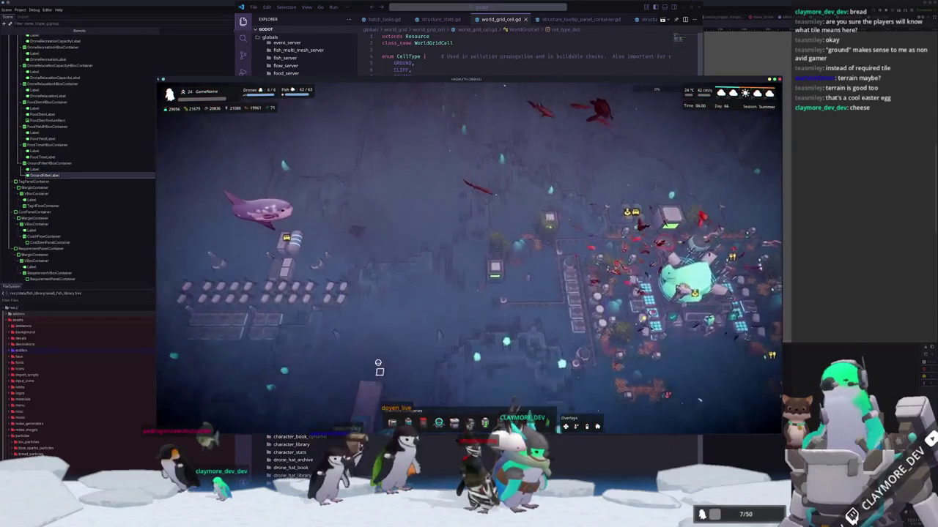
pyautogui.press('w')
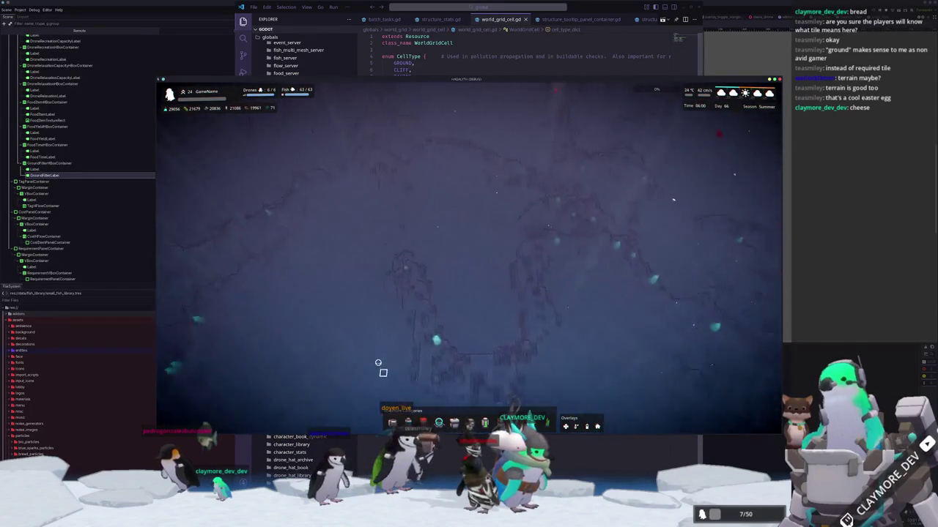
pyautogui.press('w')
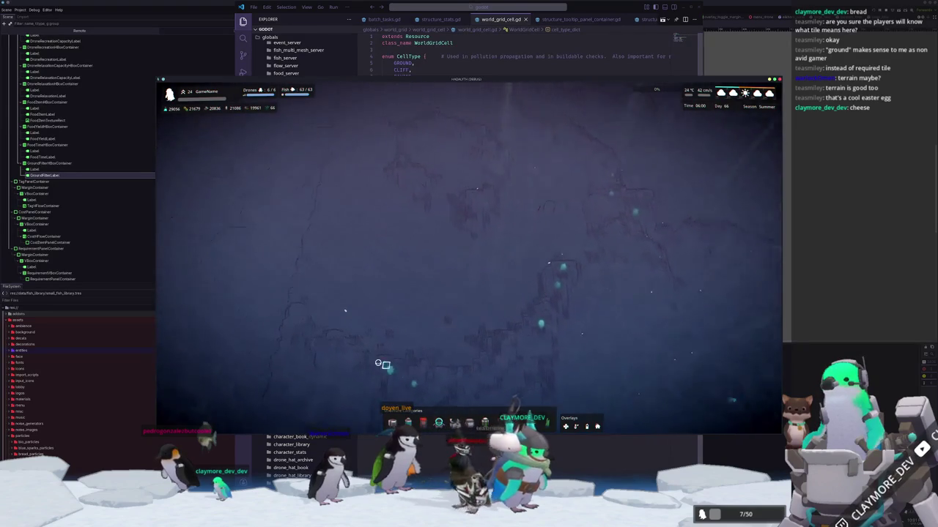
pyautogui.press('w')
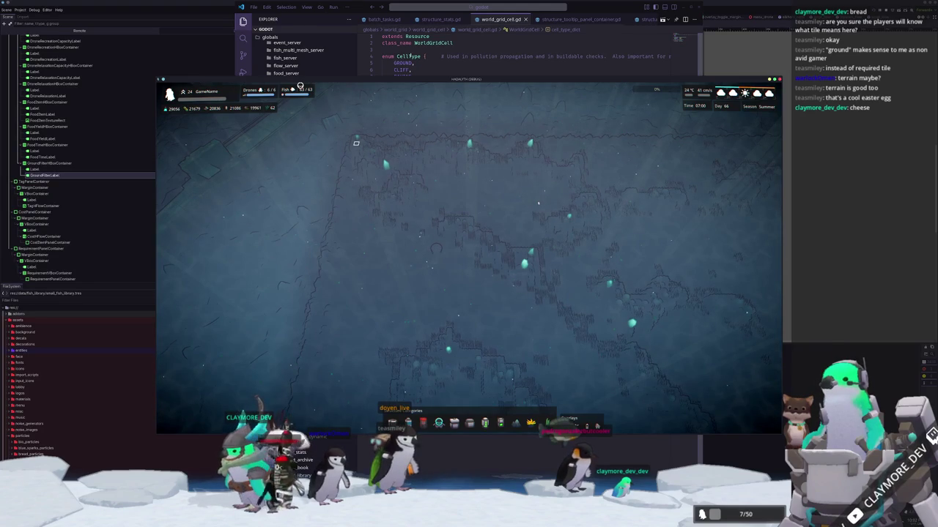
# Step: Add THERMAL_VENT to the CellType enum after RAVINE in world_grid_cell.gd
pyautogui.click(422, 76)
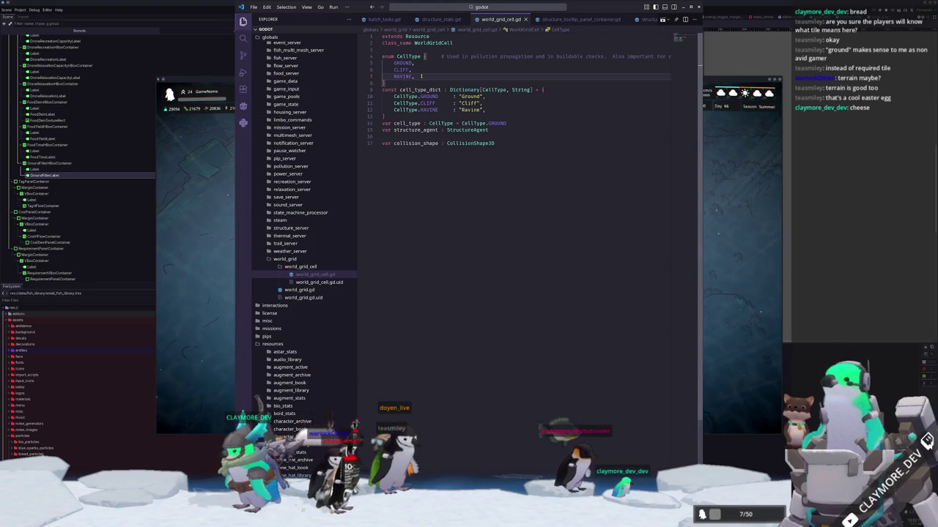
pyautogui.press('Return')
pyautogui.write('THERMAL_VENT,')
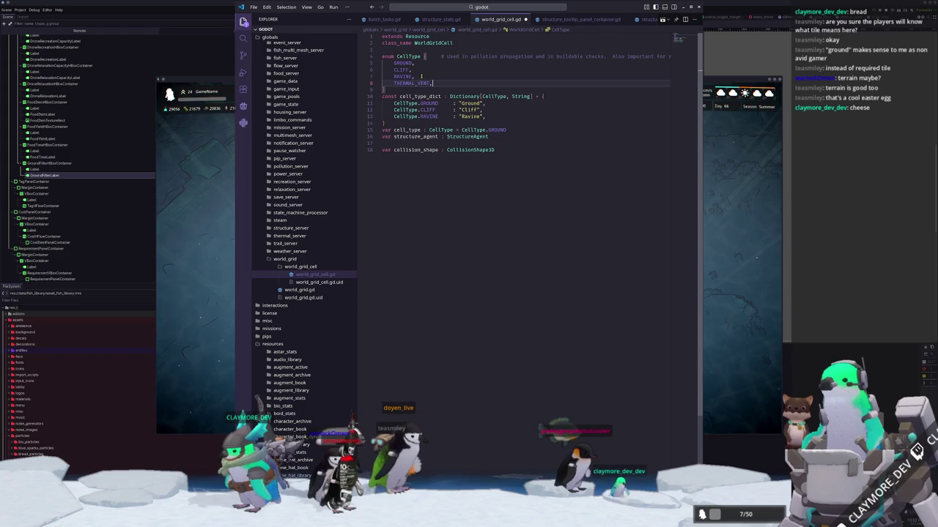
# Step: Add a CellType.THERMAL_VENT : "Thermal Vent" entry to cell_type_dict and align the entries' colons
pyautogui.press('Down')
pyautogui.press('Down')
pyautogui.press('Down')
pyautogui.hotkey('ctrl', 'd')
pyautogui.press('End')
pyautogui.press('Return')
pyautogui.write('CellType.THERM')
pyautogui.write('AL_VENT')
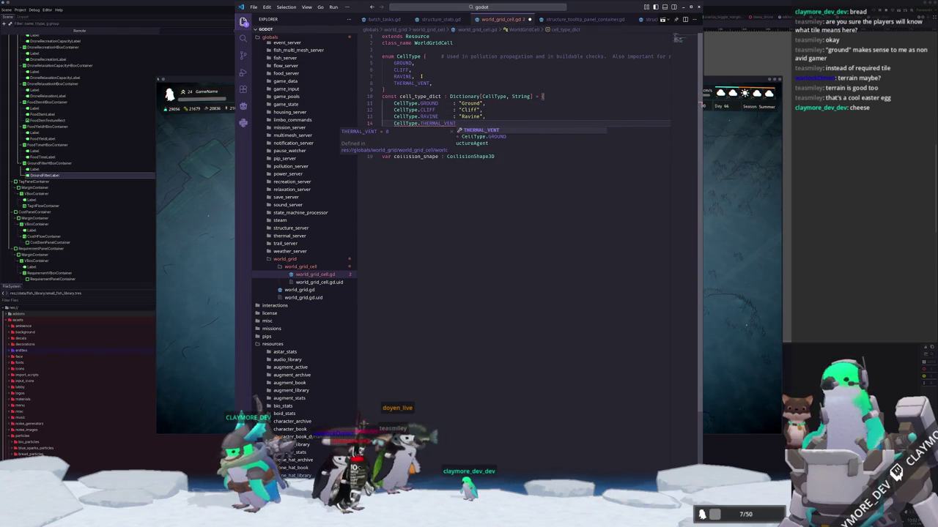
pyautogui.write(' : "Thermal Vent')
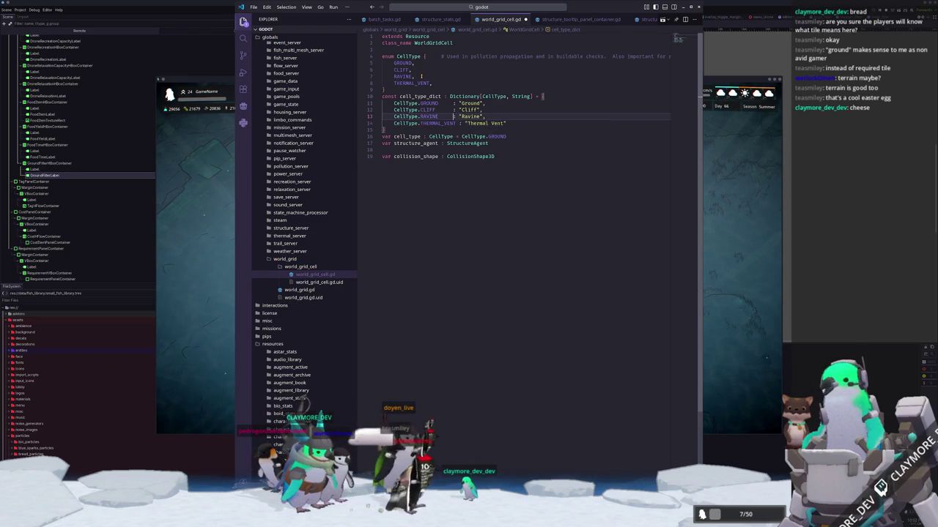
pyautogui.click(463, 110)
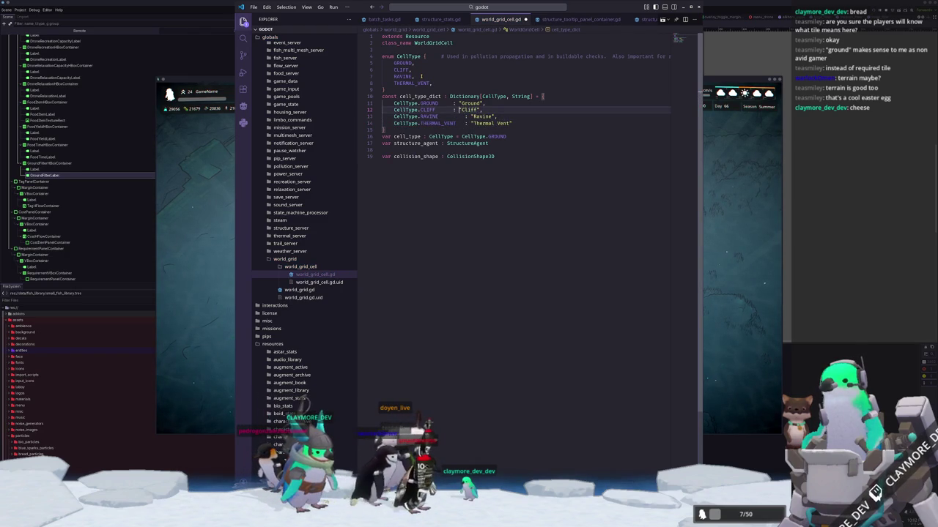
pyautogui.press('Up')
pyautogui.press('Down')
pyautogui.press('Down')
pyautogui.press('Down')
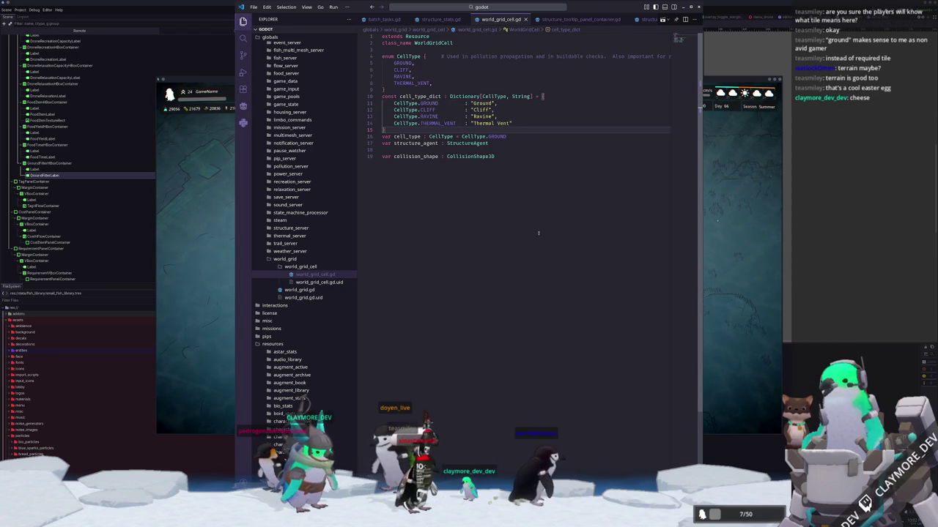
pyautogui.click(723, 293)
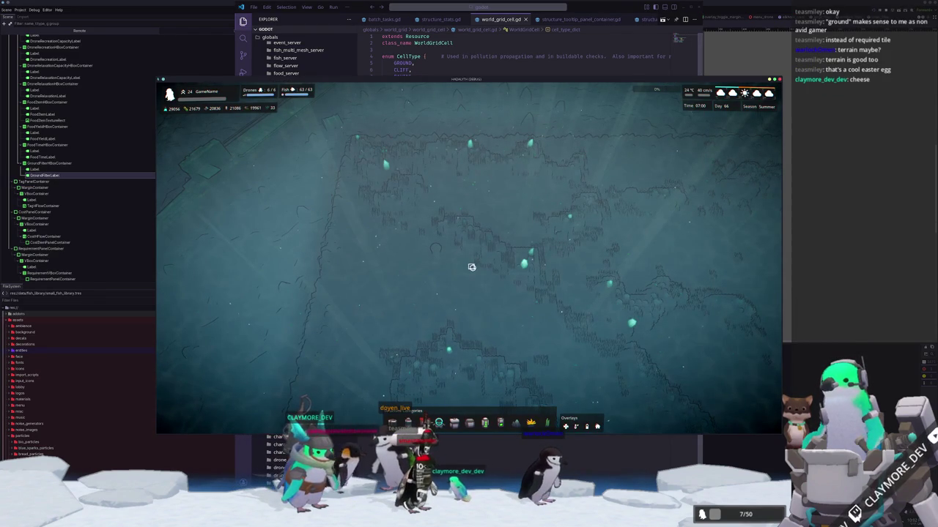
# Step: Pan the map, toggle the terrain overlay on then off, zoom, and recentre on the colony base
pyautogui.press('s')
pyautogui.press('d')
pyautogui.press('p')
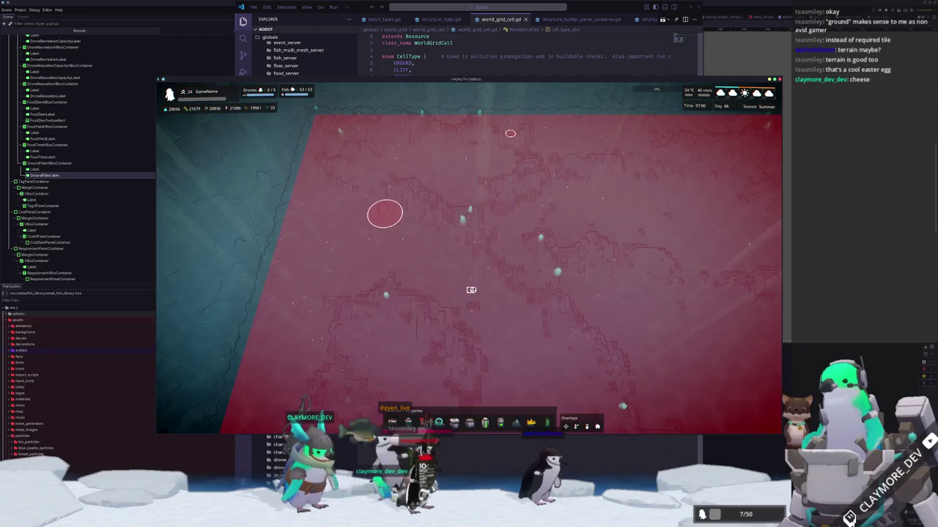
pyautogui.press('p')
pyautogui.press('p')
pyautogui.press('p')
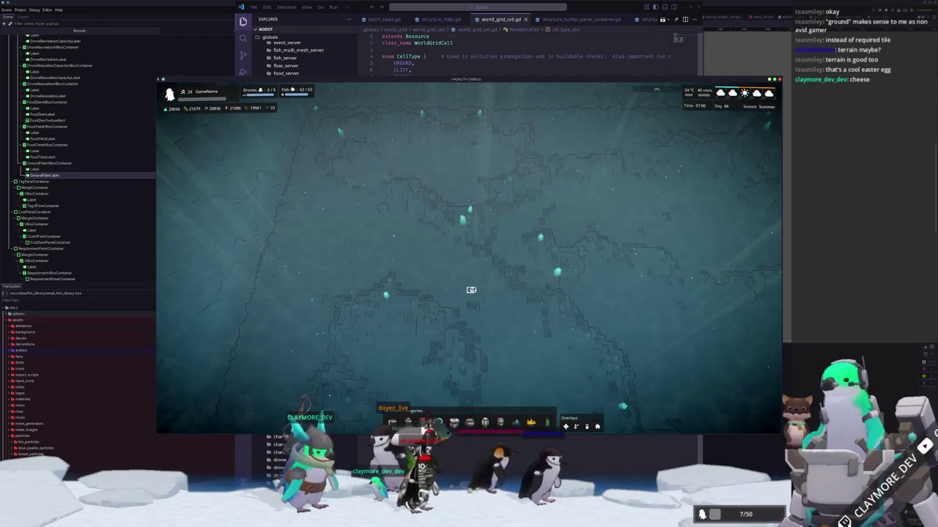
pyautogui.scroll(3)
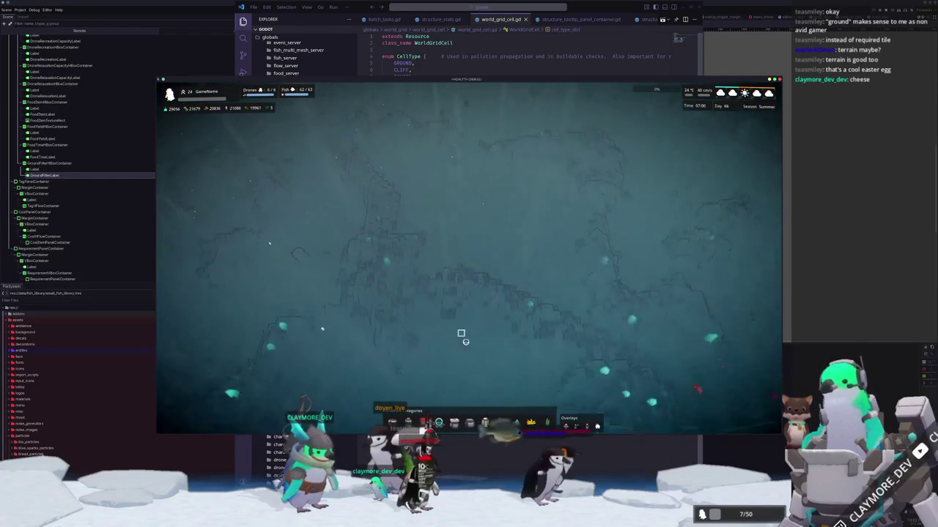
pyautogui.scroll(3)
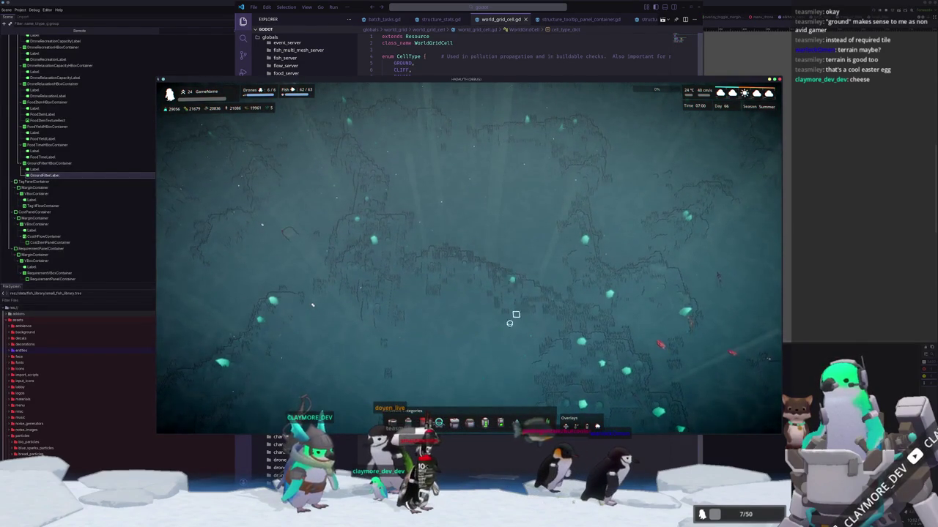
pyautogui.scroll(3)
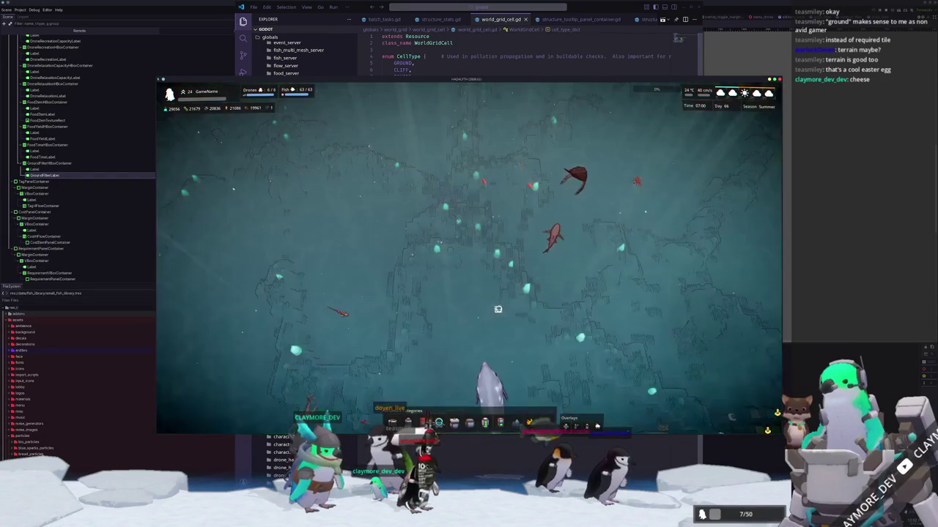
pyautogui.press('s')
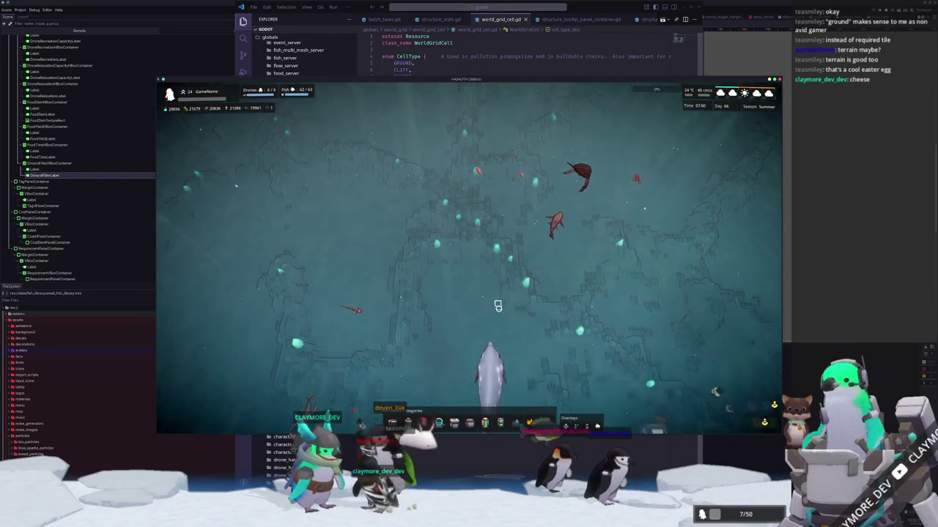
pyautogui.press('space')
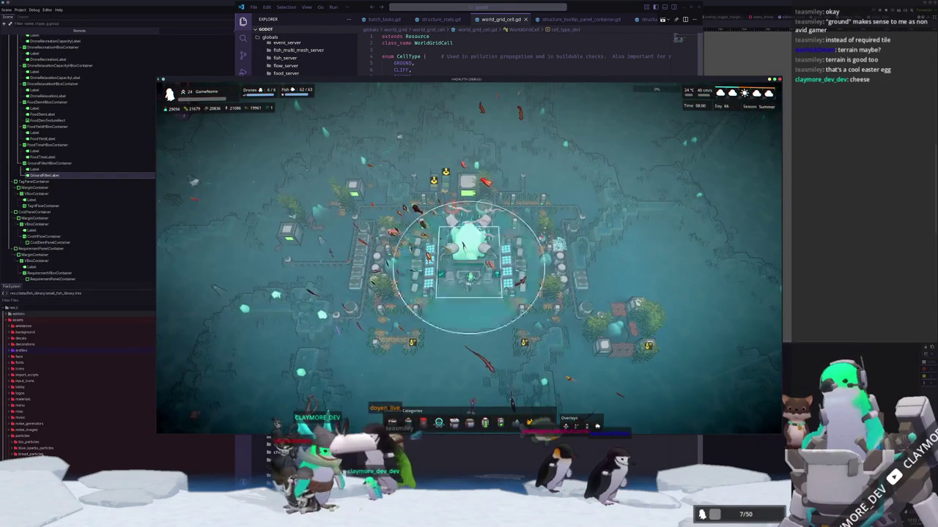
pyautogui.scroll(3)
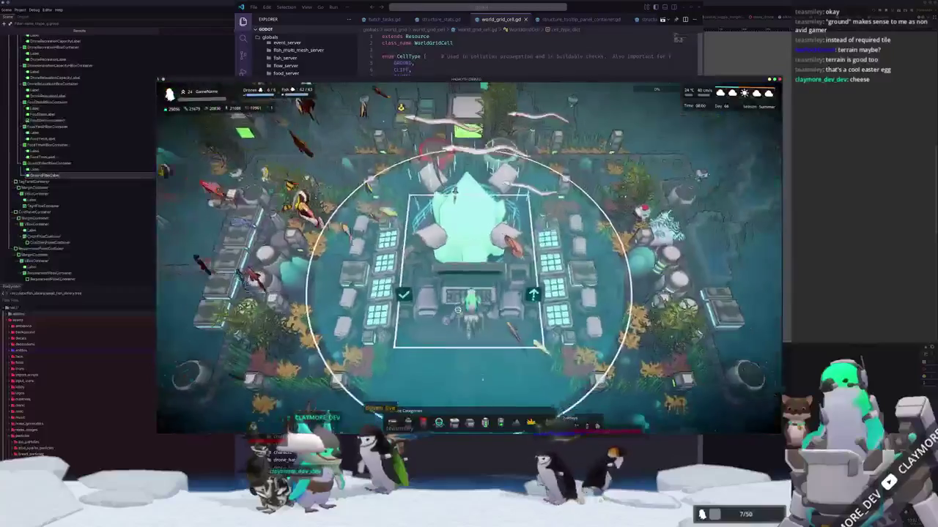
pyautogui.scroll(-3)
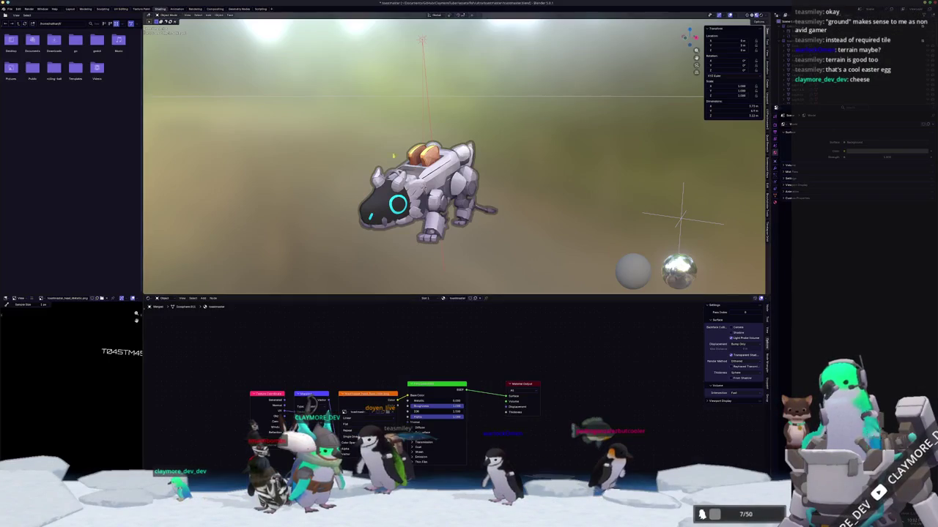
# Step: Start a new General scene and delete the default cube, camera and light
pyautogui.click(9, 9)
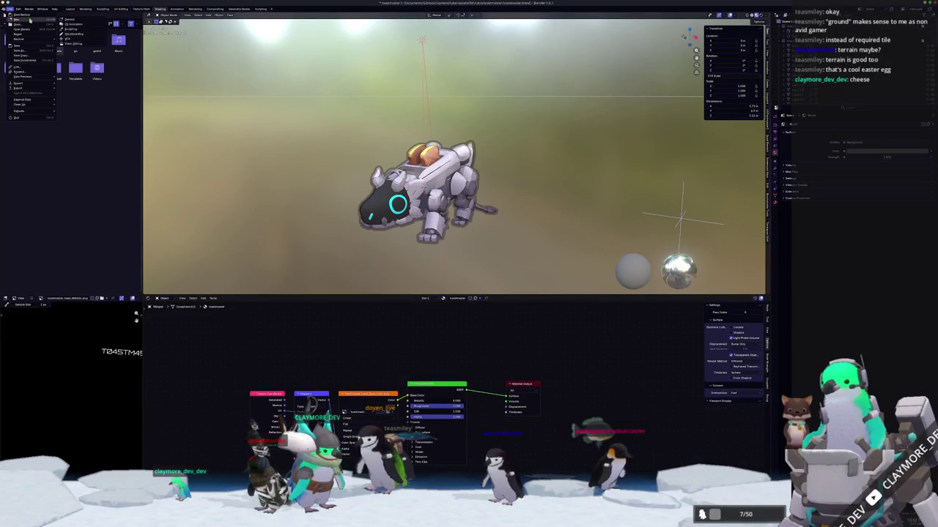
pyautogui.click(67, 20)
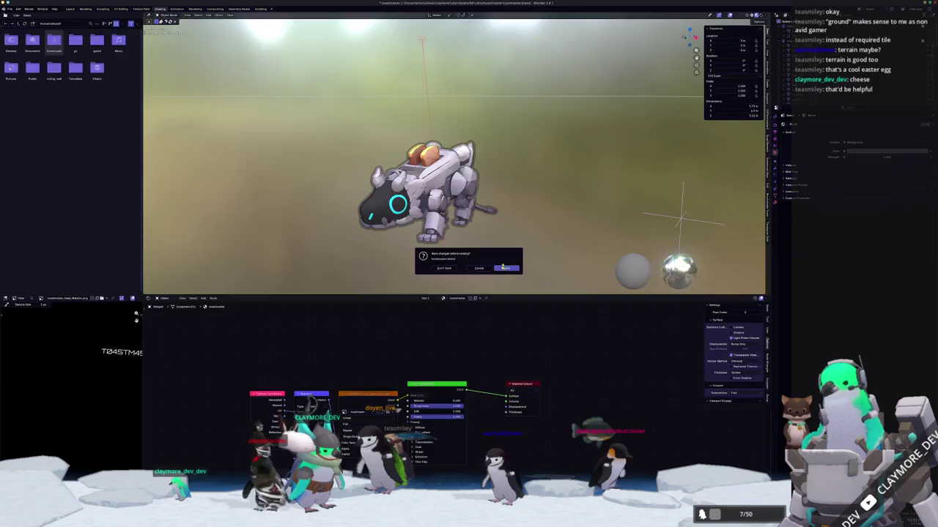
pyautogui.click(506, 268)
pyautogui.press('a')
pyautogui.press('Delete')
# Step: In the file browser, navigate through Documents/ClaymoreTube to the game project's assets/terrain folder
pyautogui.hotkey('ctrl', 'o')
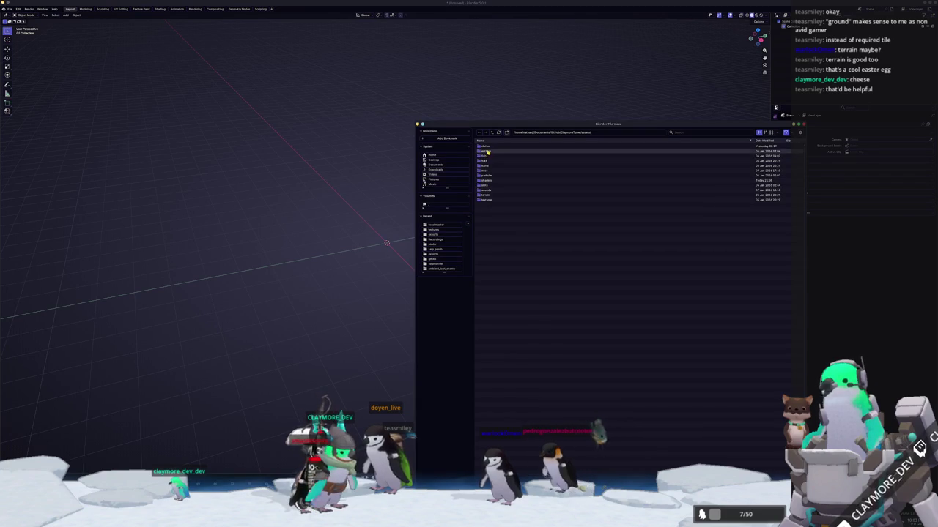
pyautogui.doubleClick(486, 151)
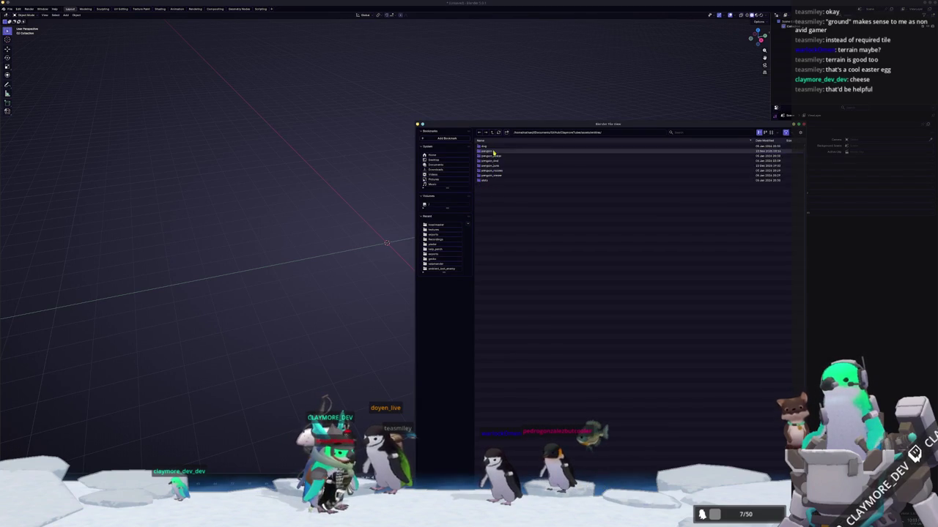
pyautogui.click(492, 133)
pyautogui.click(492, 132)
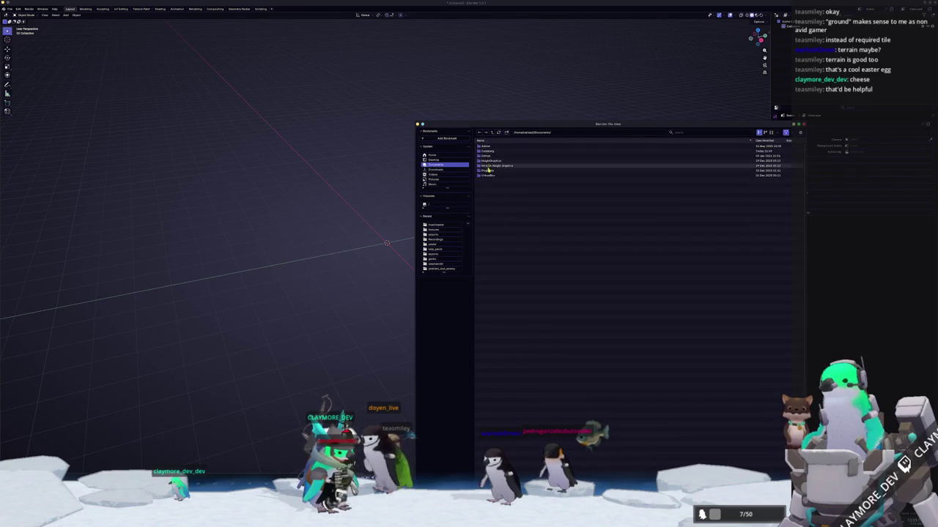
pyautogui.click(492, 133)
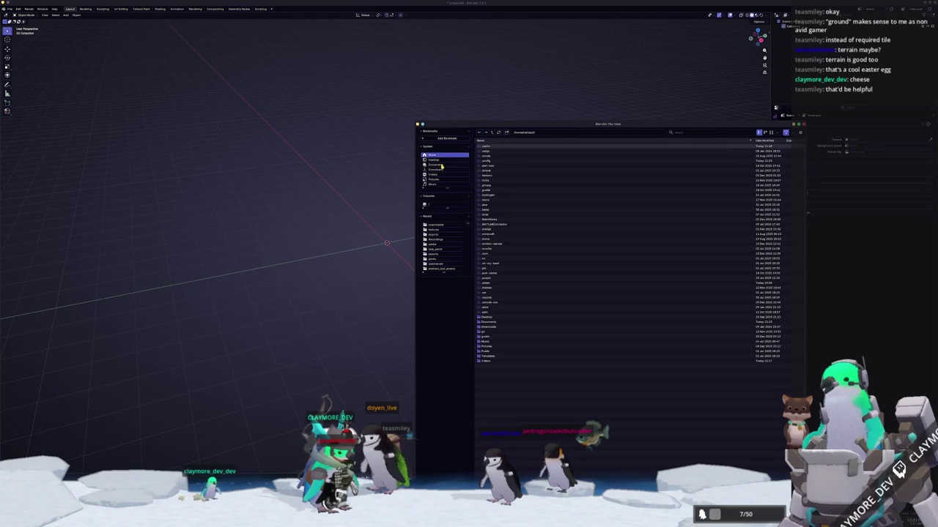
pyautogui.click(479, 133)
pyautogui.click(491, 151)
pyautogui.doubleClick(490, 151)
pyautogui.doubleClick(486, 145)
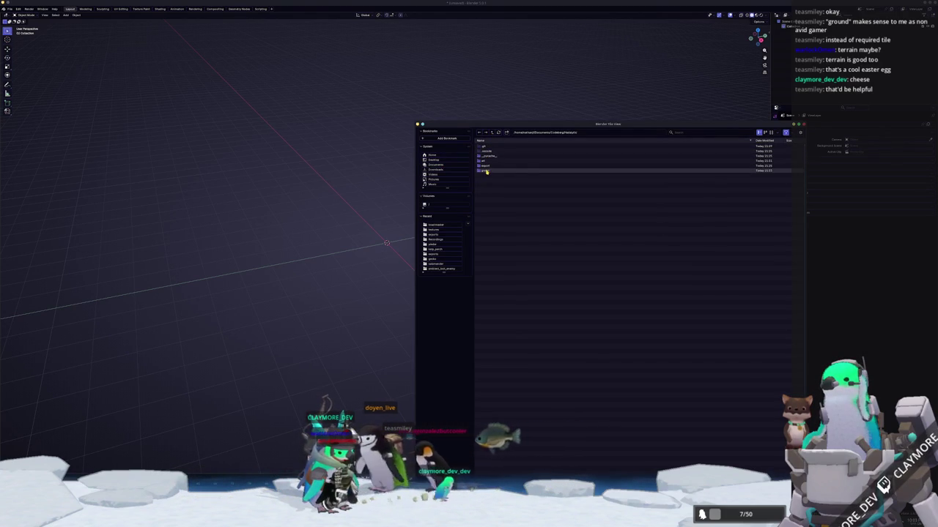
pyautogui.doubleClick(486, 170)
pyautogui.click(488, 161)
pyautogui.doubleClick(488, 161)
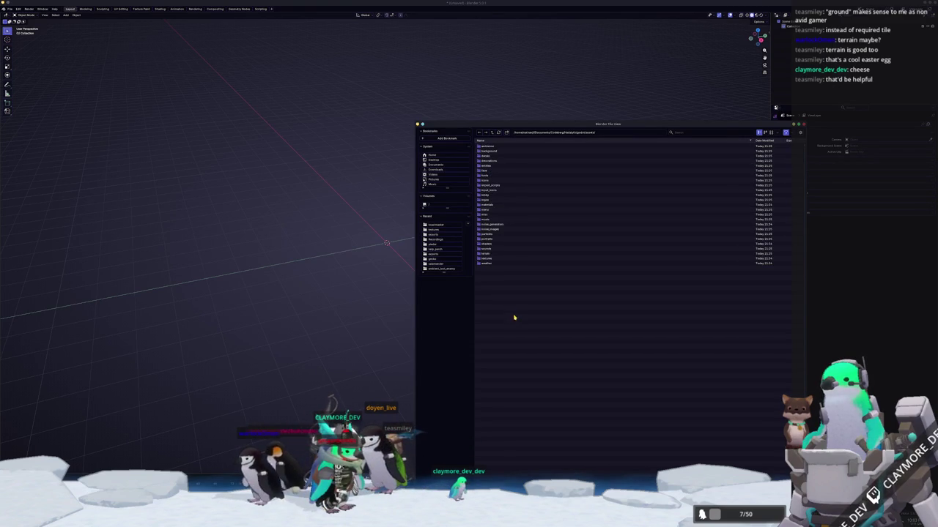
pyautogui.doubleClick(485, 253)
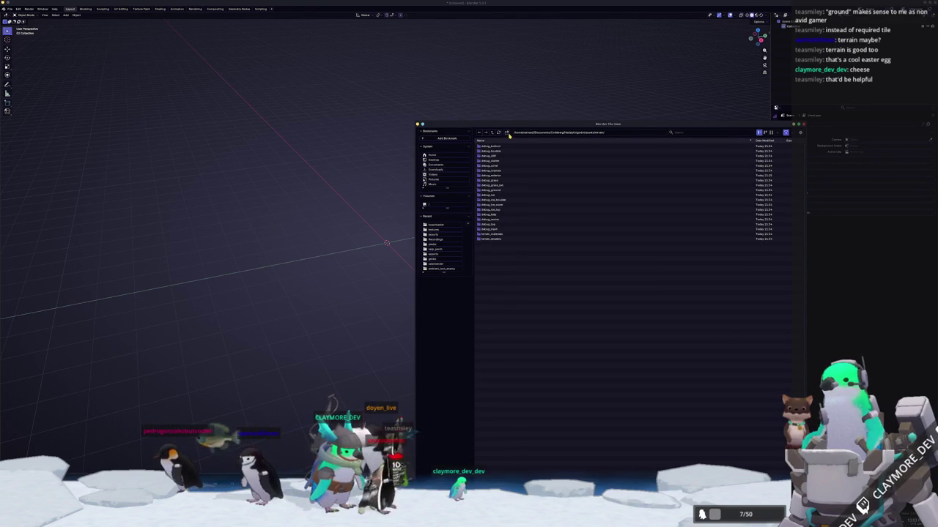
# Step: Create and enter a debug_thermal_vent folder, then save the scene as debug_thermal_vent.blend
pyautogui.click(506, 132)
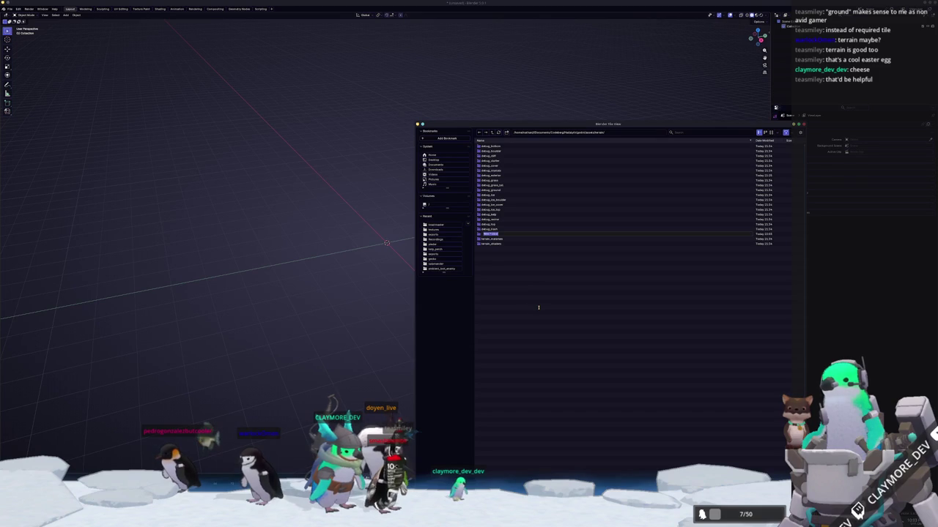
pyautogui.write('debug_thermal_vent')
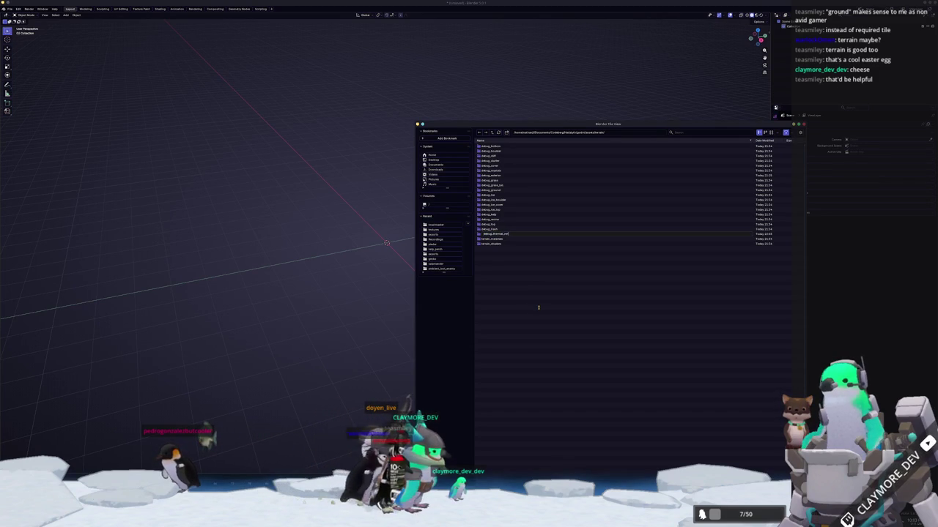
pyautogui.press('Return')
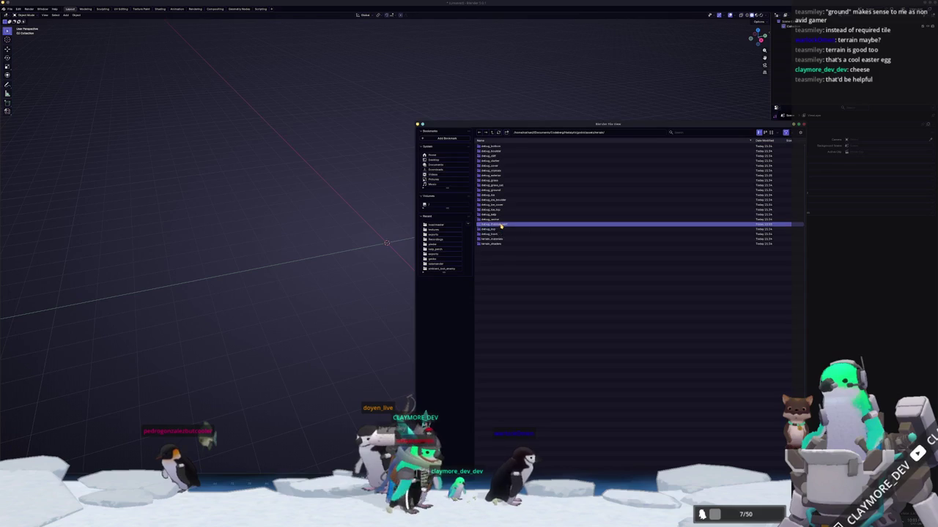
pyautogui.doubleClick(501, 226)
pyautogui.moveTo(559, 127); pyautogui.dragTo(556, 23)
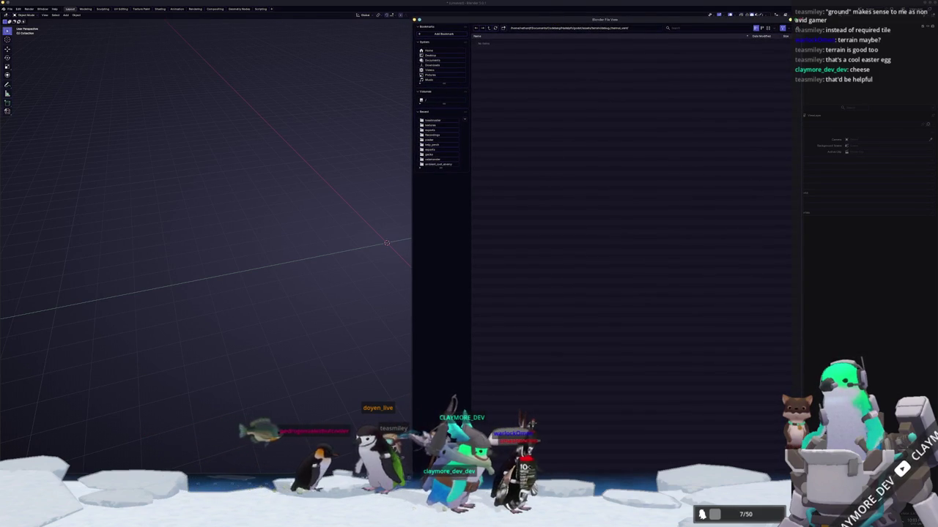
pyautogui.press('Return')
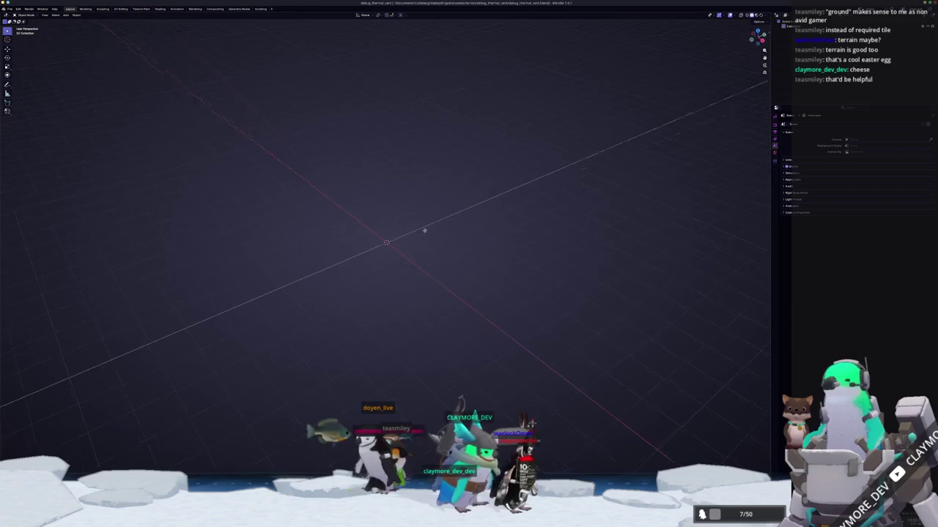
# Step: Add a mesh plane and scale it flat, leaving its height unchanged
pyautogui.hotkey('shift', 'a')
pyautogui.moveTo(419, 240)
pyautogui.click(448, 239)
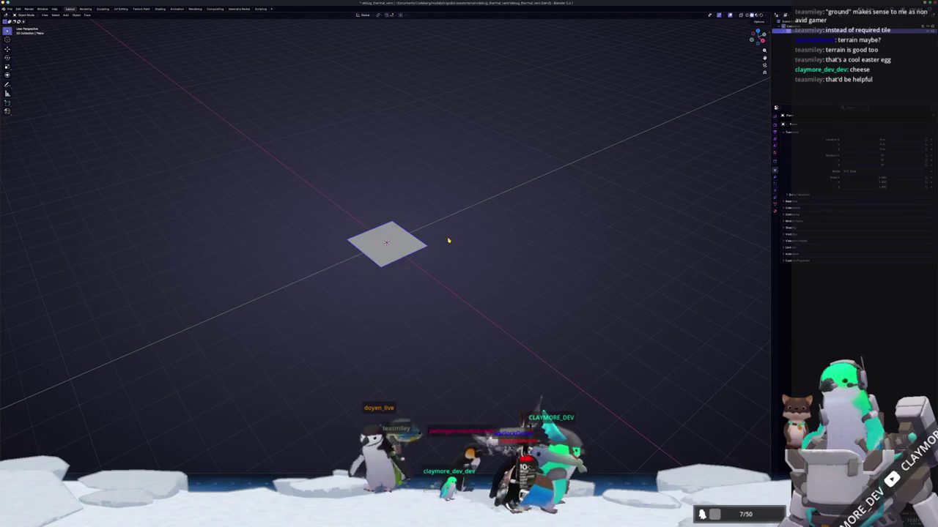
pyautogui.press('s')
pyautogui.hotkey('shift', 'z')
pyautogui.click(593, 205)
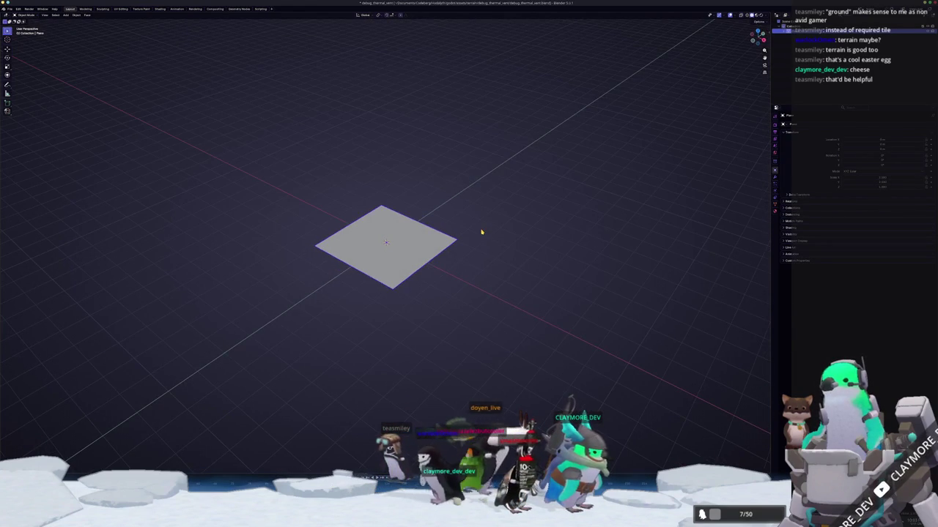
# Step: Show the N sidebar, scale the plane by 2, and switch to top view with Numpad 7
pyautogui.press('n')
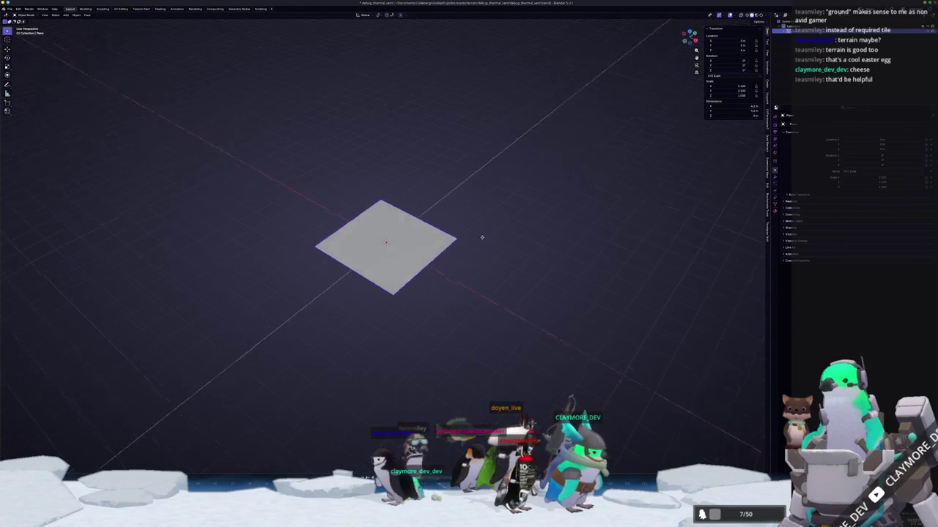
pyautogui.press('s')
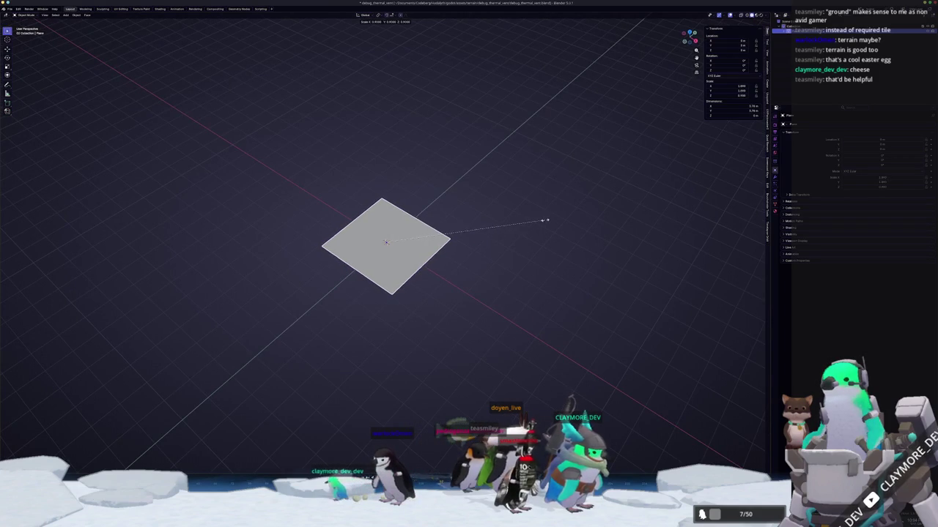
pyautogui.rightClick(578, 214)
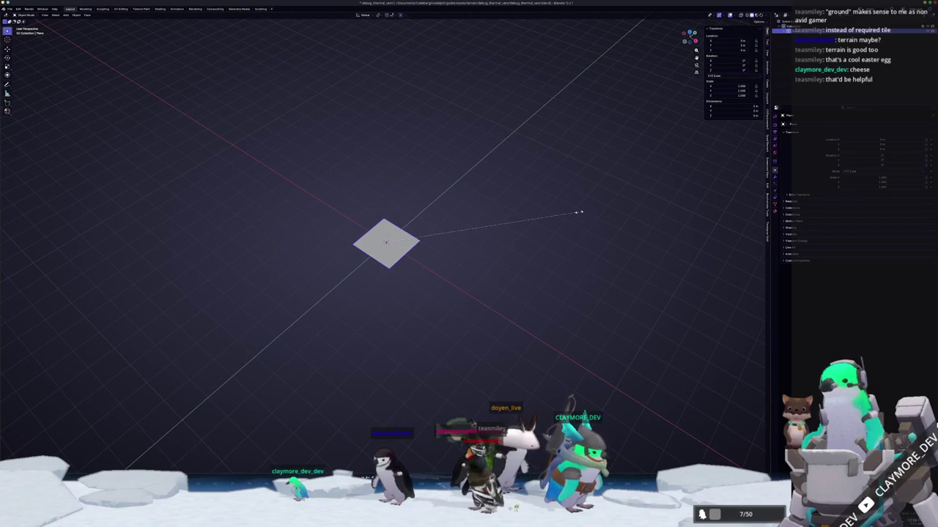
pyautogui.write('2')
pyautogui.press('Return')
pyautogui.press('KP_7')
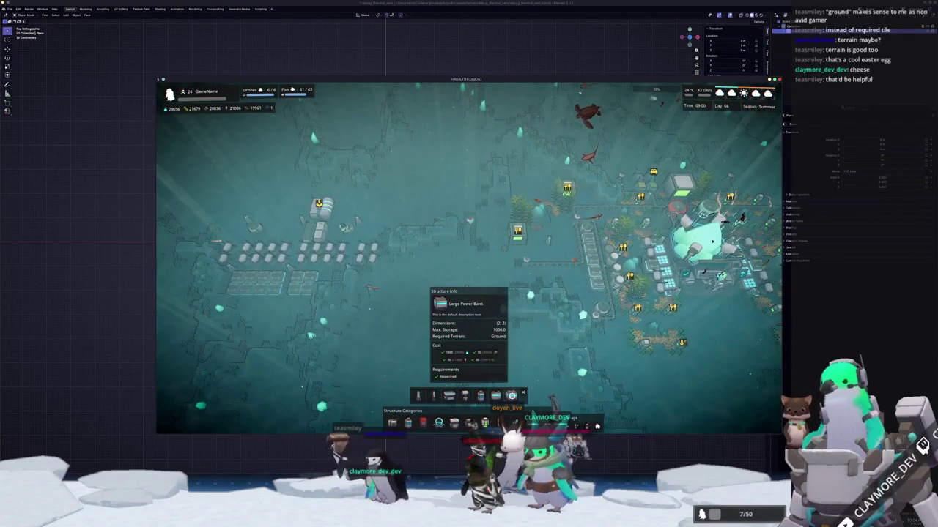
# Step: Start placing a Large Power Bank, then pan and zoom the game camera around the base
pyautogui.click(512, 395)
pyautogui.press('a')
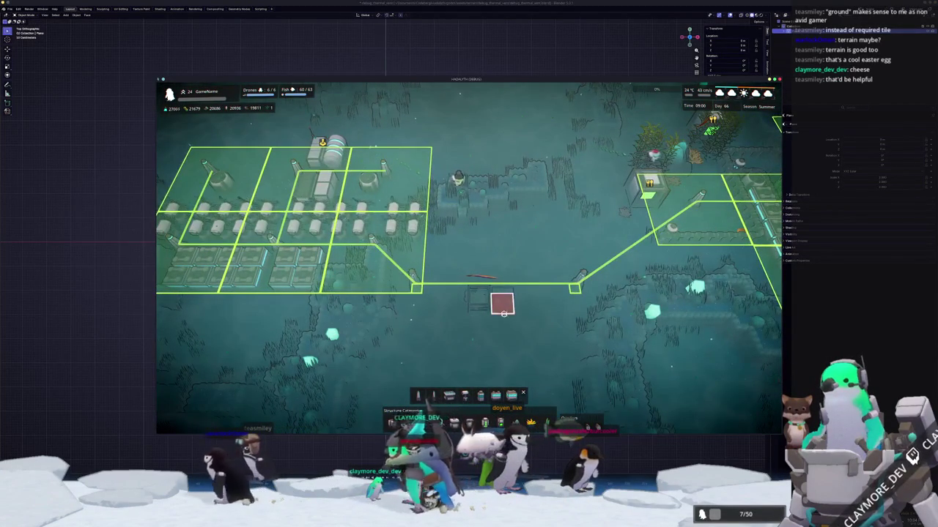
pyautogui.press('s')
pyautogui.press('d')
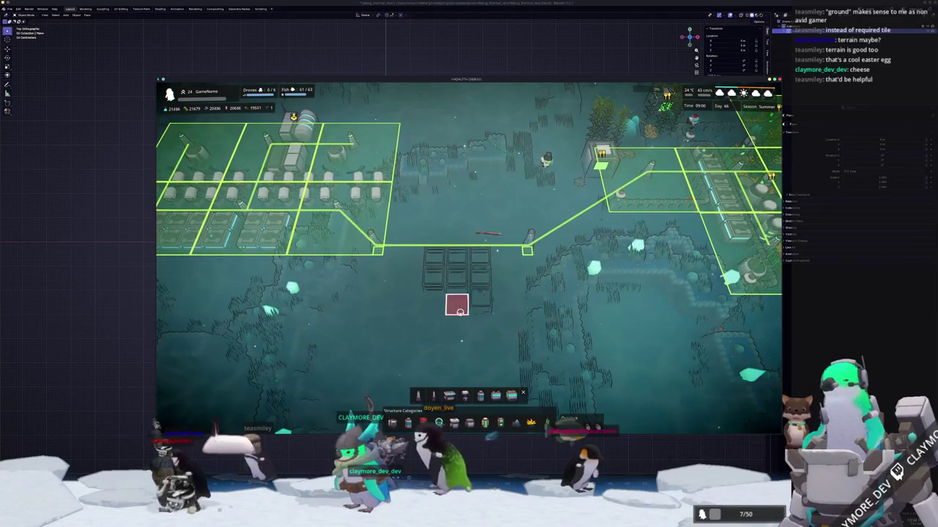
pyautogui.scroll(-3)
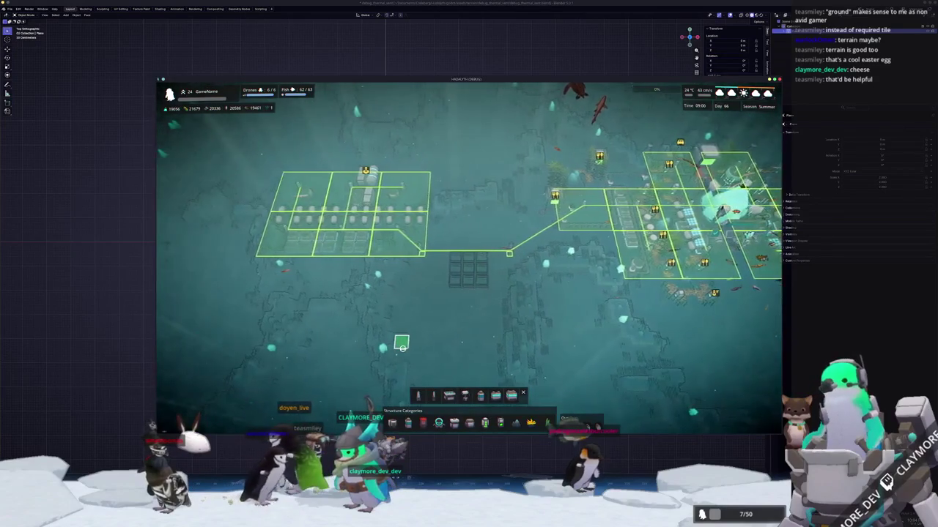
pyautogui.scroll(3)
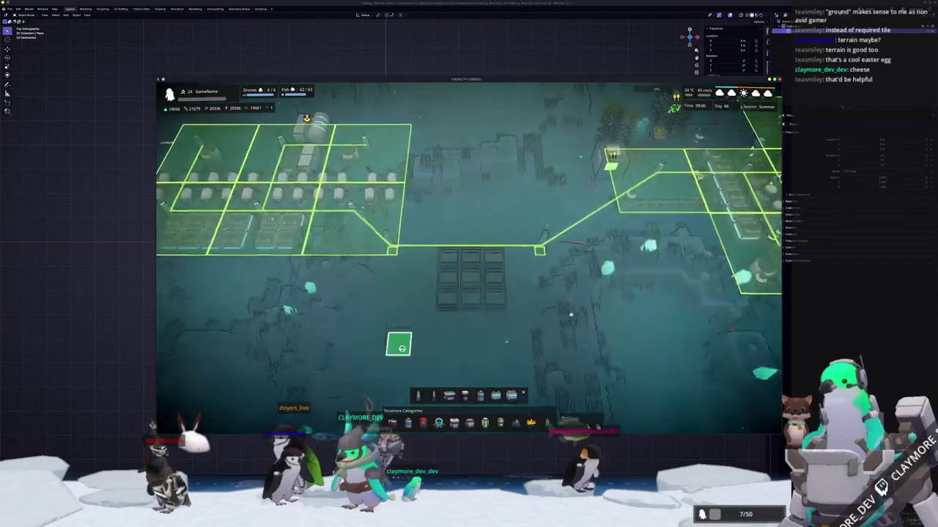
pyautogui.scroll(-3)
pyautogui.scroll(-3)
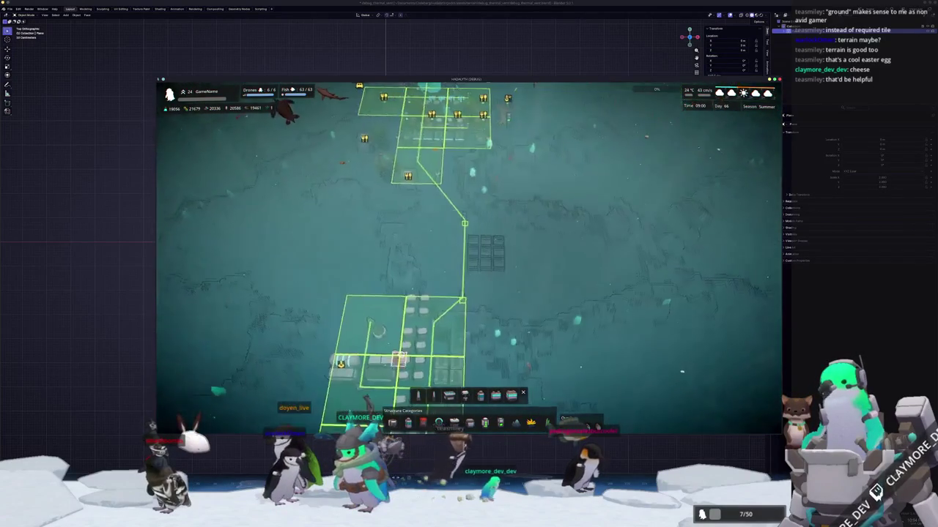
pyautogui.scroll(3)
pyautogui.scroll(3)
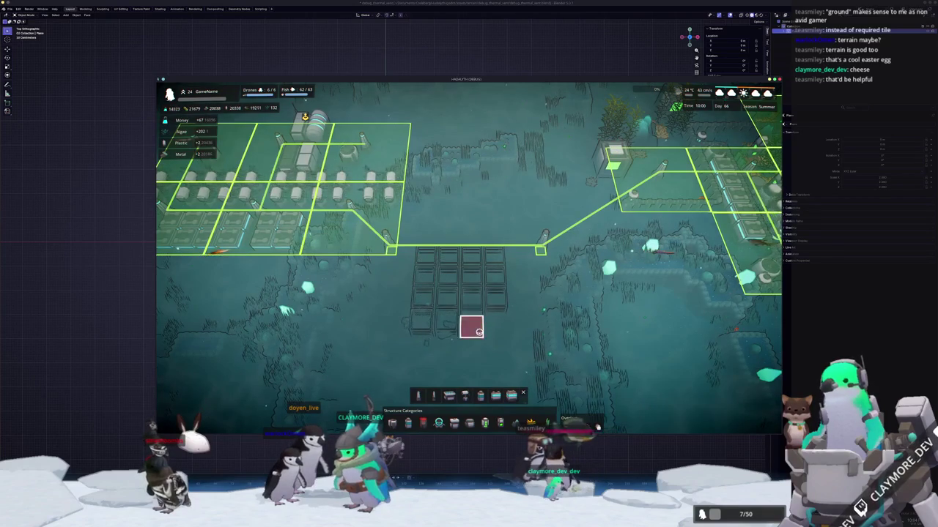
# Step: Cancel the structure placement and open a different structure category
pyautogui.click(524, 392)
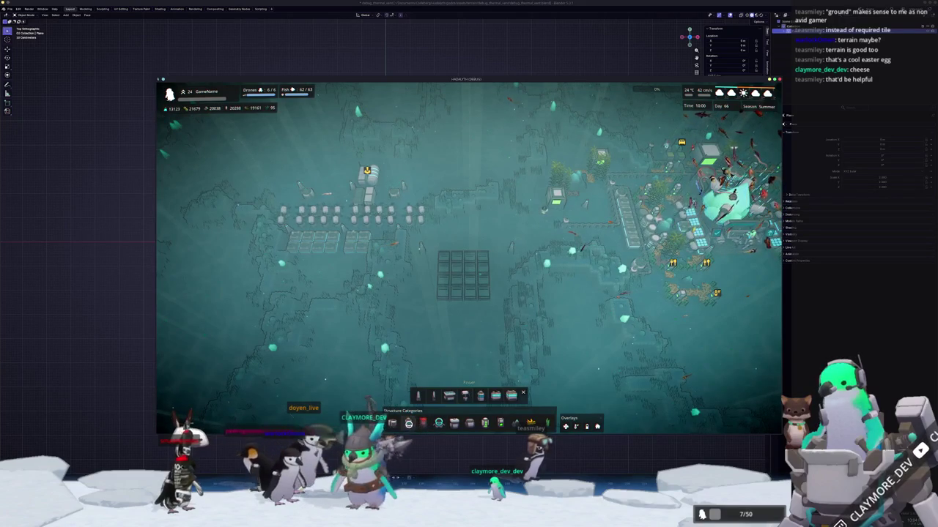
pyautogui.moveTo(476, 396)
pyautogui.click(447, 416)
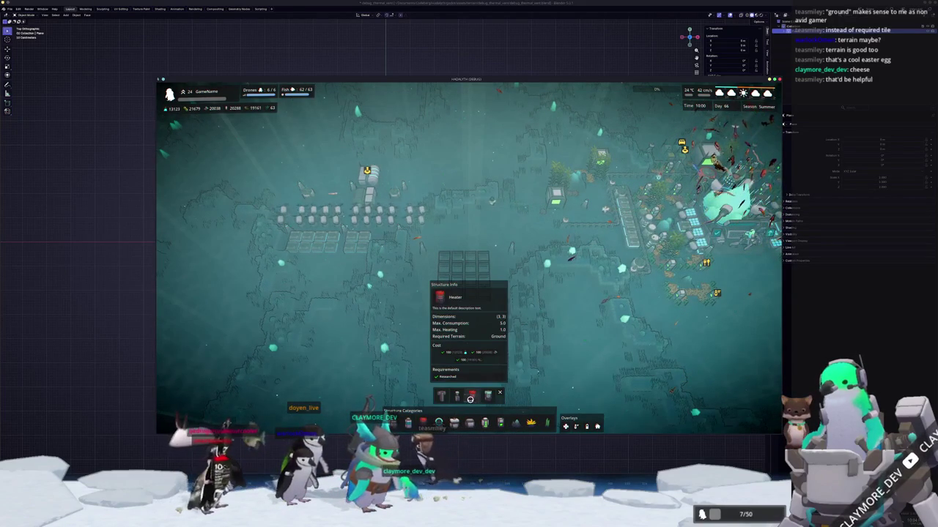
# Step: Close the Heater build options and view the Large Power Bank blueprint's information
pyautogui.click(471, 398)
pyautogui.press('d')
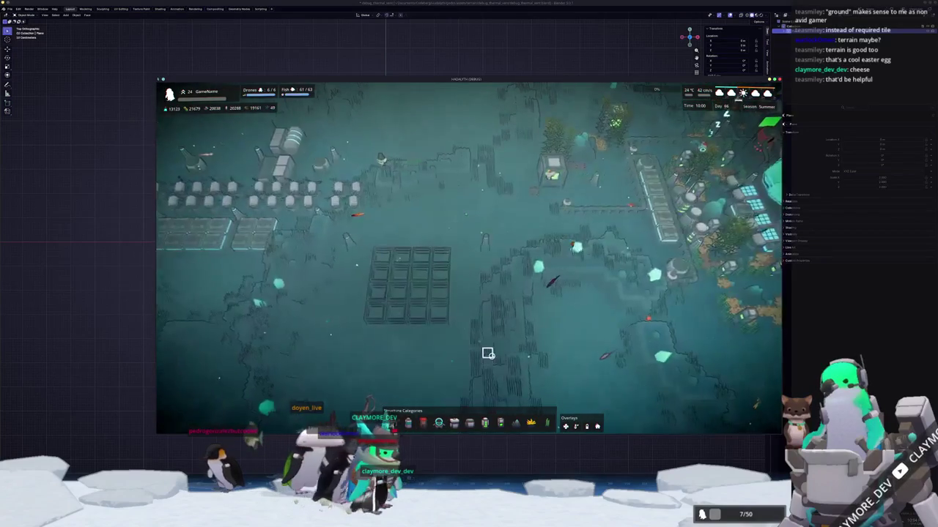
pyautogui.press('e')
pyautogui.press('q')
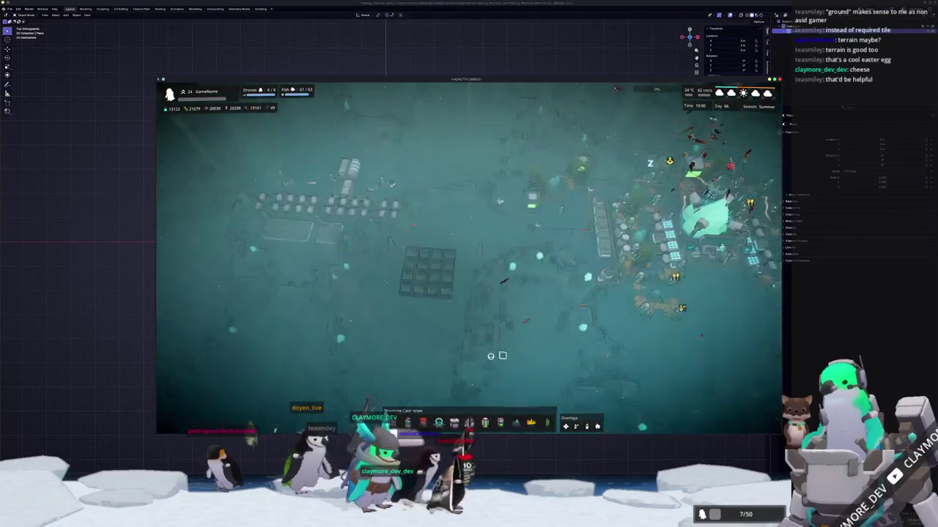
pyautogui.click(452, 296)
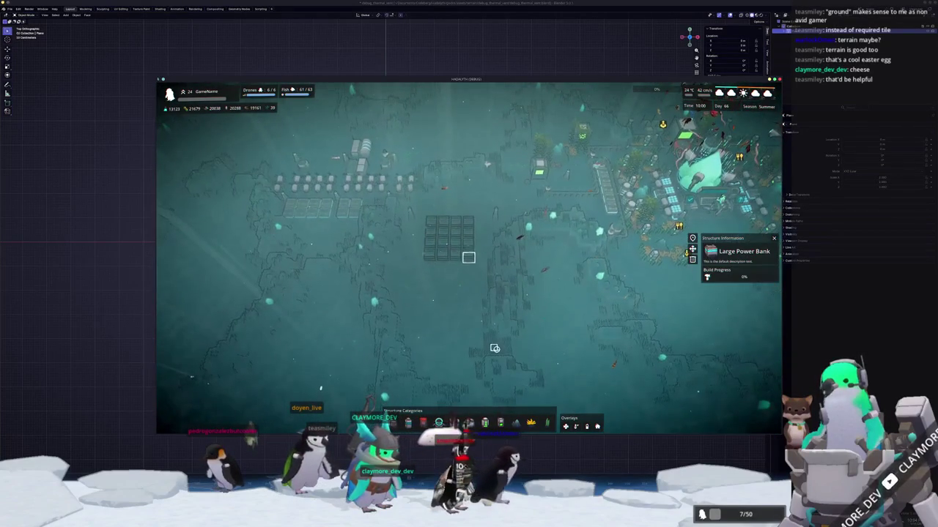
pyautogui.scroll(3)
pyautogui.click(447, 243)
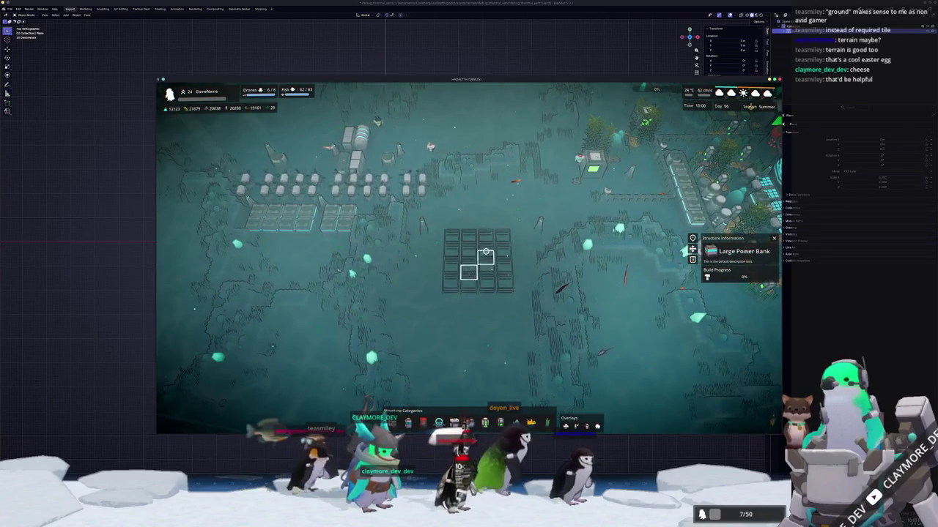
pyautogui.press('Escape')
pyautogui.scroll(-3)
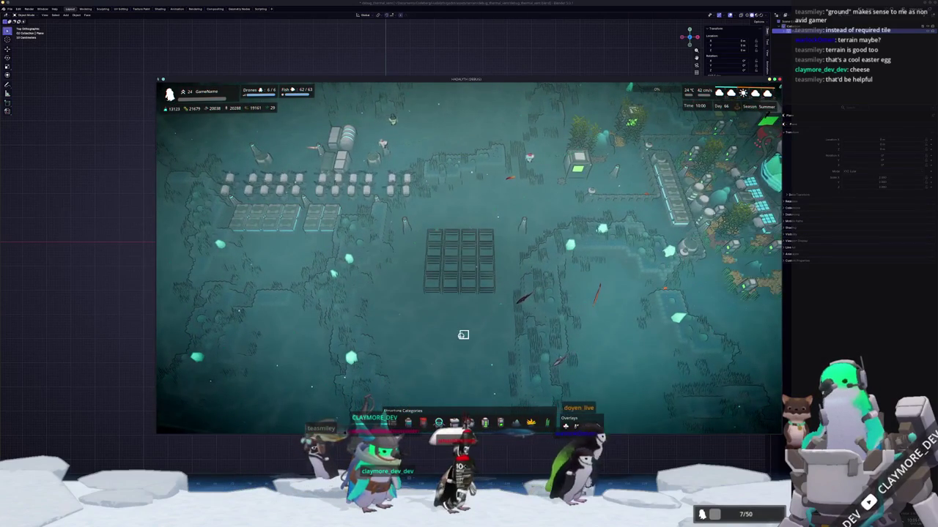
pyautogui.scroll(3)
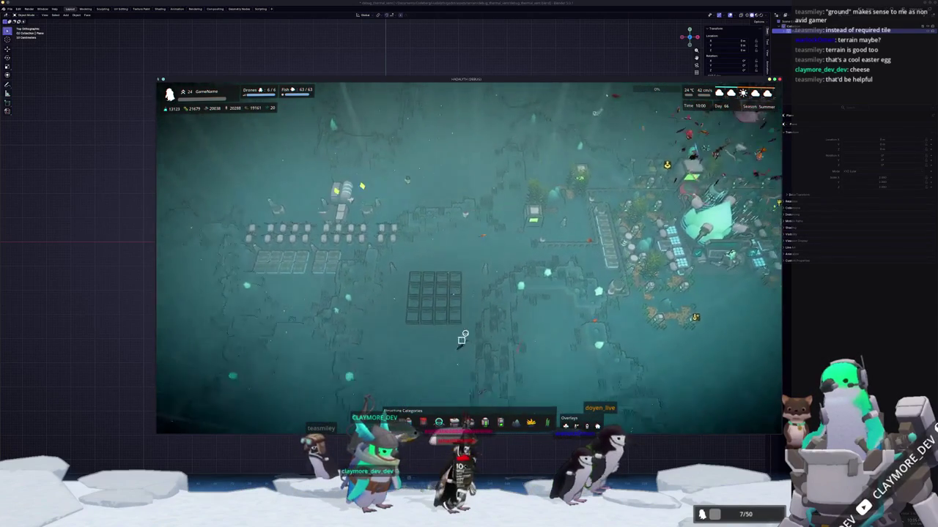
# Step: Pan north across the open seabed, then quit the game with Alt+F4 to return to Blender
pyautogui.press('w')
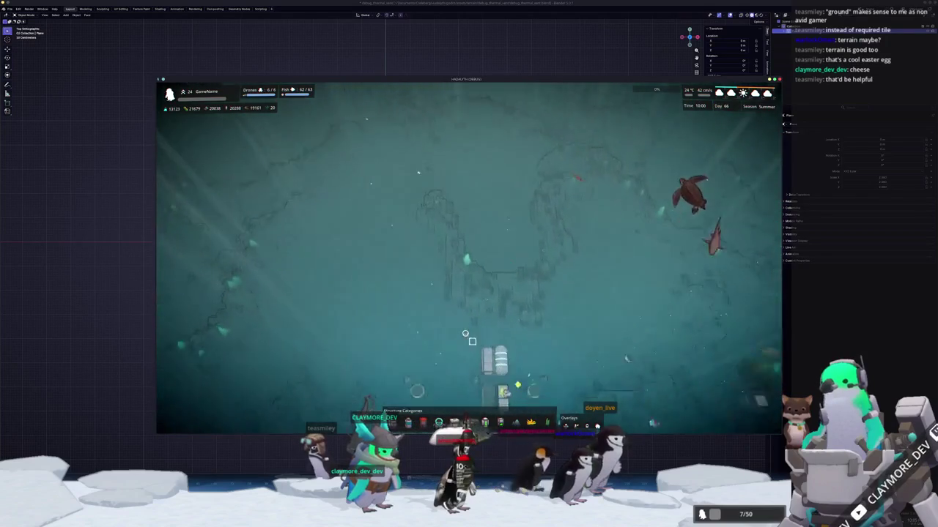
pyautogui.press('w')
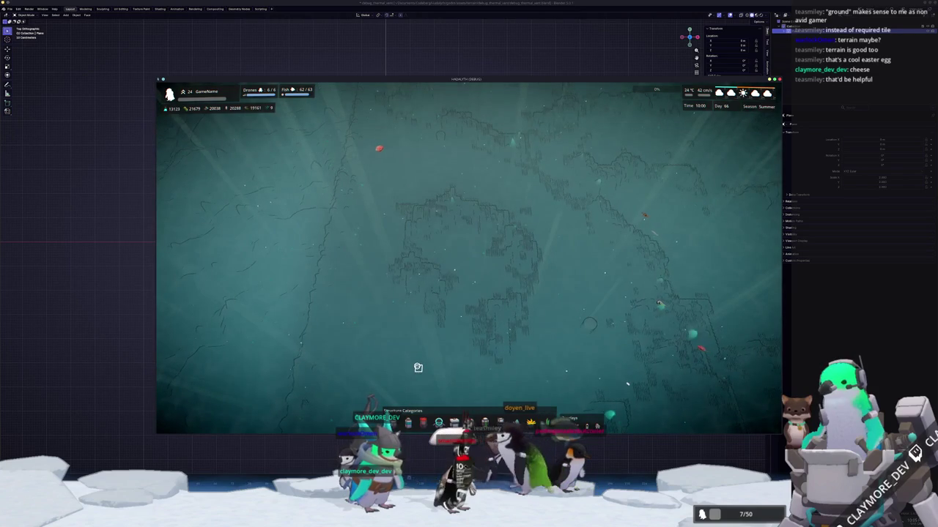
pyautogui.press('w')
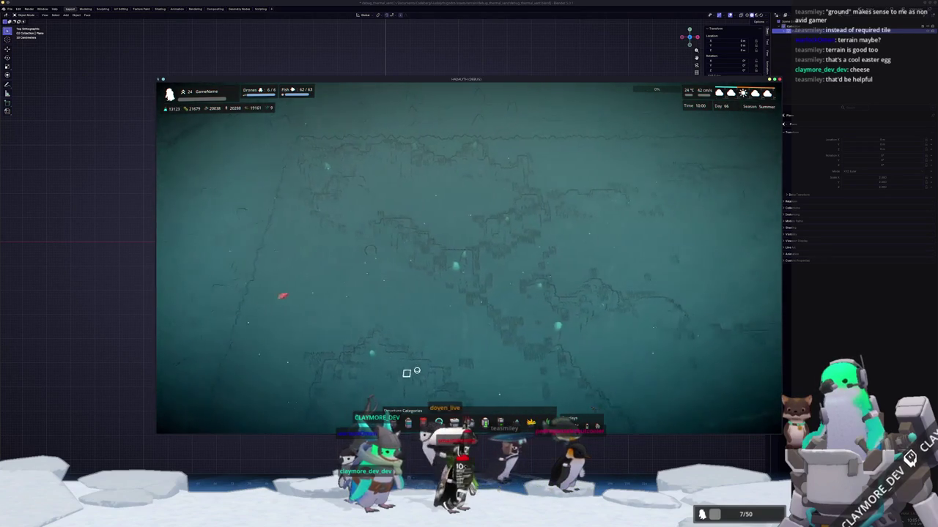
pyautogui.press('w')
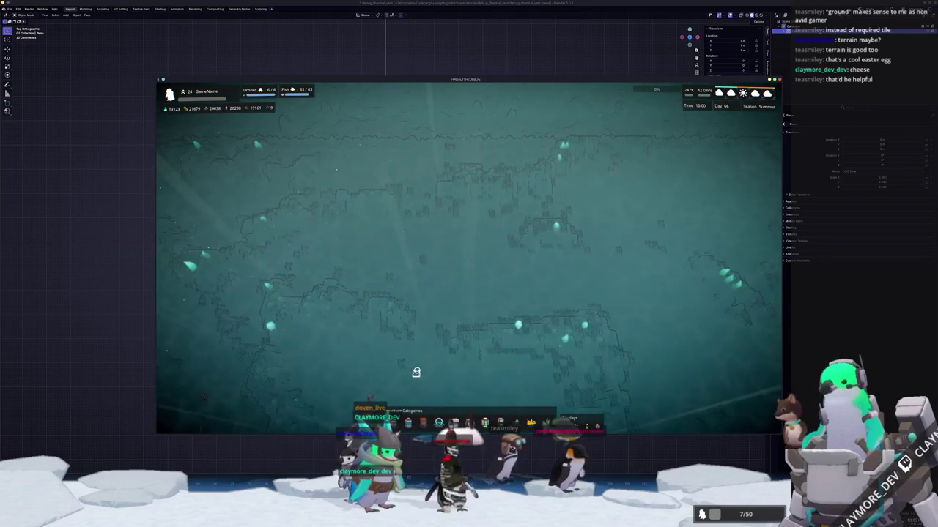
pyautogui.hotkey('alt', 'F4')
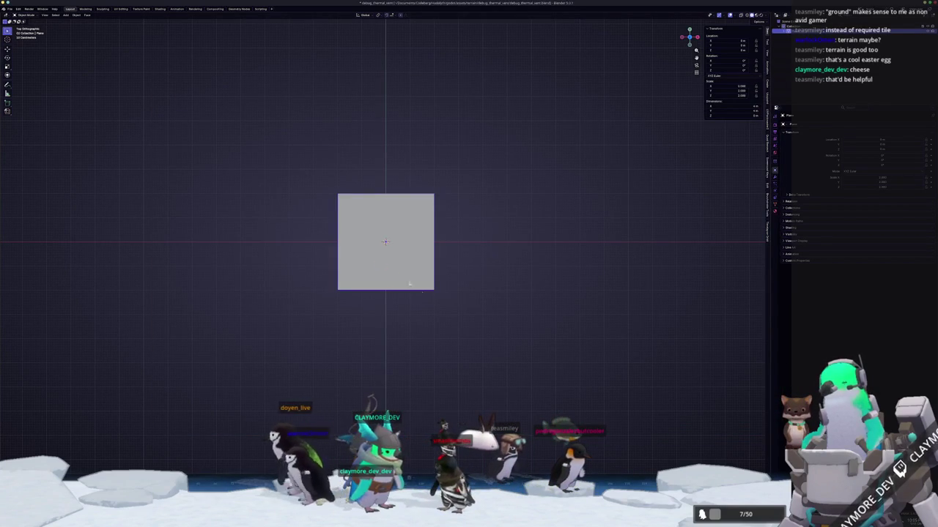
# Step: Scale the plane by 2 and apply all transforms to bake the size in
pyautogui.write('s2')
pyautogui.press('Return')
pyautogui.hotkey('ctrl', 'a')
pyautogui.click(487, 299)
pyautogui.moveTo(485, 299); pyautogui.dragTo(468, 258)
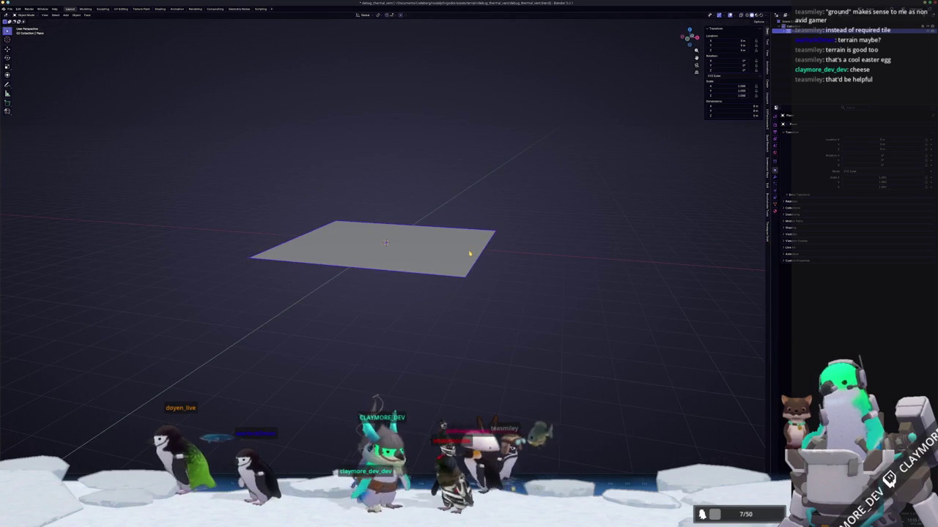
pyautogui.press('Tab')
pyautogui.press('Tab')
# Step: Add a cube and scale it 4 in width and depth, keeping height, into a flat slab
pyautogui.hotkey('shift', 'a')
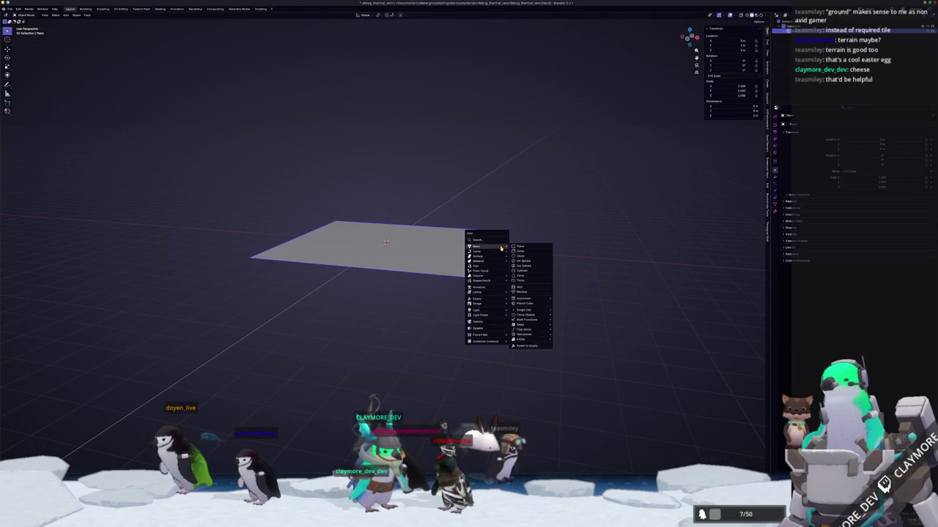
pyautogui.moveTo(511, 248)
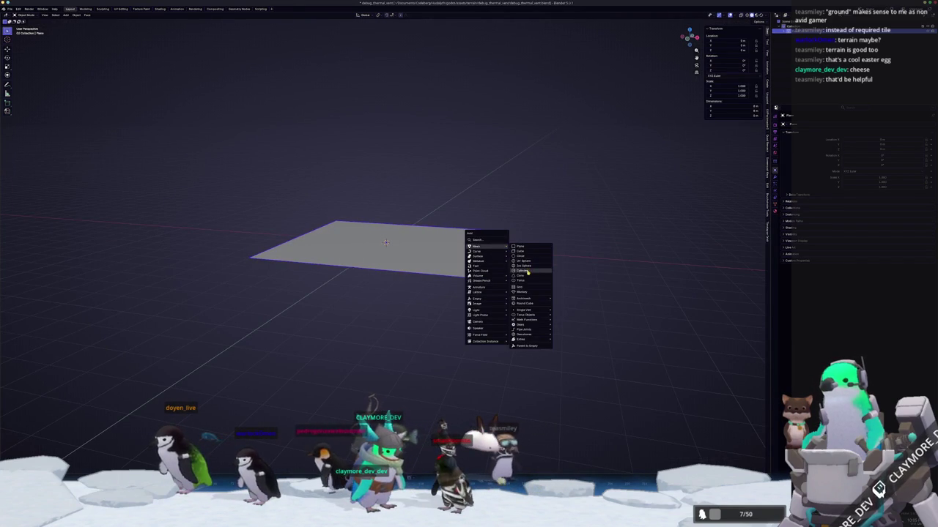
pyautogui.click(528, 254)
pyautogui.press('s')
pyautogui.hotkey('shift', 'z')
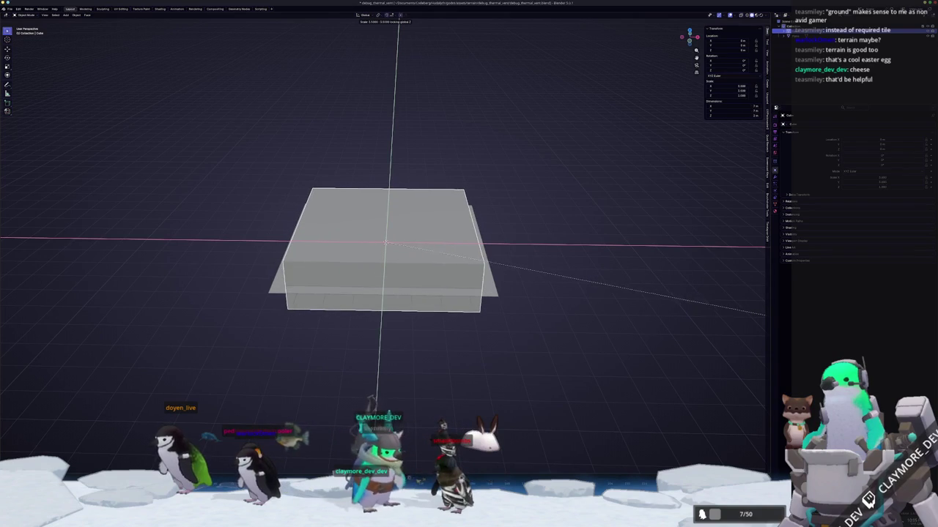
pyautogui.press('BackSpace')
pyautogui.press('4')
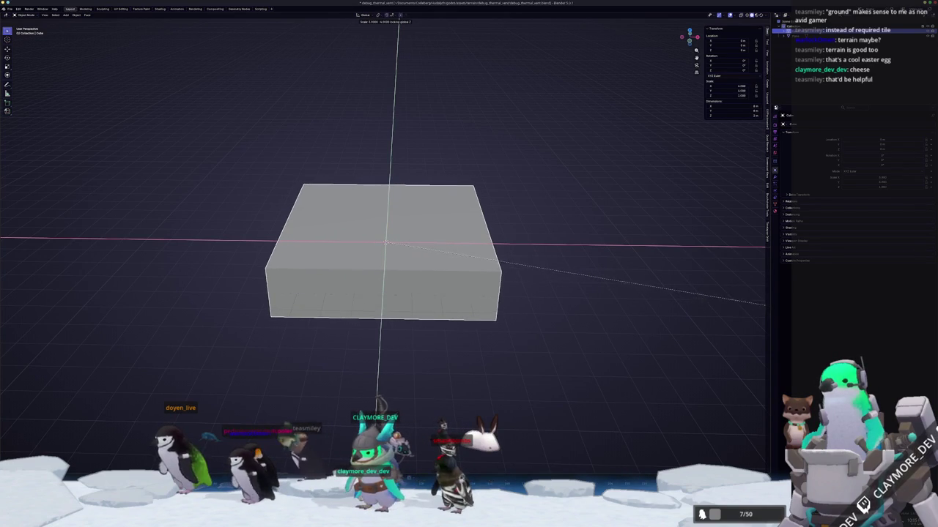
pyautogui.press('Return')
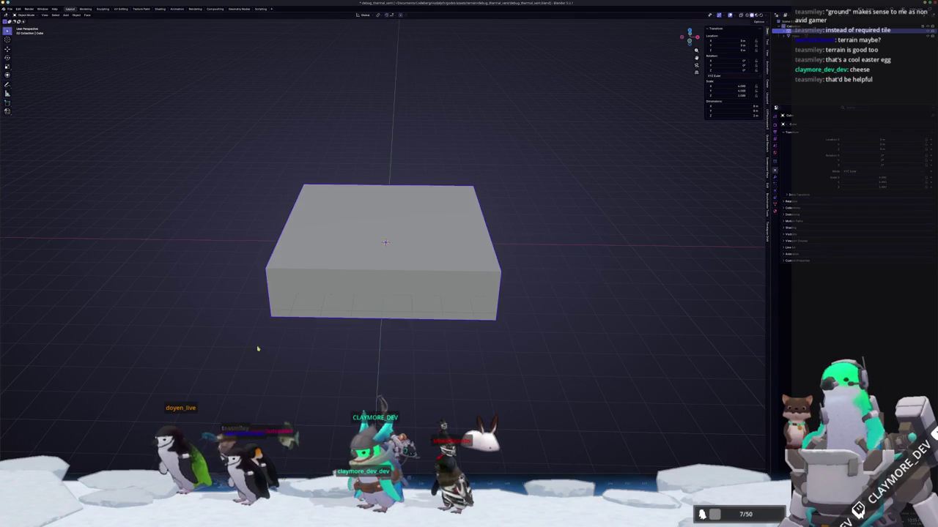
# Step: Bevel the whole slab mesh's corners into an octagonal outline, then return to Godot
pyautogui.press('Tab')
pyautogui.hotkey('alt', 'a')
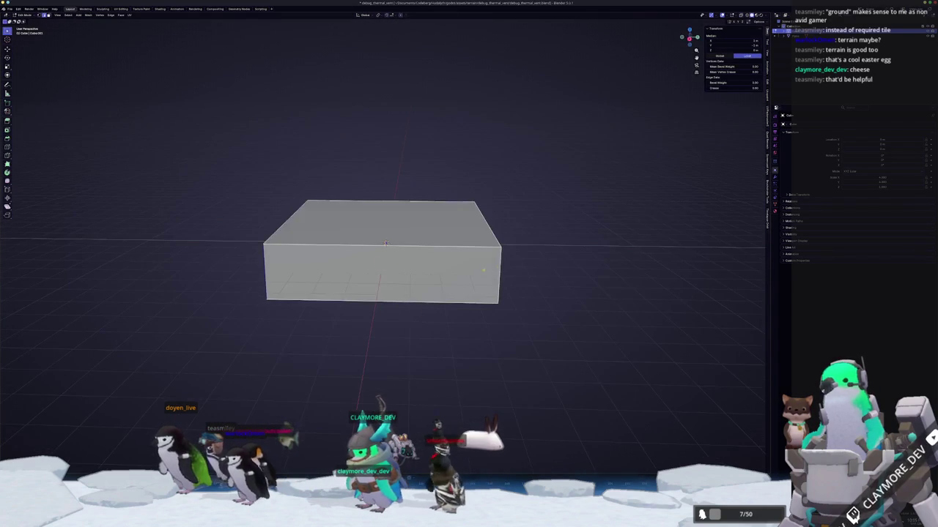
pyautogui.press('KP_6')
pyautogui.press('KP_6')
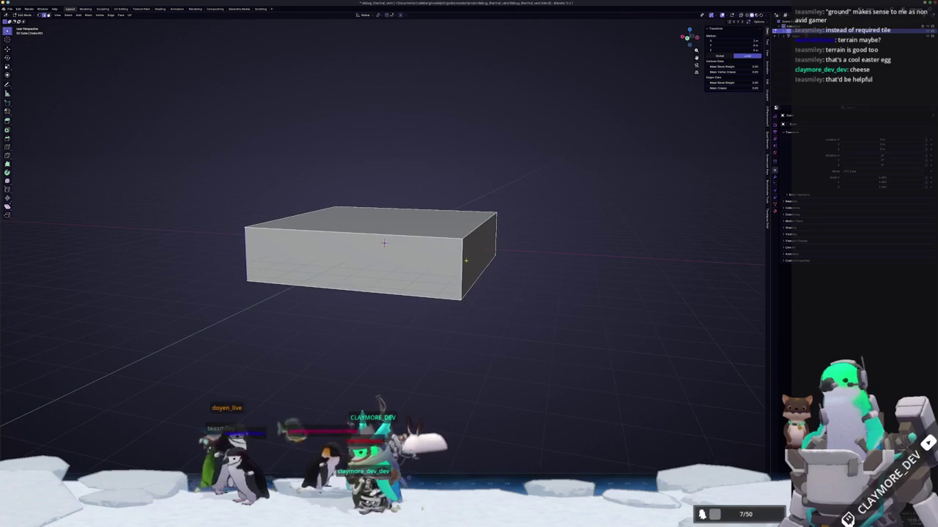
pyautogui.press('KP_8')
pyautogui.press('a')
pyautogui.hotkey('ctrl', 'b')
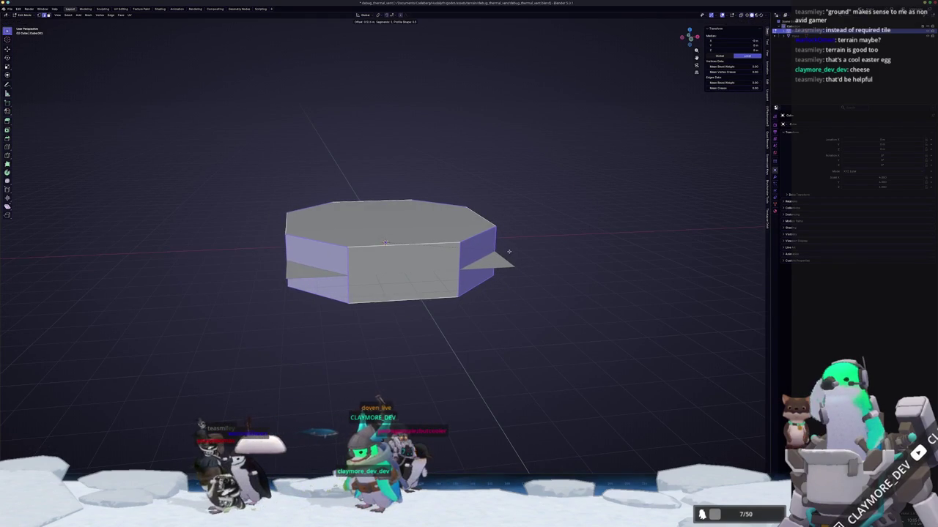
pyautogui.press('KP_8')
pyautogui.press('KP_8')
pyautogui.press('KP_8')
pyautogui.hotkey('alt', 'Tab')
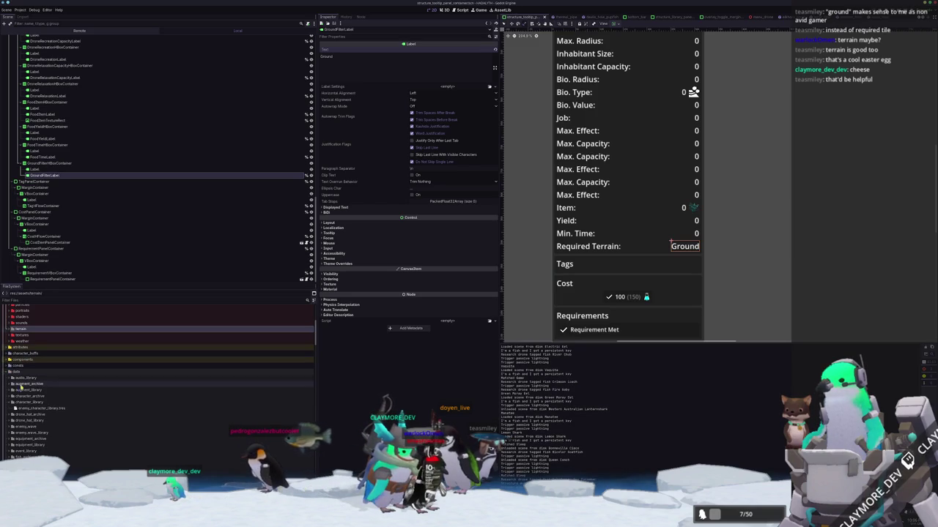
# Step: Expand data/character_library and fish_library in the FileSystem dock and scroll through the fish folders
pyautogui.click(26, 402)
pyautogui.scroll(-3)
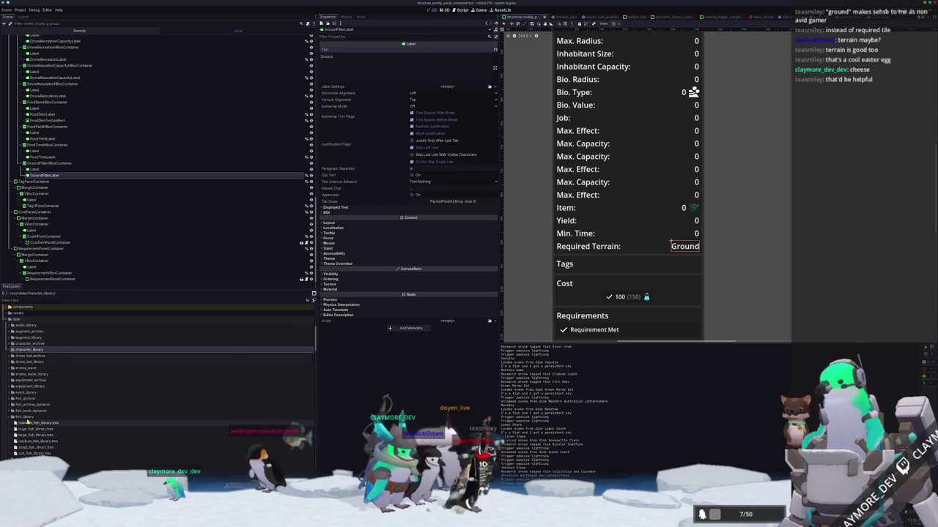
pyautogui.click(26, 421)
pyautogui.scroll(-3)
pyautogui.scroll(-3)
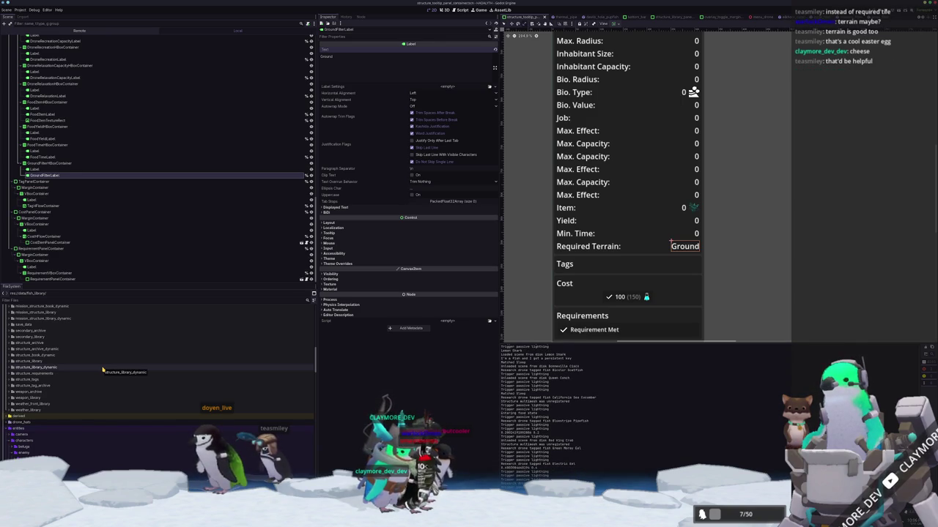
pyautogui.scroll(-3)
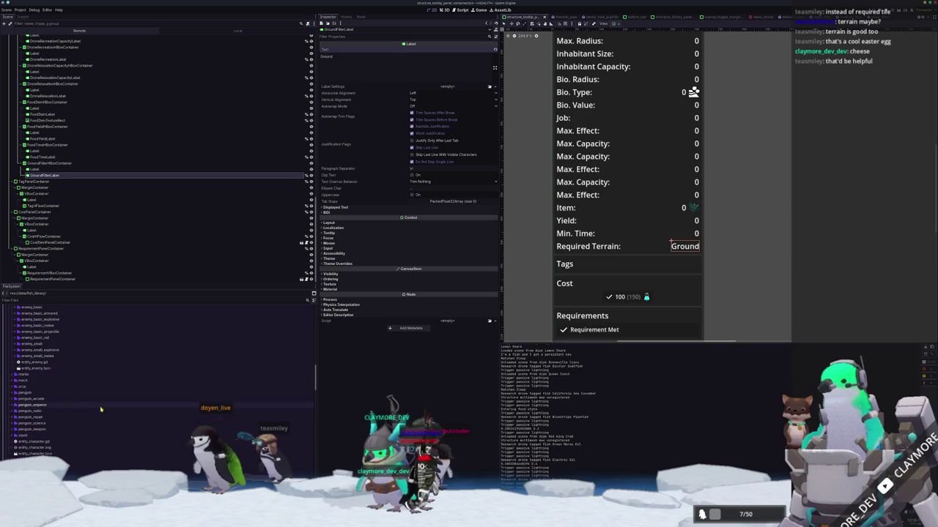
pyautogui.scroll(-3)
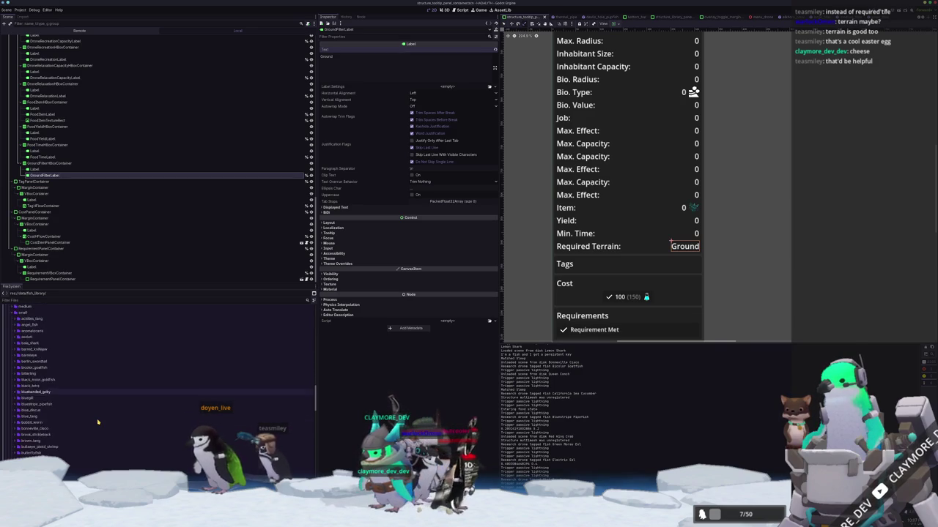